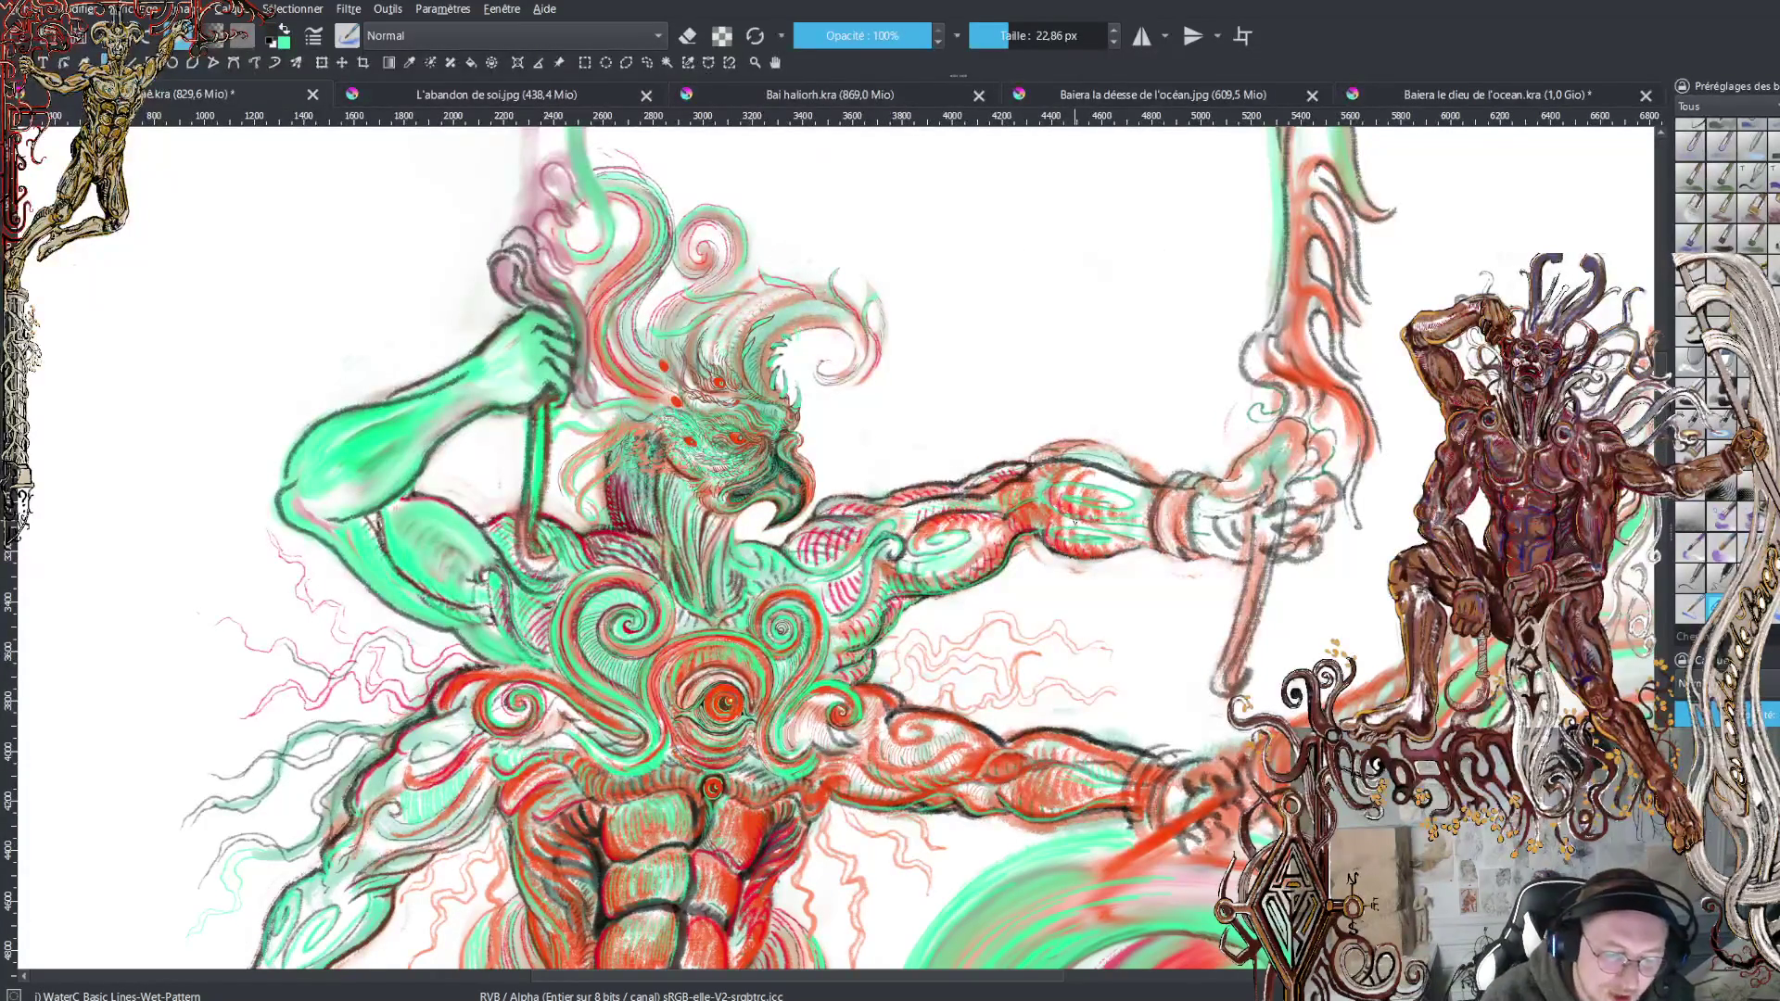
Sample the red from the painting as the foreground painting colour
left_click(1067, 492, "ctrl")
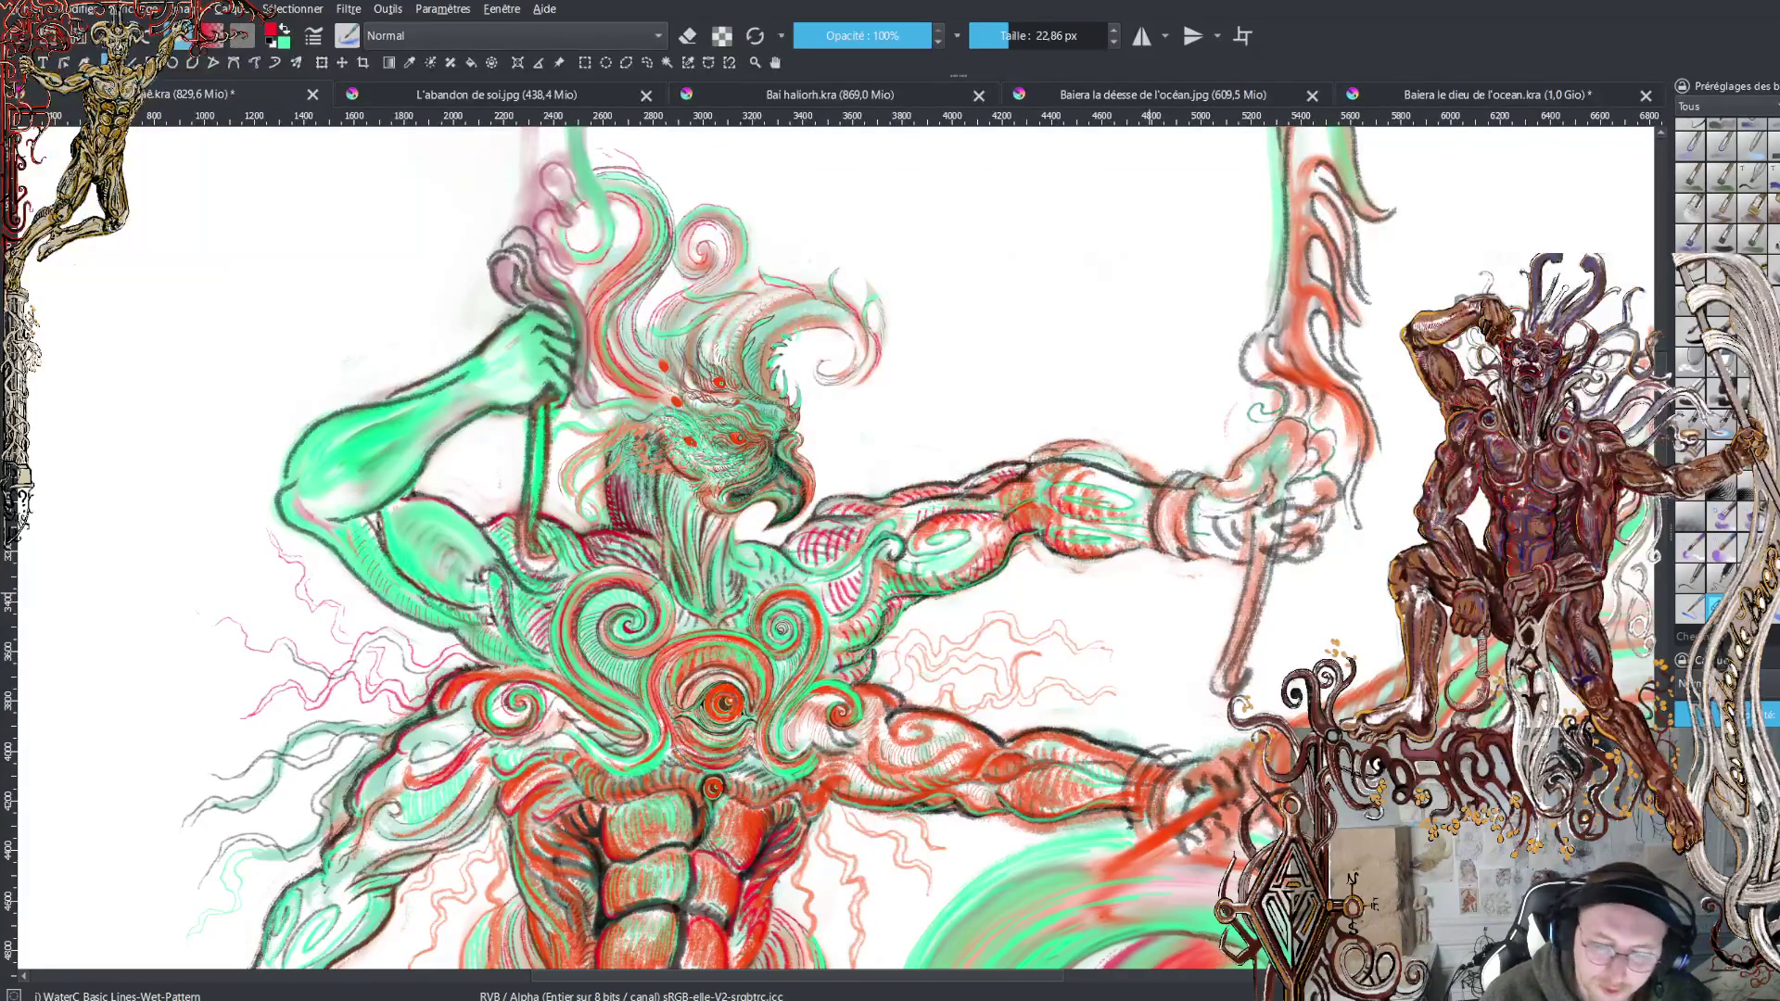
scroll(835, 556, "down", 3)
Scroll the canvas up and zoom in twice so the bird head's eyes and crest fill the view
scroll(835, 557, "up", 4)
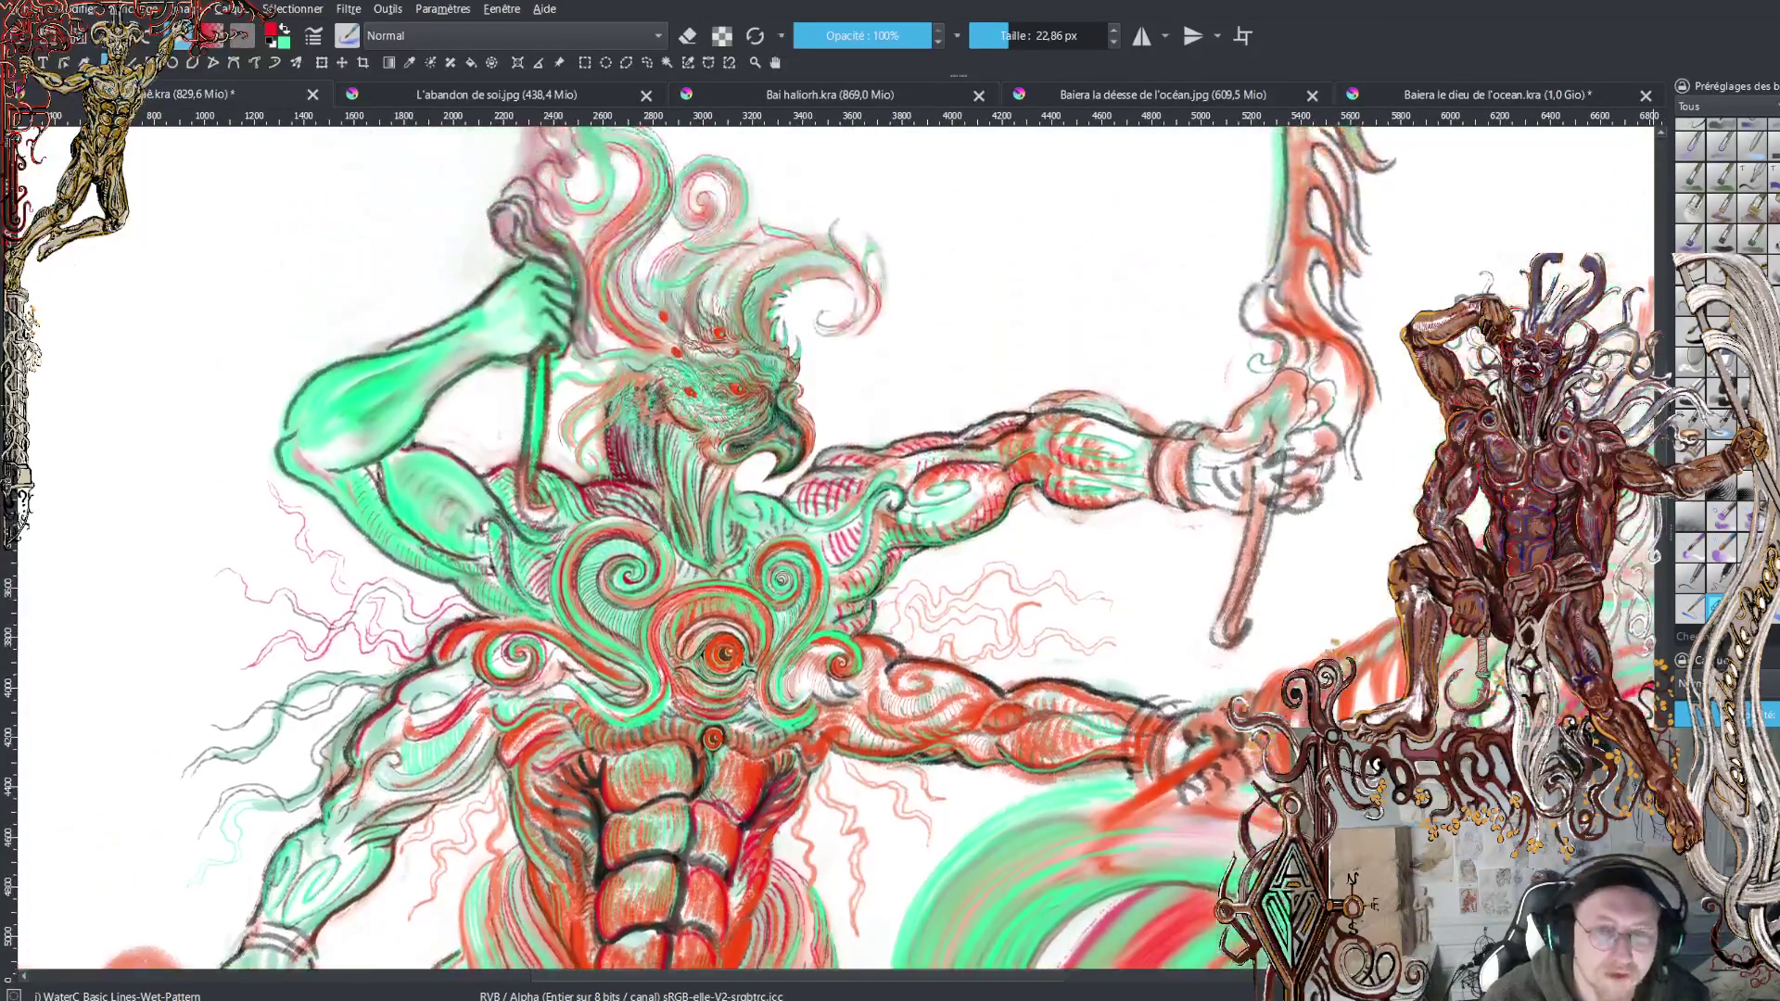
scroll(834, 547, "up", 2)
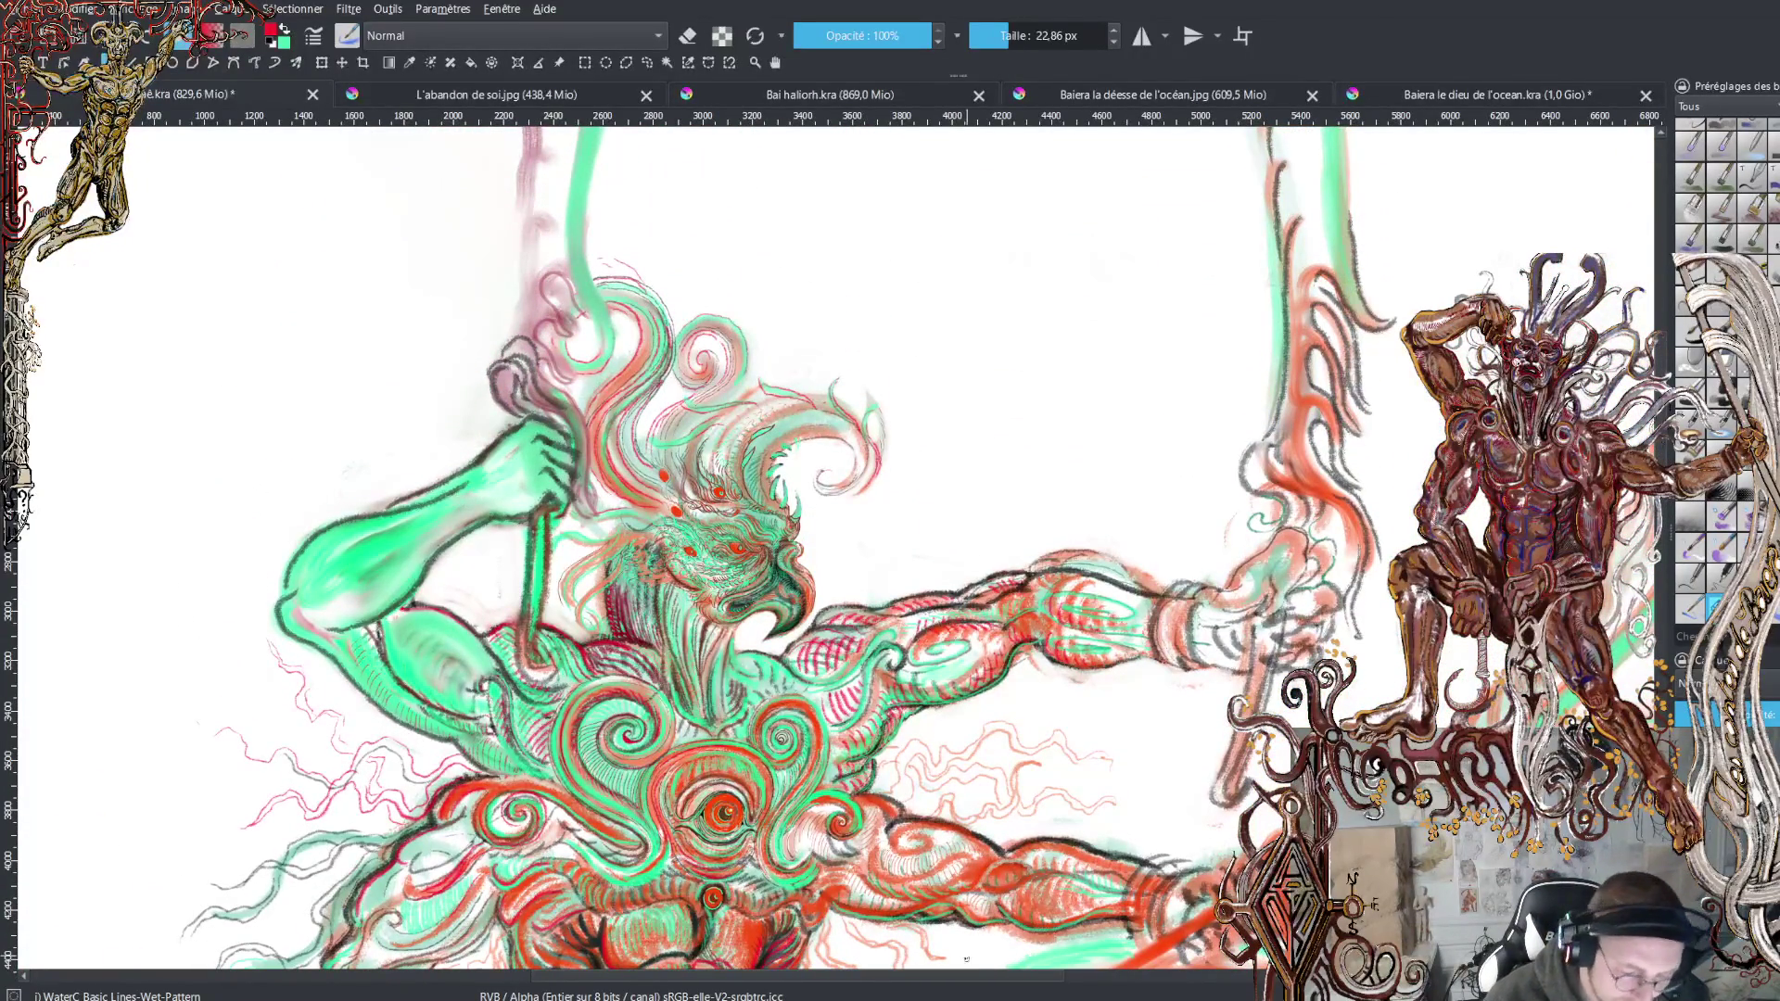
scroll(981, 978, "up", 3)
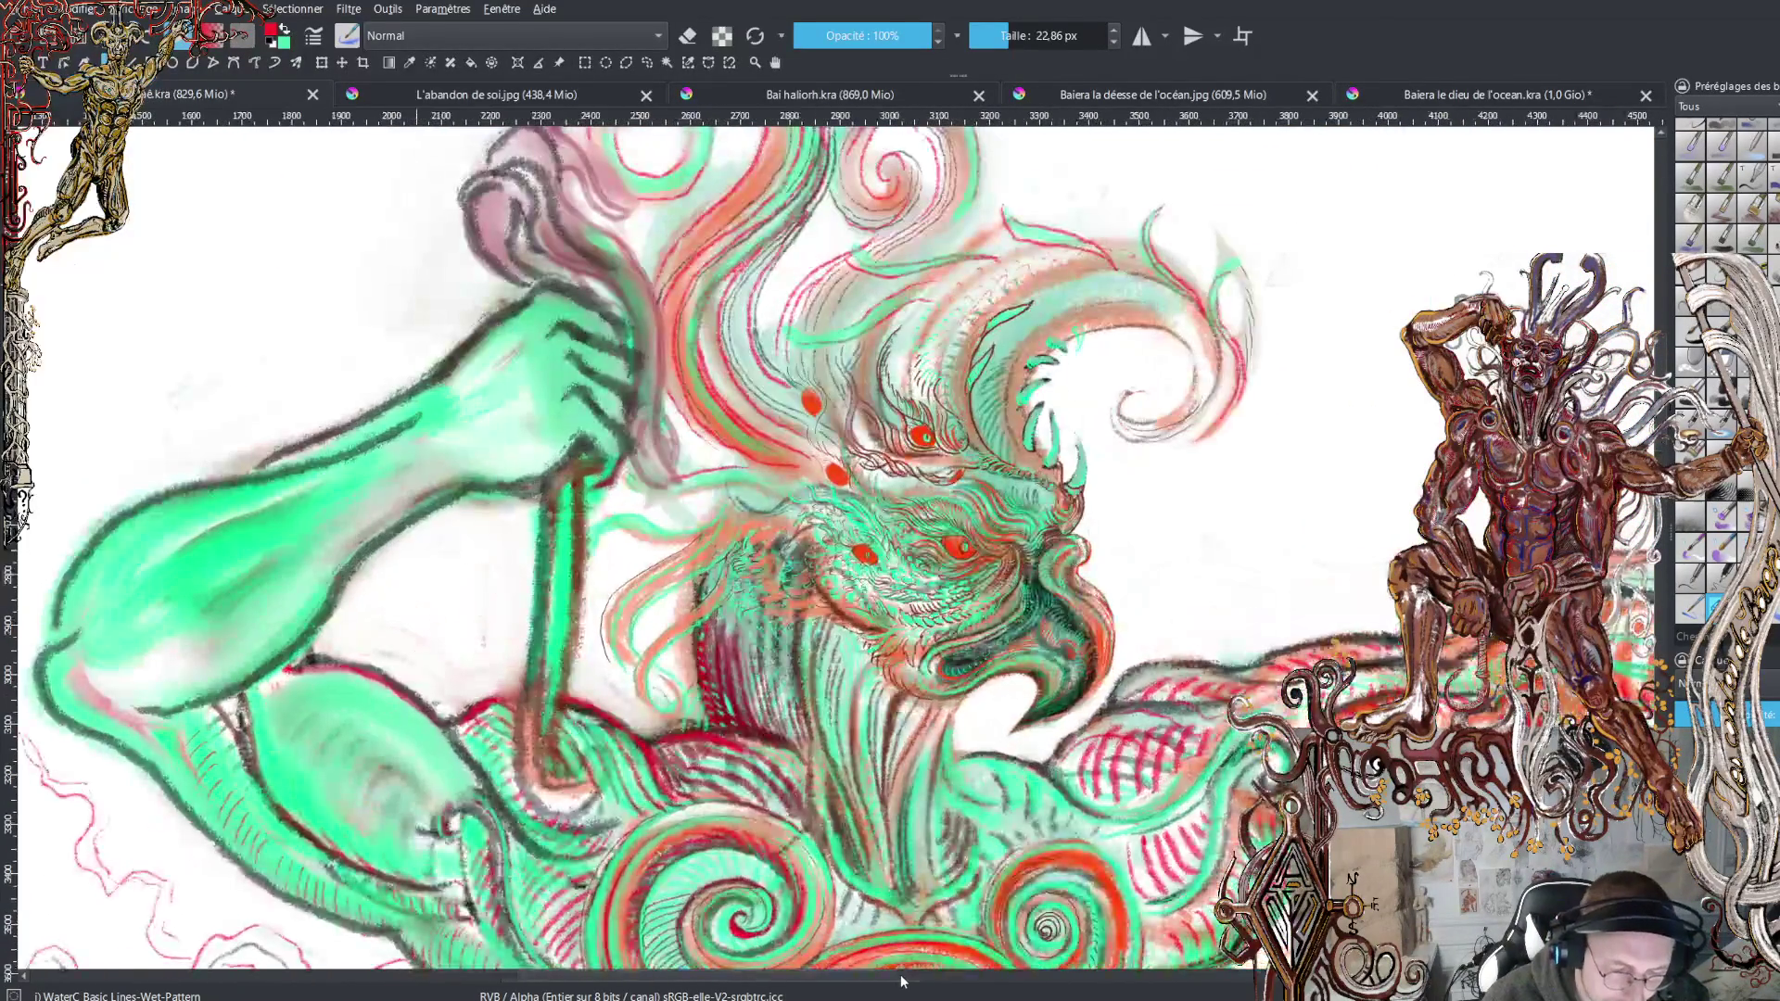
key("plus")
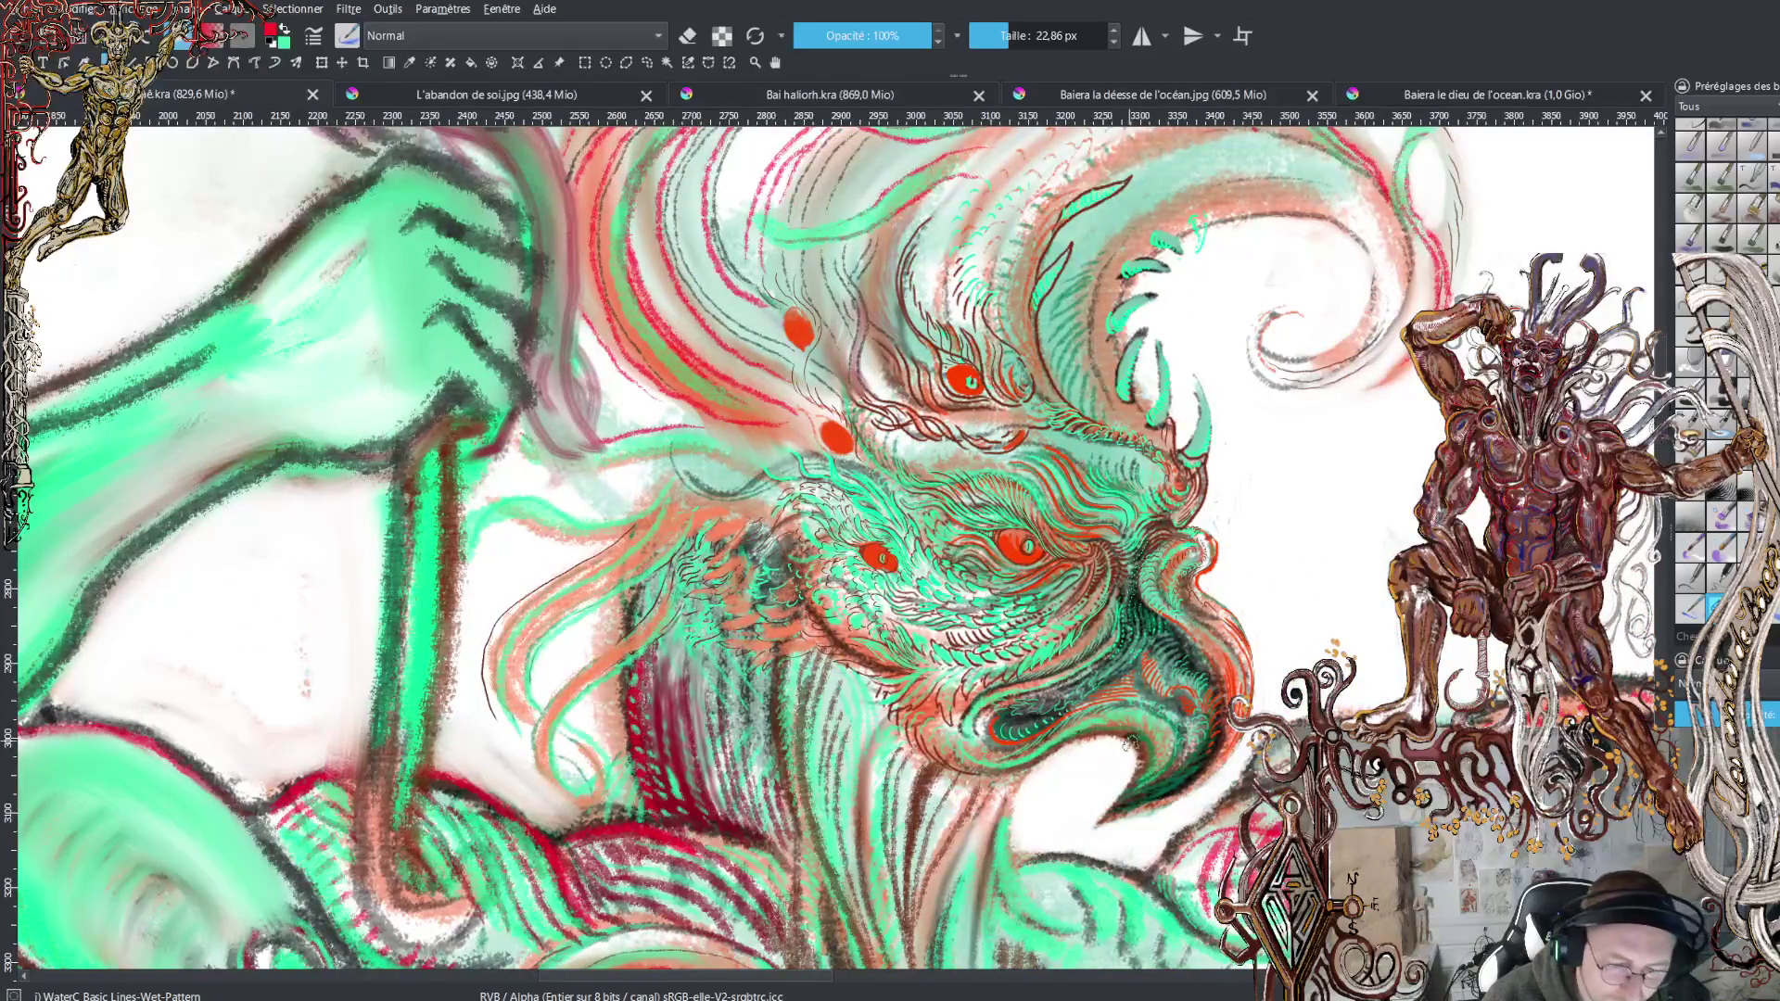
key("plus")
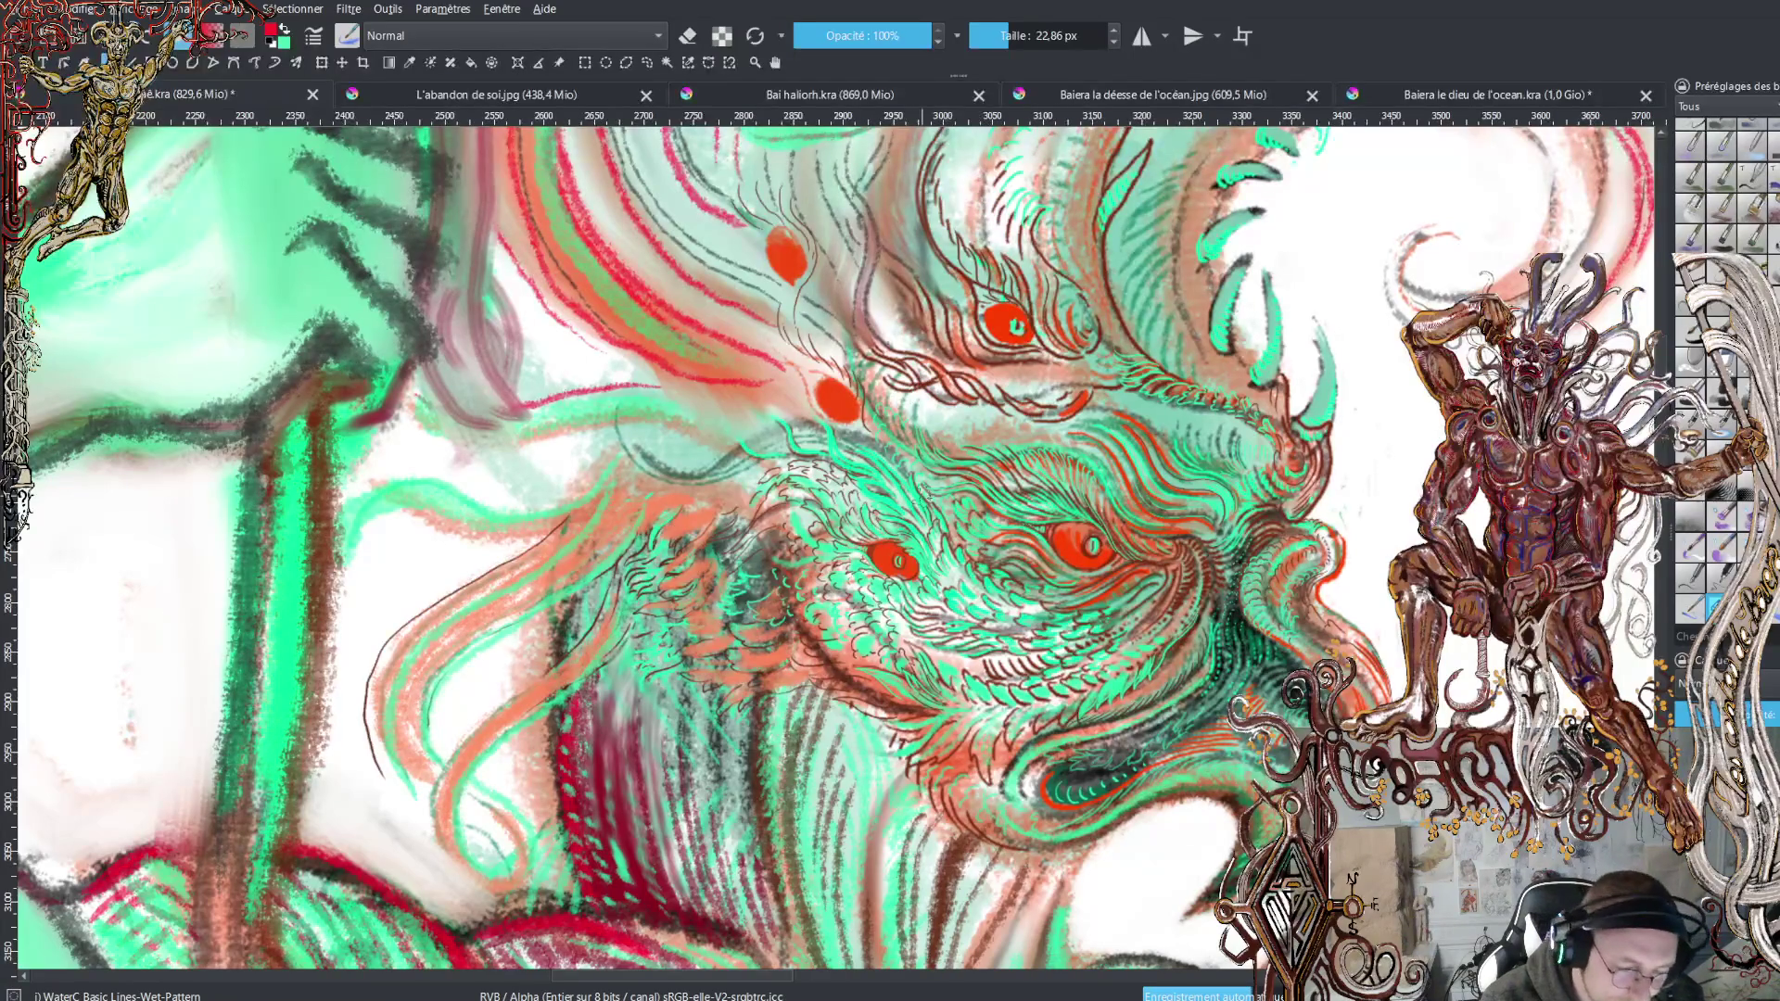
Zoom in further and recentre the view on the bird head's eyes
key("plus")
mouse_move(1403, 483)
left_mouse_down()
mouse_move(1403, 751)
mouse_move(1403, 510)
mouse_move(1403, 543)
left_mouse_up()
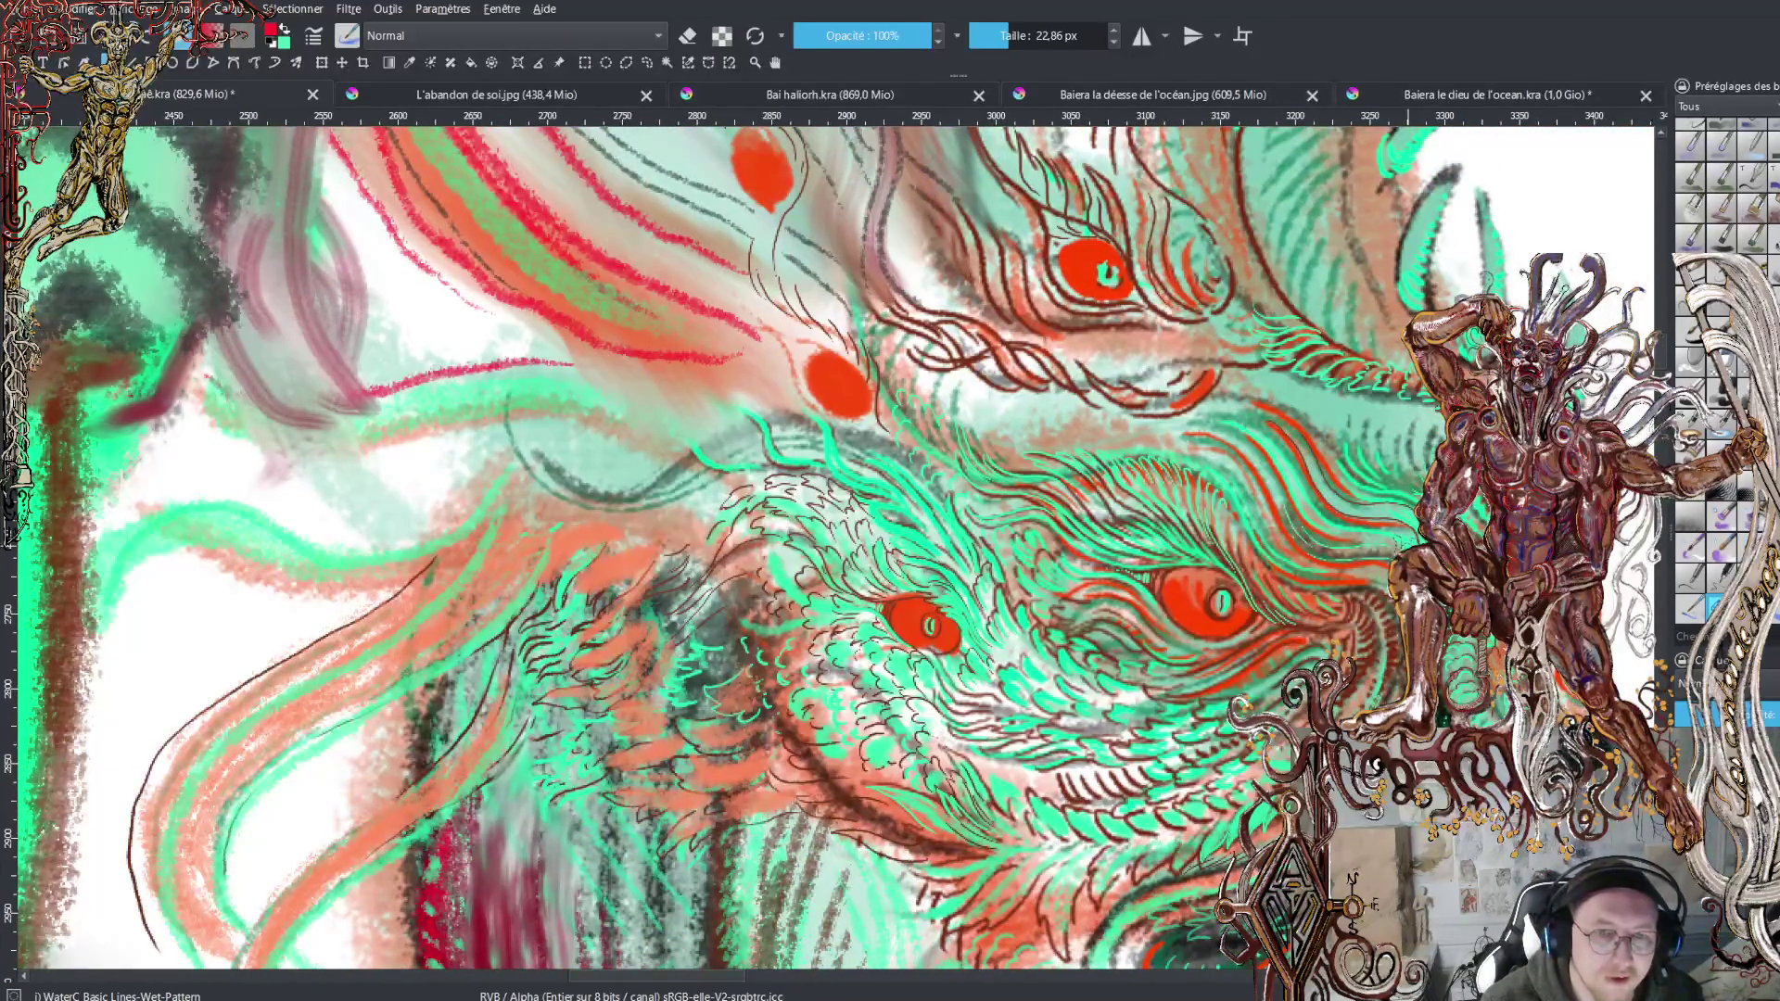
key("plus")
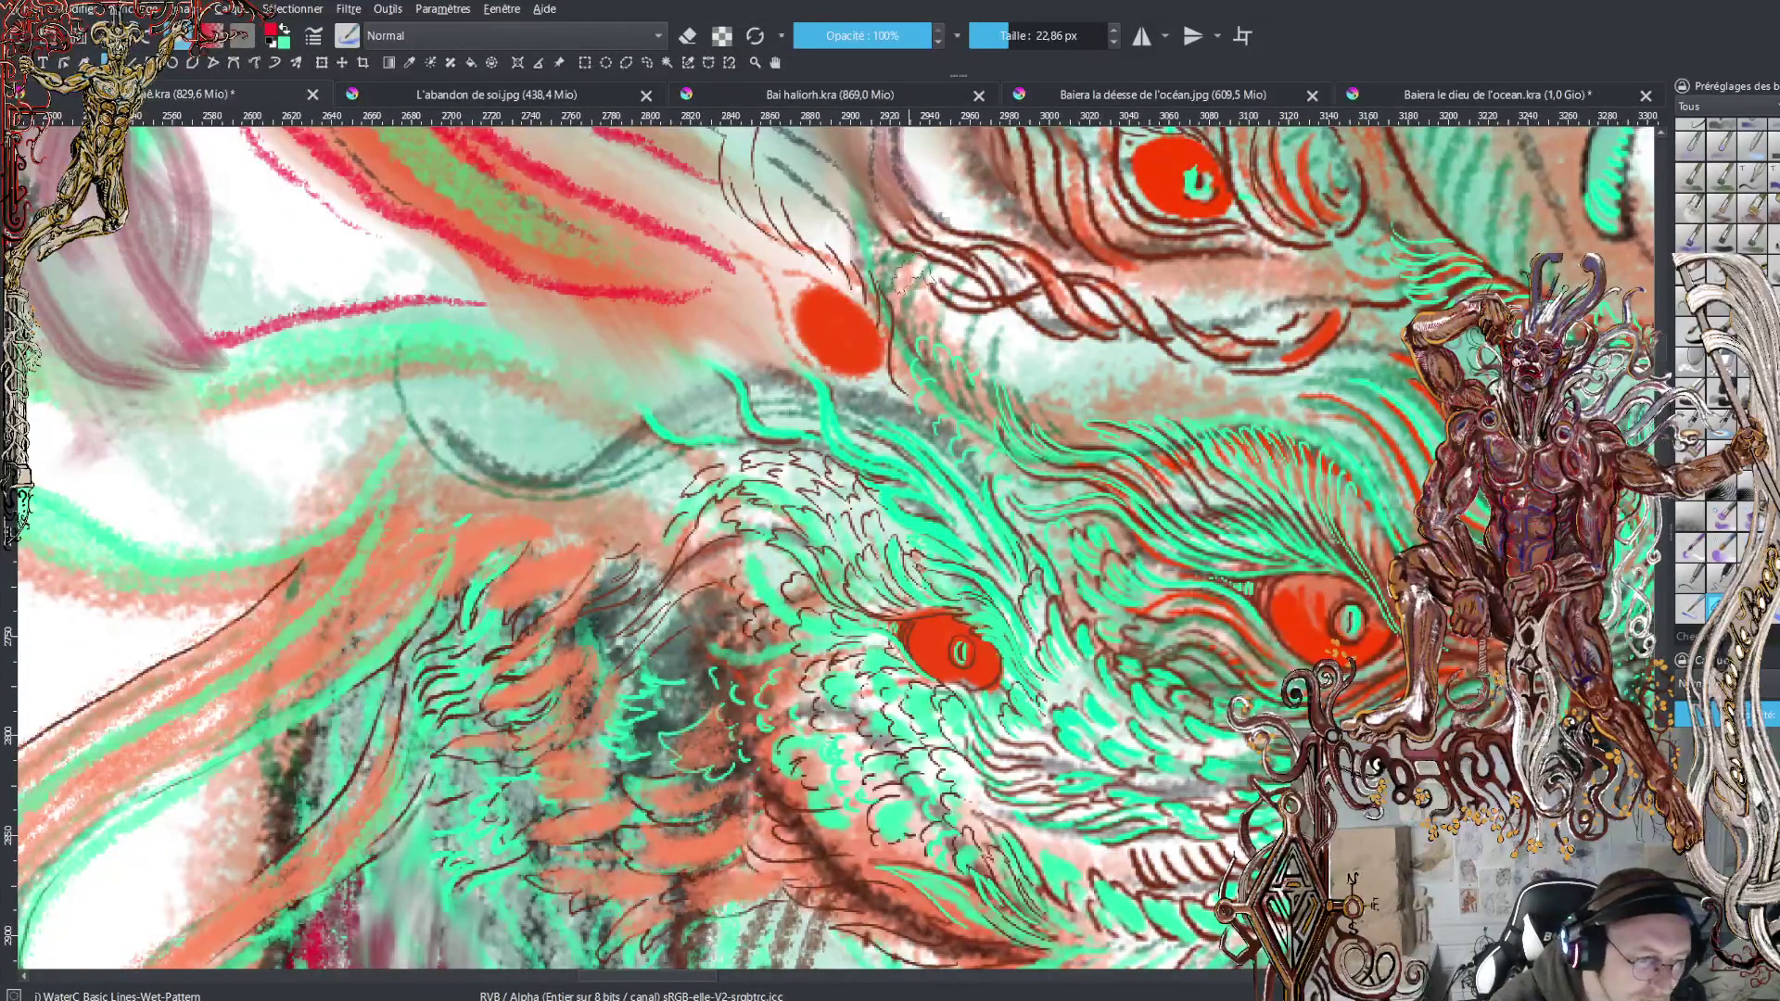
Switch to the Ink-4 Pen Rough brush at 7 px and sample dark brown from the painting
left_click(1001, 35)
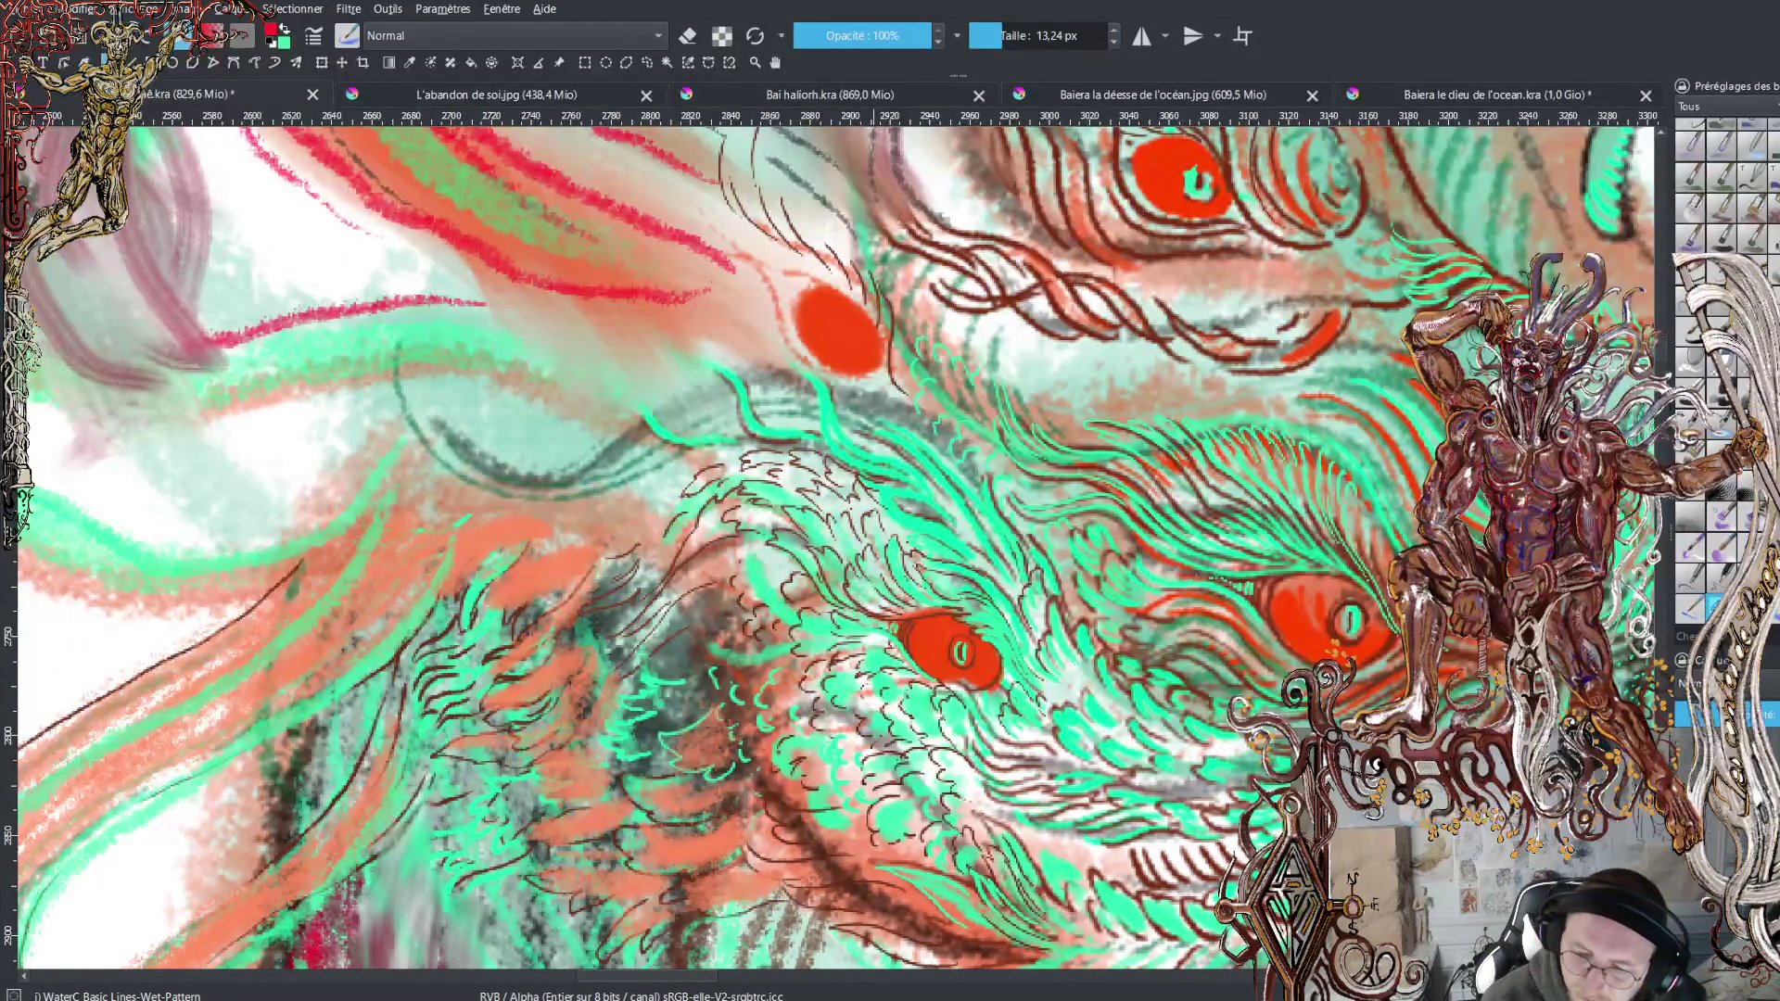
key("slash")
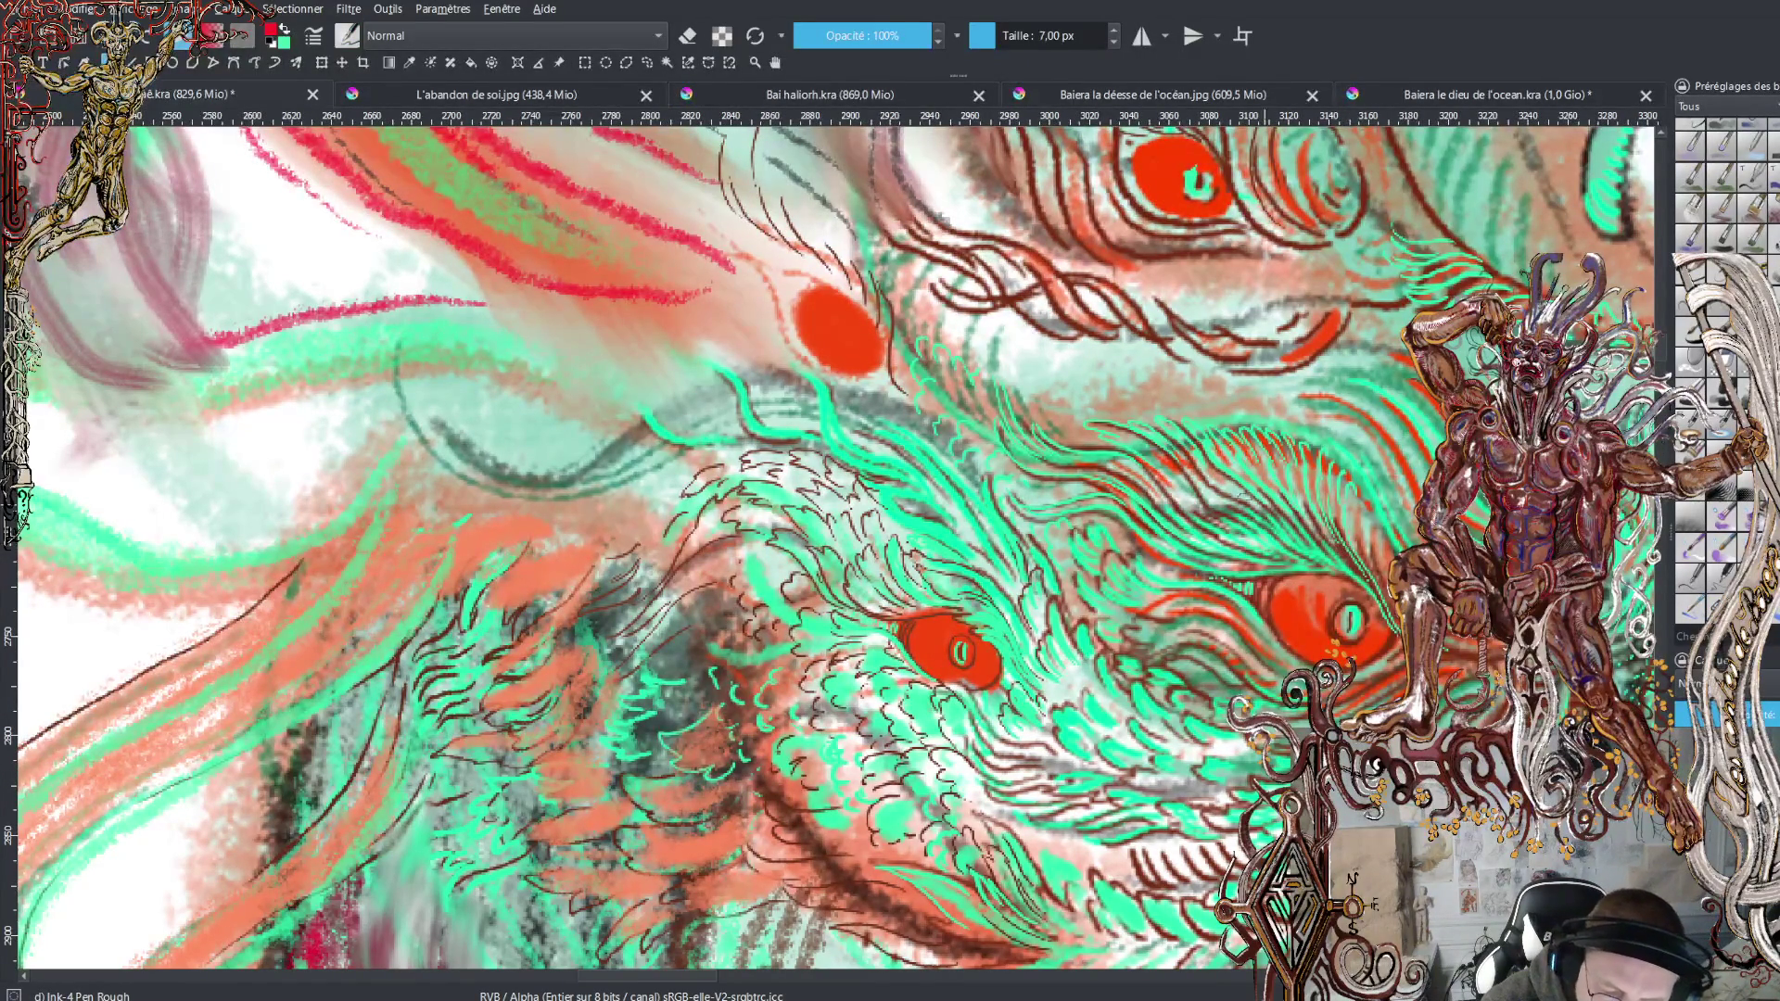
left_click(1205, 468, "ctrl")
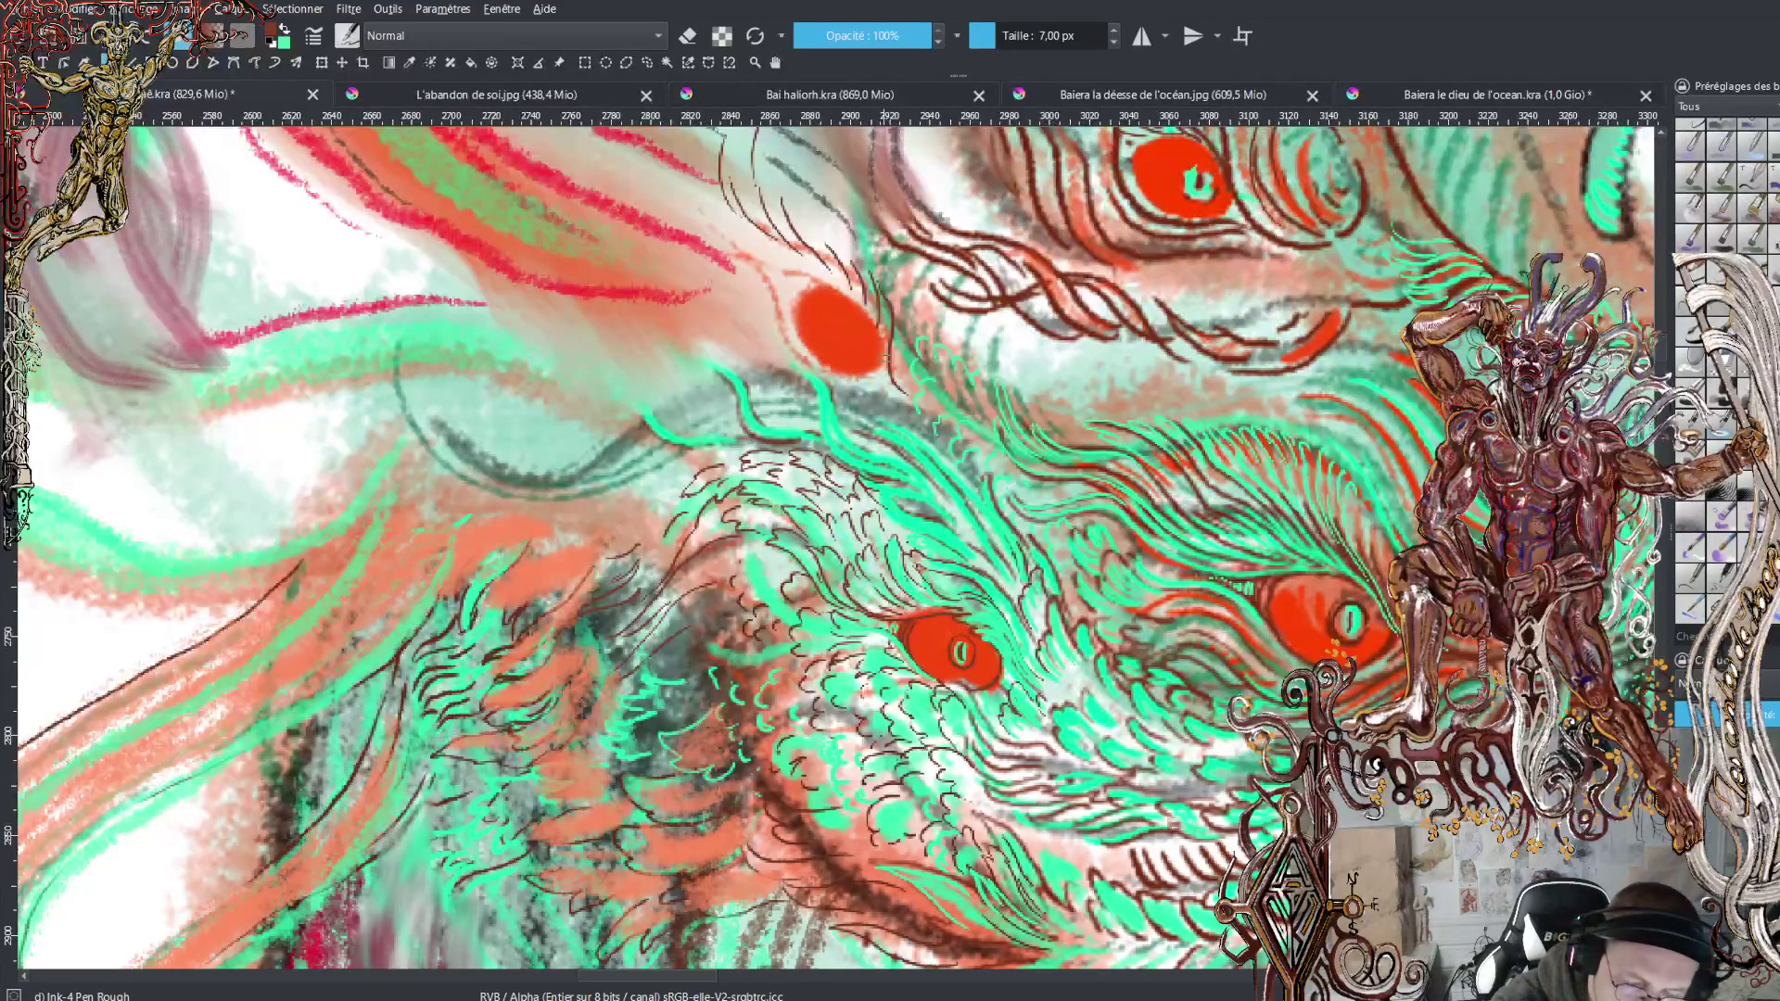
Ink dark brown lines around the right, left and lower edges of the upper red oval
mouse_move(885, 369)
left_mouse_down()
mouse_move(892, 382)
mouse_move(864, 309)
mouse_move(738, 233)
mouse_move(709, 197)
mouse_move(704, 136)
left_mouse_up()
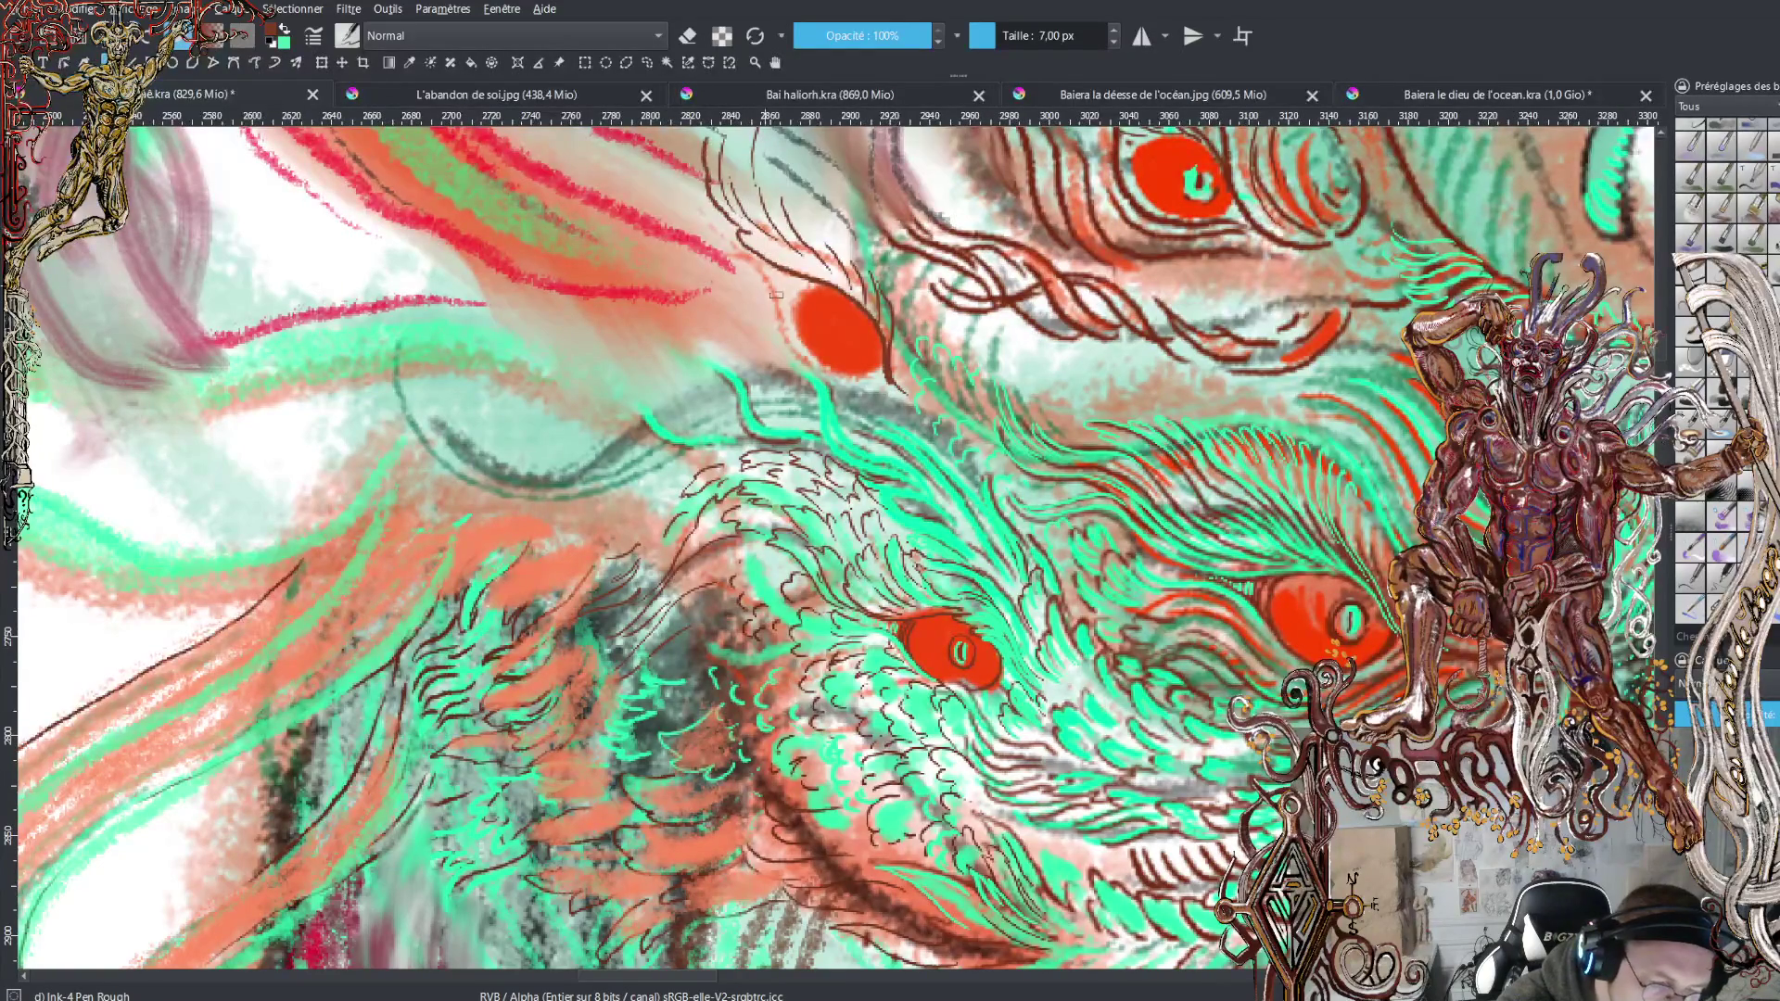
mouse_move(770, 267)
left_mouse_down()
mouse_move(803, 345)
mouse_move(876, 369)
mouse_move(840, 381)
mouse_move(794, 341)
left_mouse_up()
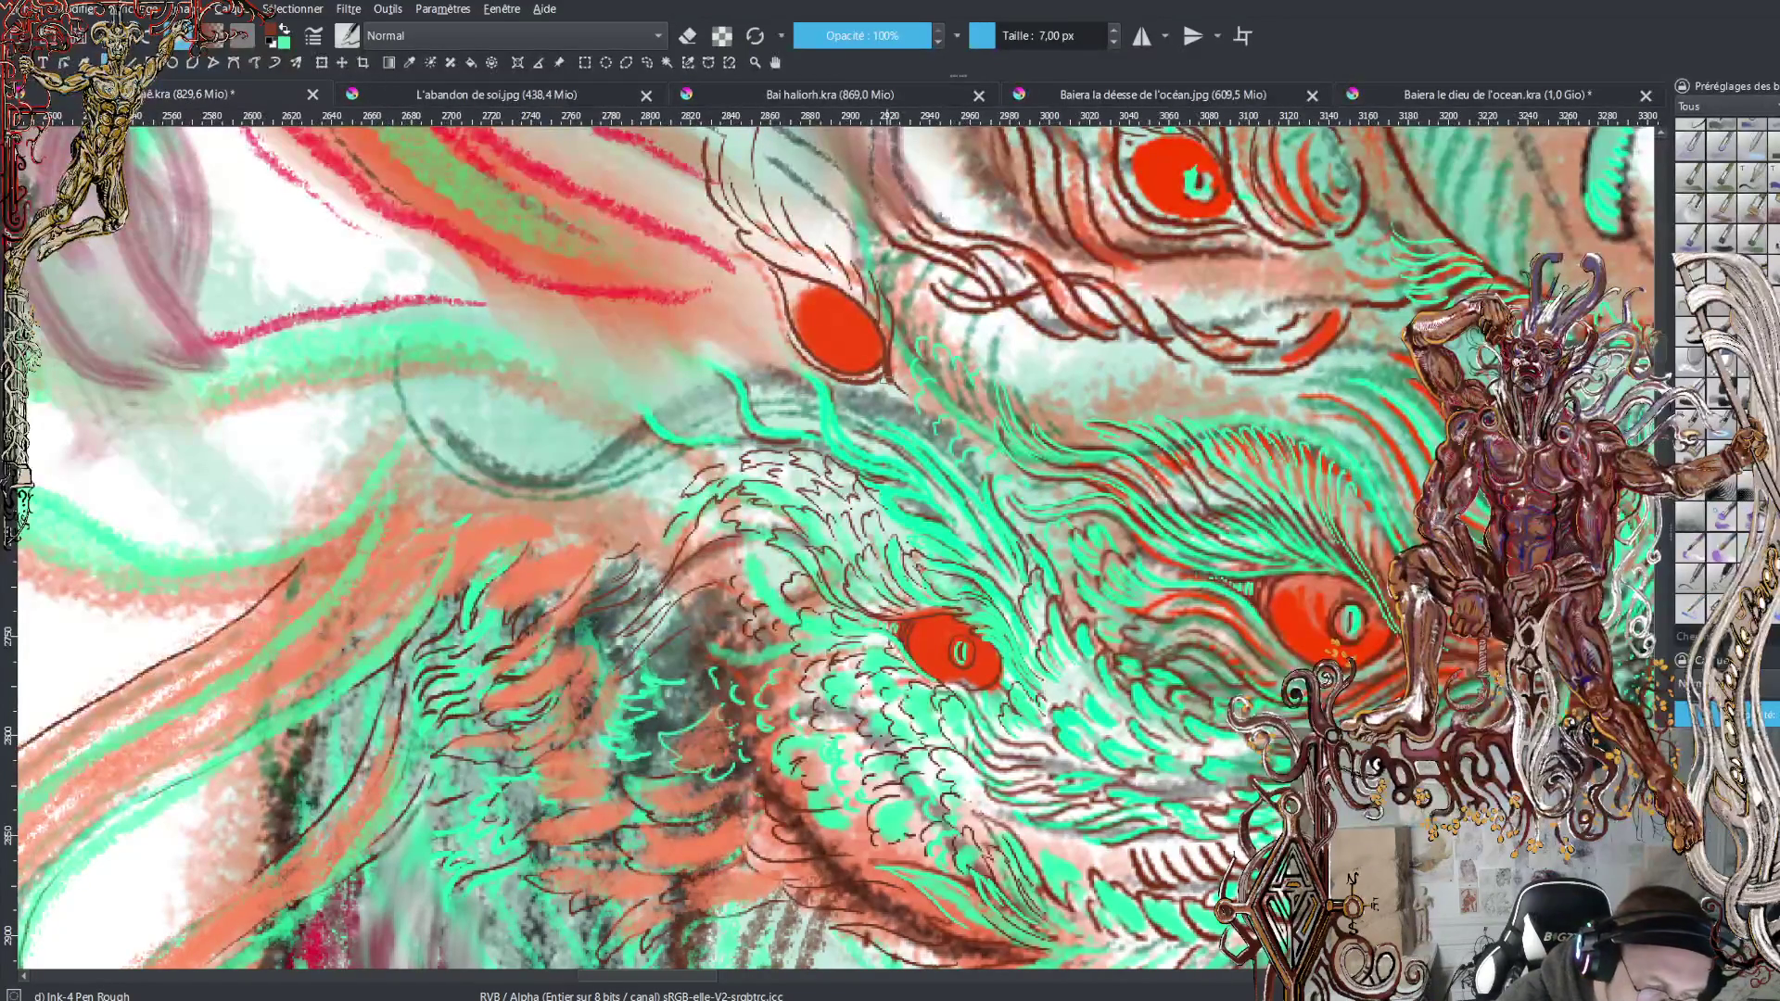
mouse_move(890, 389)
left_mouse_down()
mouse_move(848, 391)
mouse_move(887, 390)
mouse_move(866, 410)
mouse_move(891, 414)
left_mouse_up()
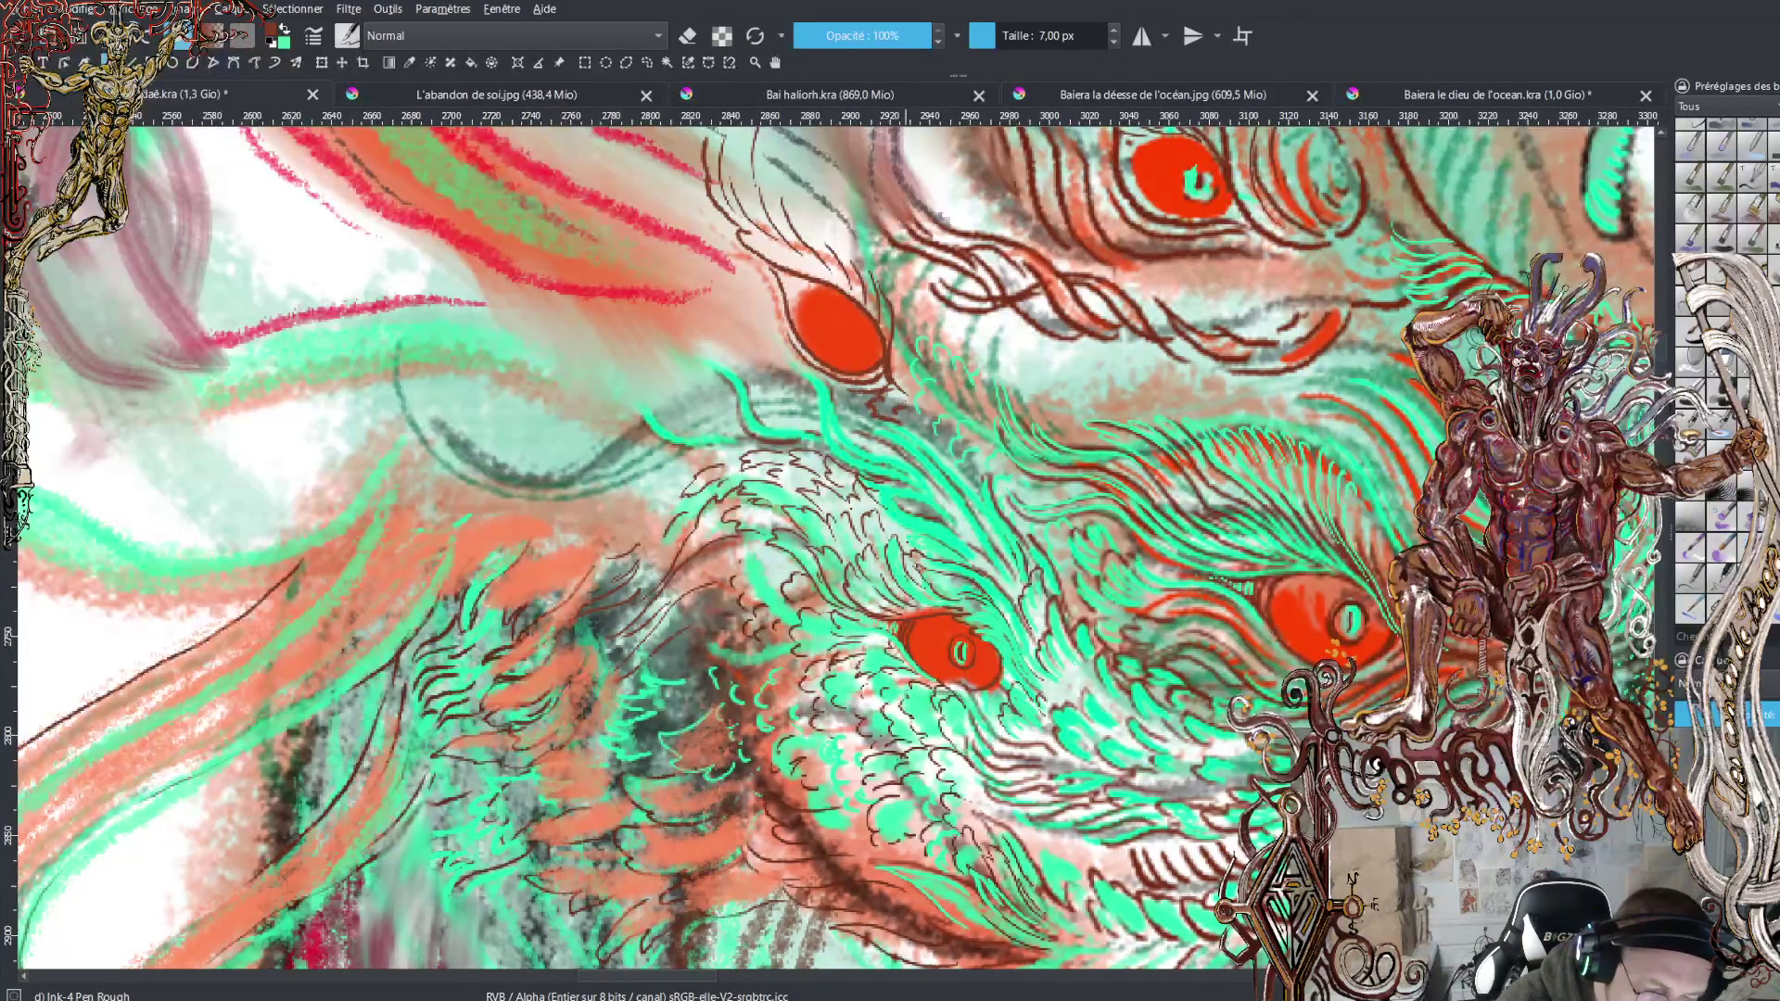
Shrink the pen to 4.83 px and paint green hair strokes beside the upper red eye
left_click(995, 41)
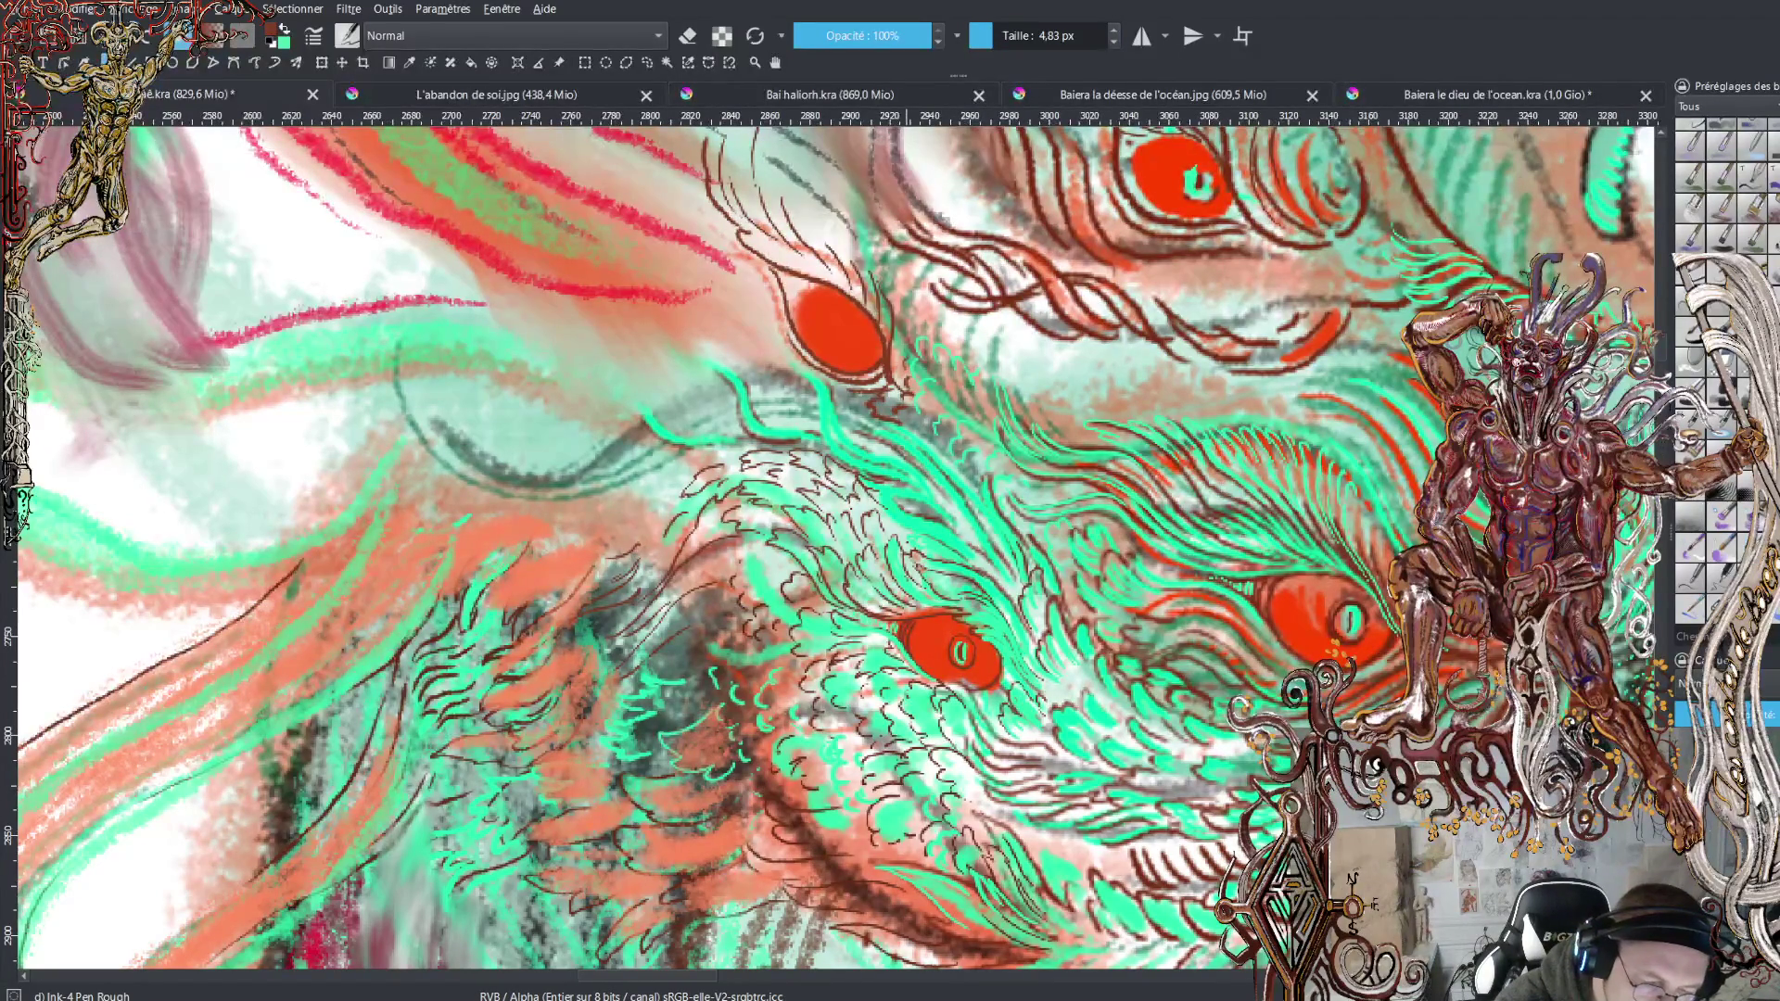
key("x")
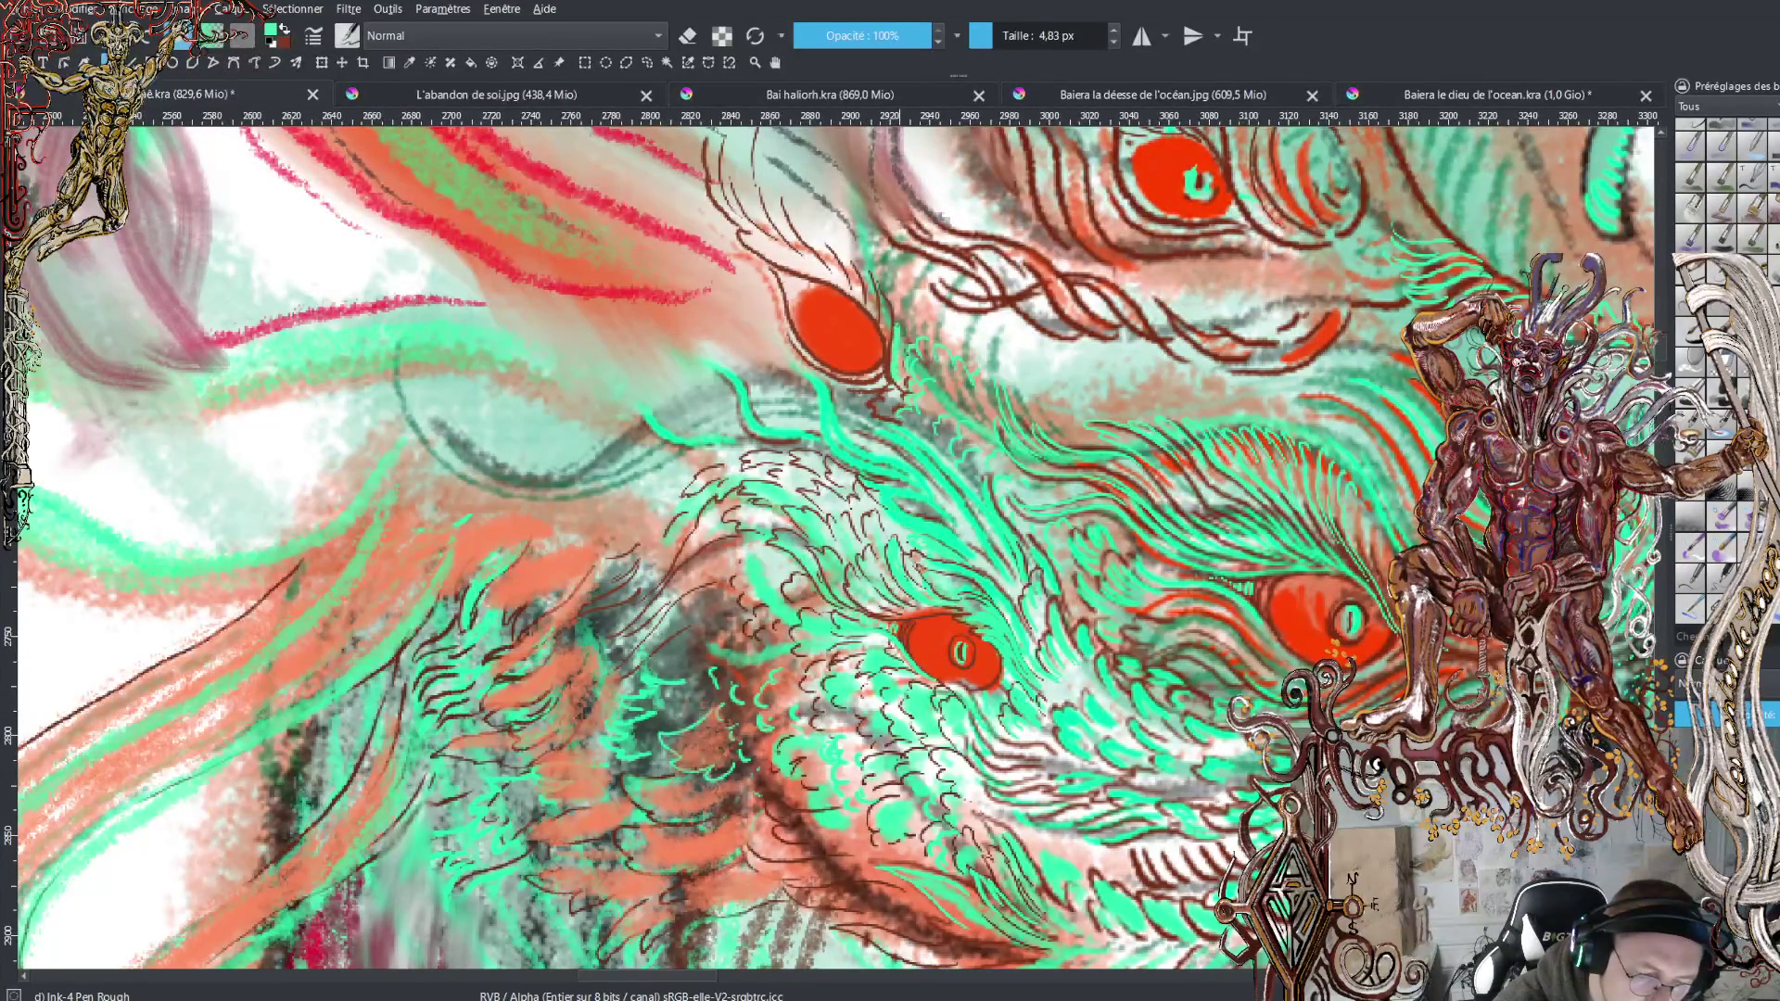
mouse_move(884, 326)
left_mouse_down()
mouse_move(871, 258)
mouse_move(859, 267)
mouse_move(820, 216)
left_mouse_up()
mouse_move(840, 285)
left_mouse_down()
mouse_move(786, 193)
mouse_move(770, 202)
left_mouse_up()
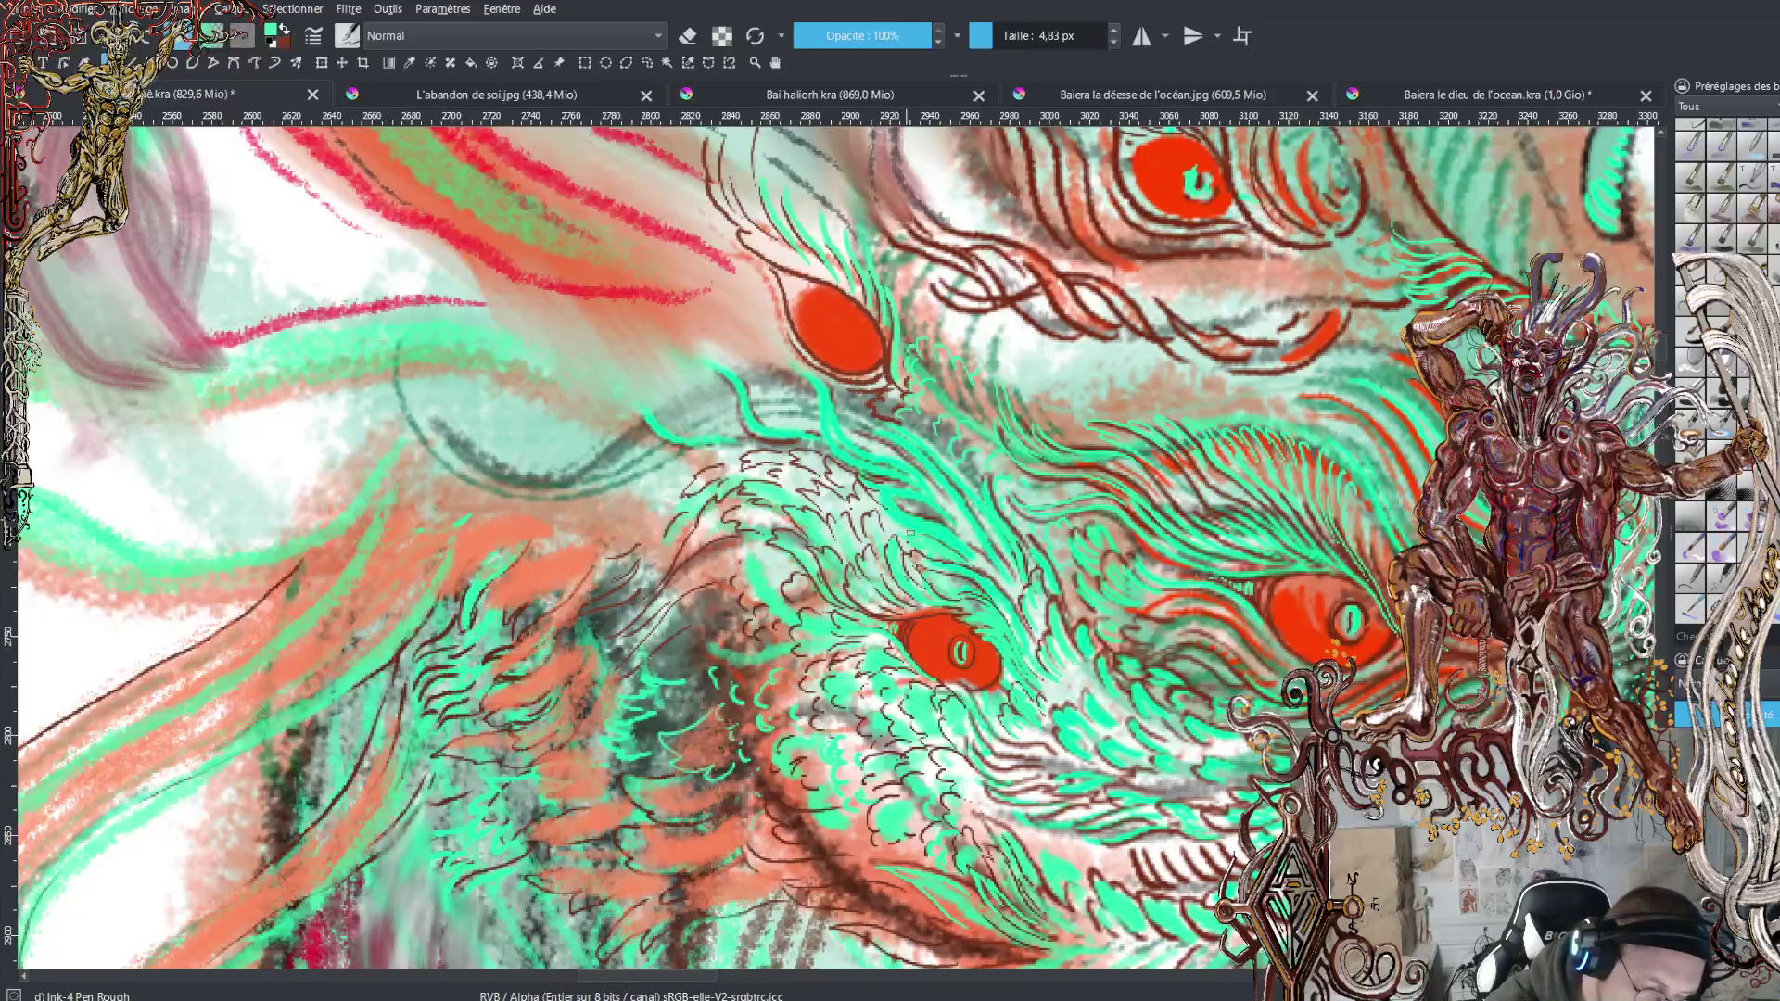
Add small dark-red hatching strokes below the eye, toggling between red and green
key("x")
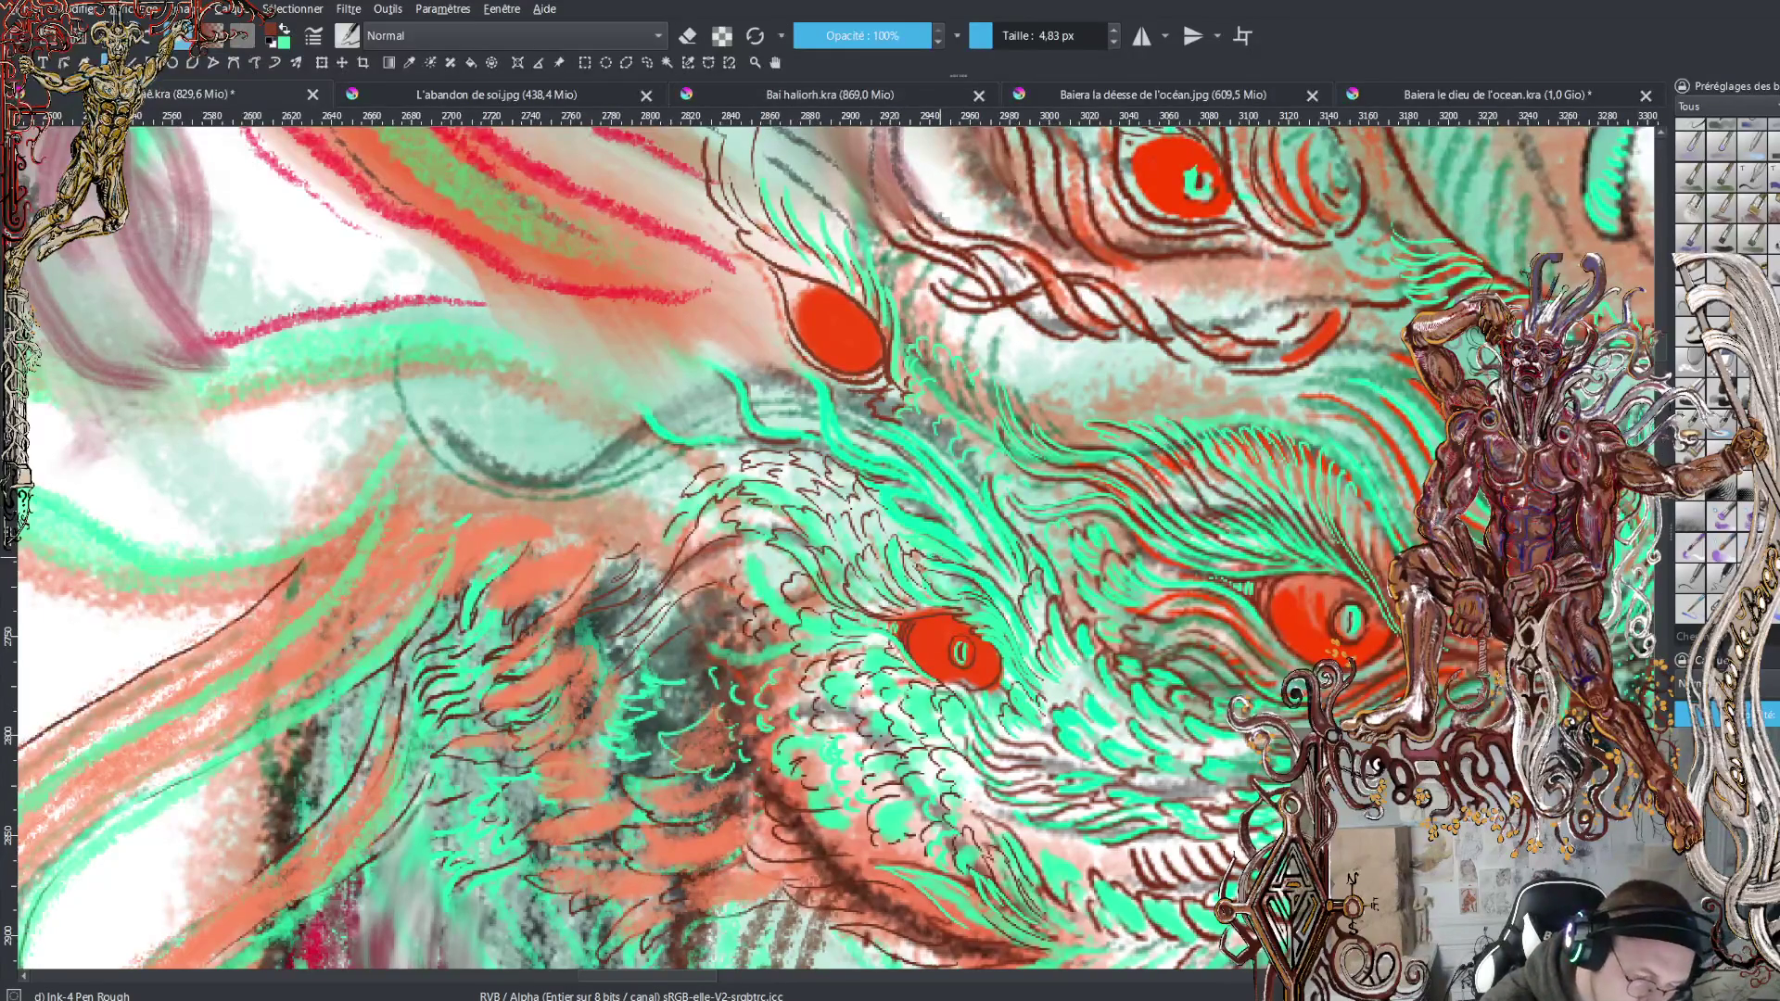
left_click_drag(903, 544, 923, 527)
mouse_move(913, 538)
left_mouse_down()
mouse_move(931, 529)
mouse_move(890, 497)
mouse_move(927, 499)
left_mouse_up()
key("x")
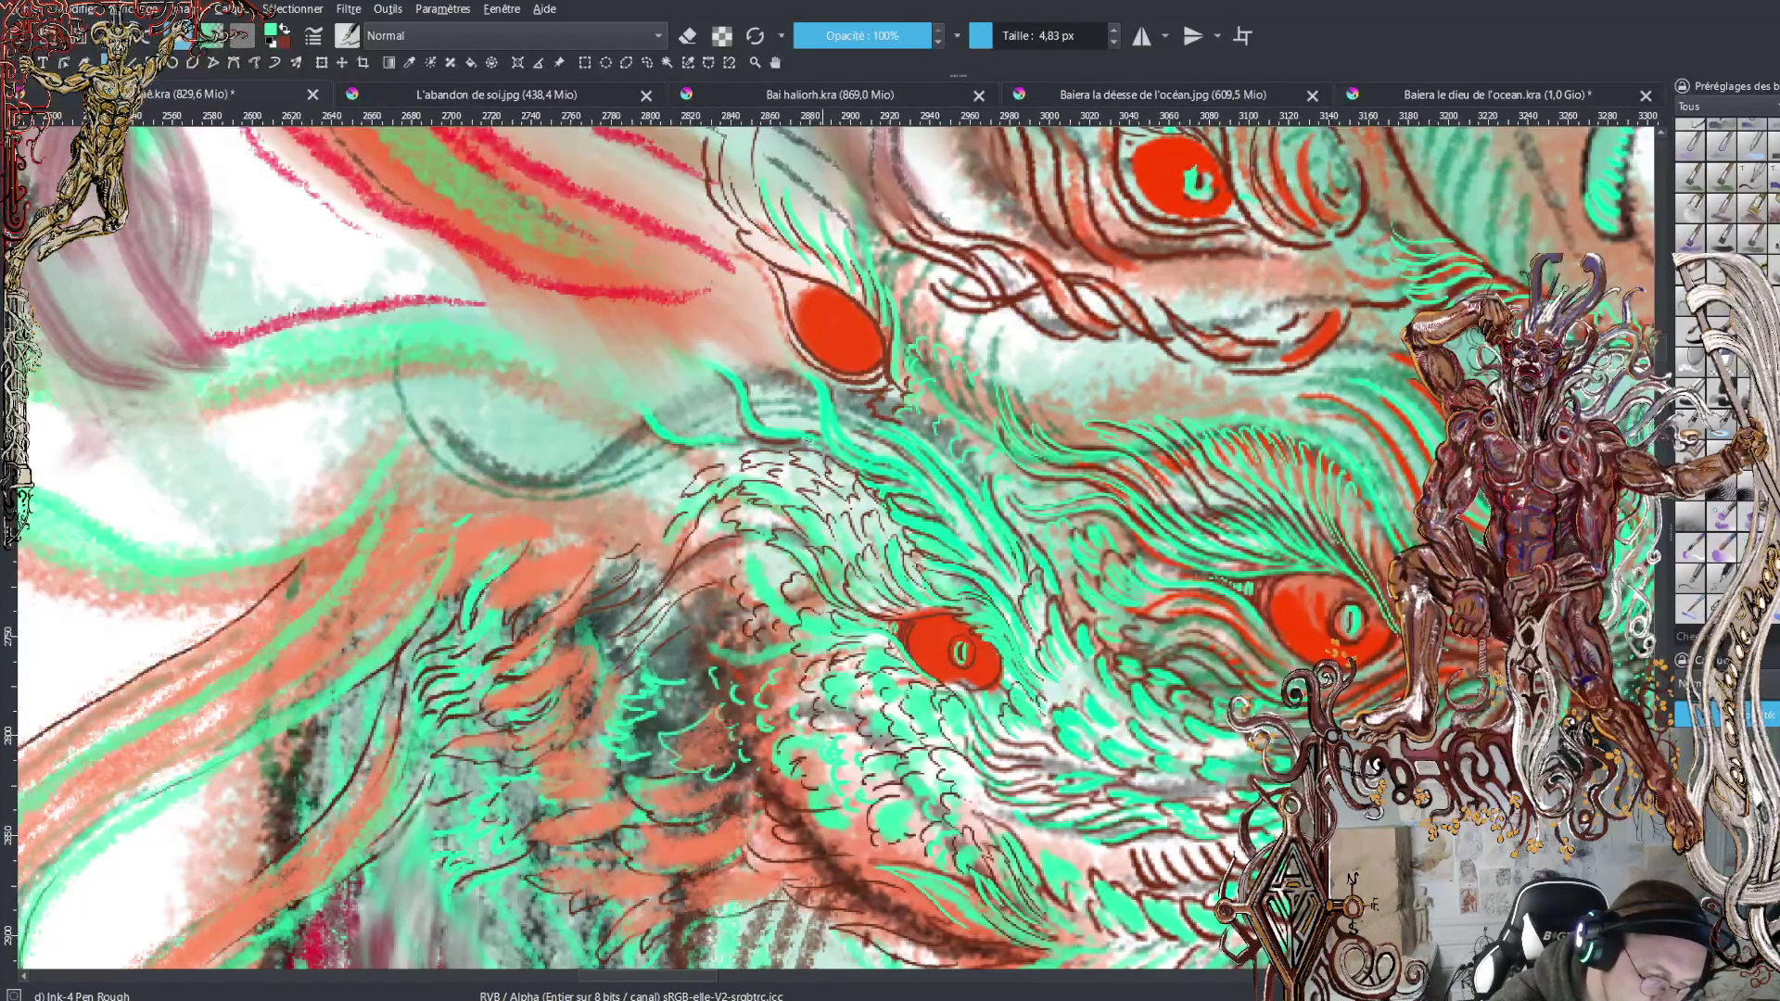
key("x")
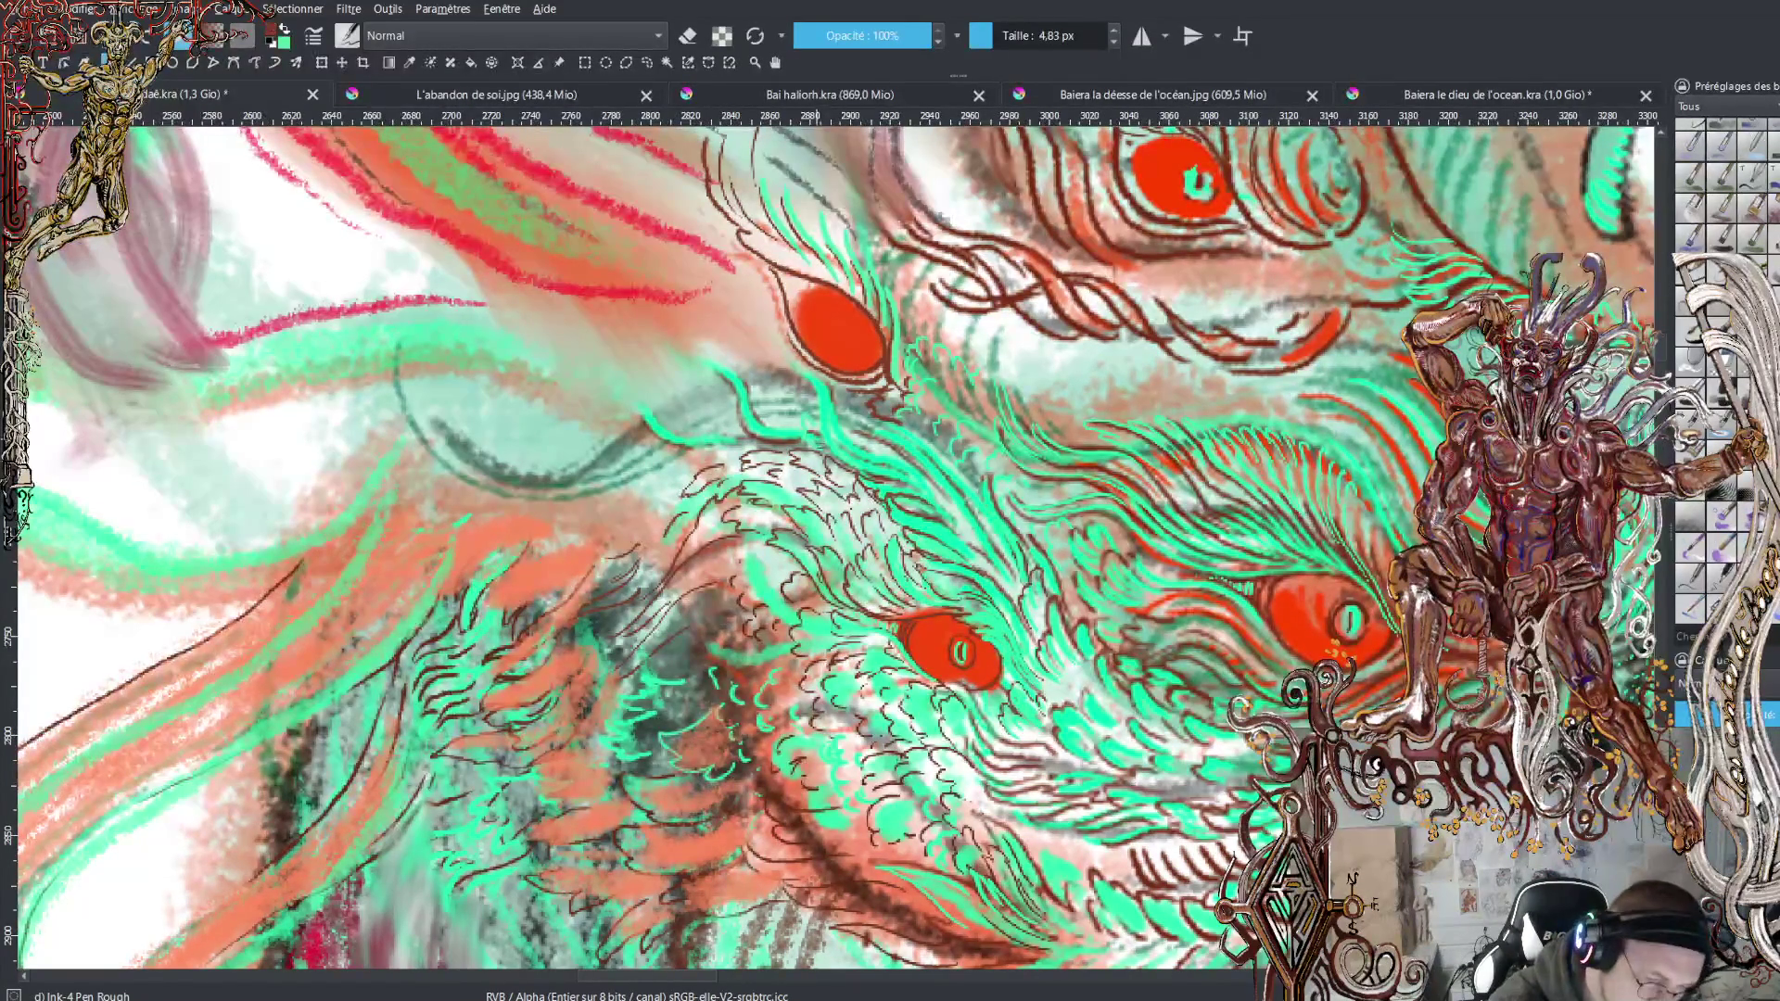
key("x")
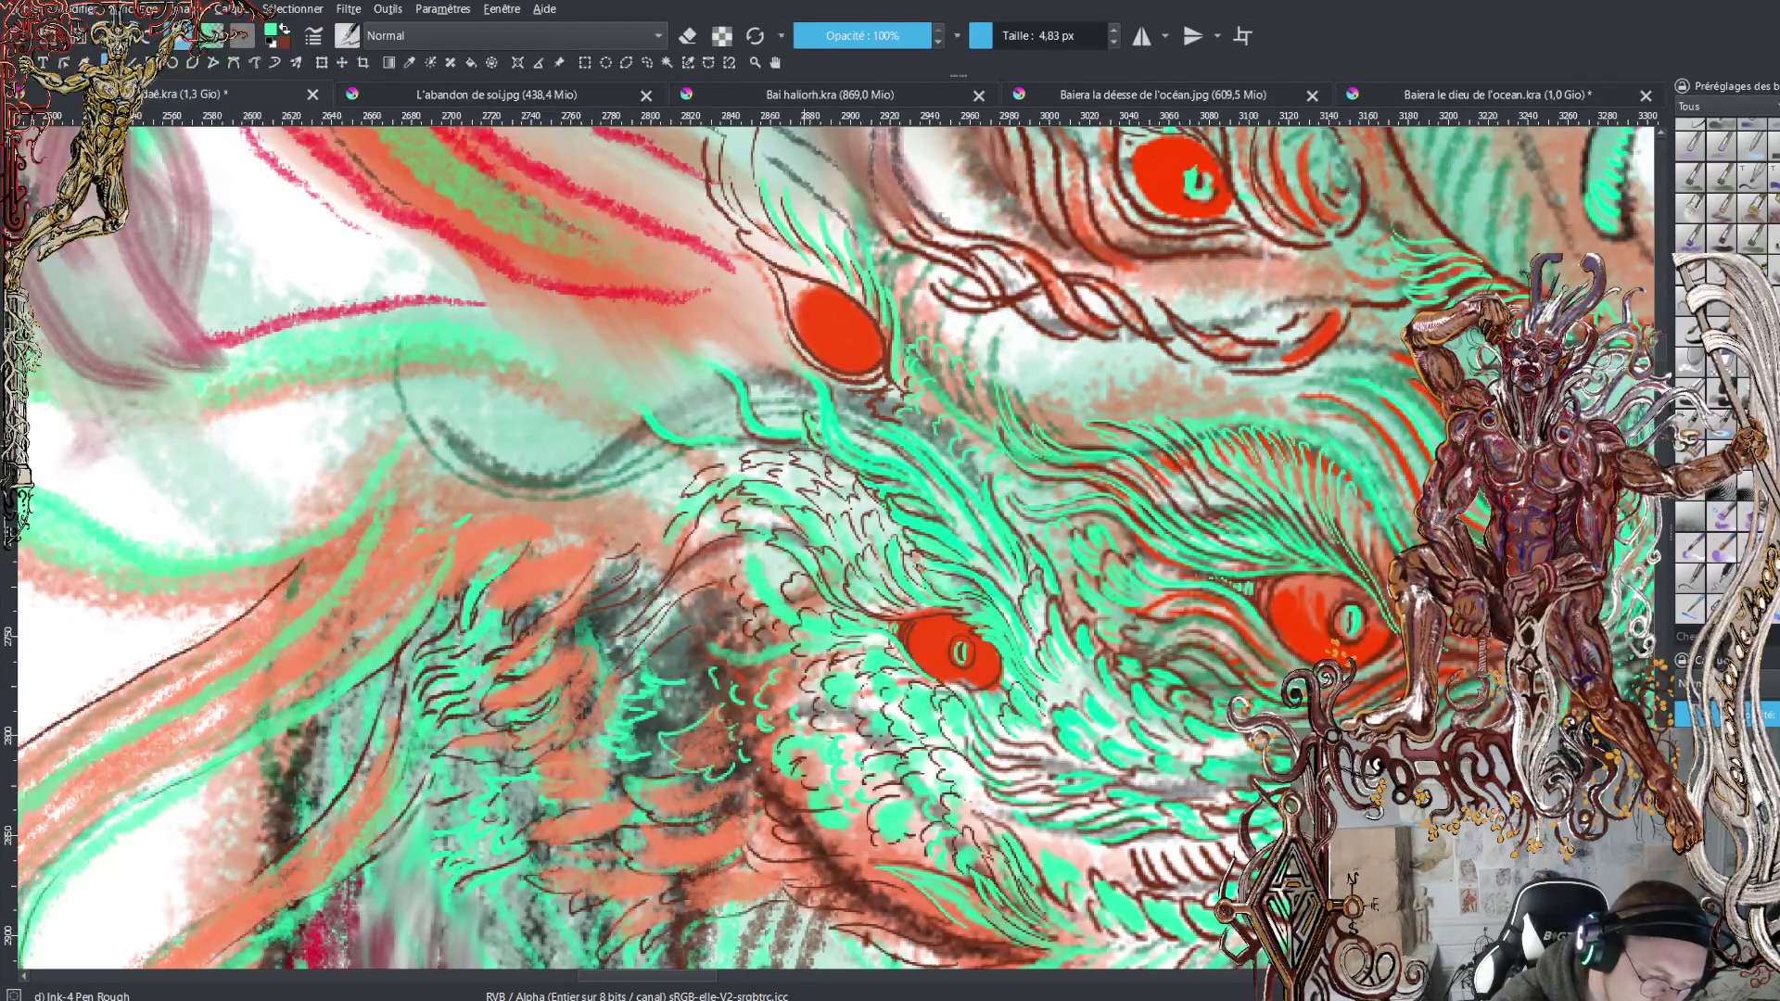
key("x")
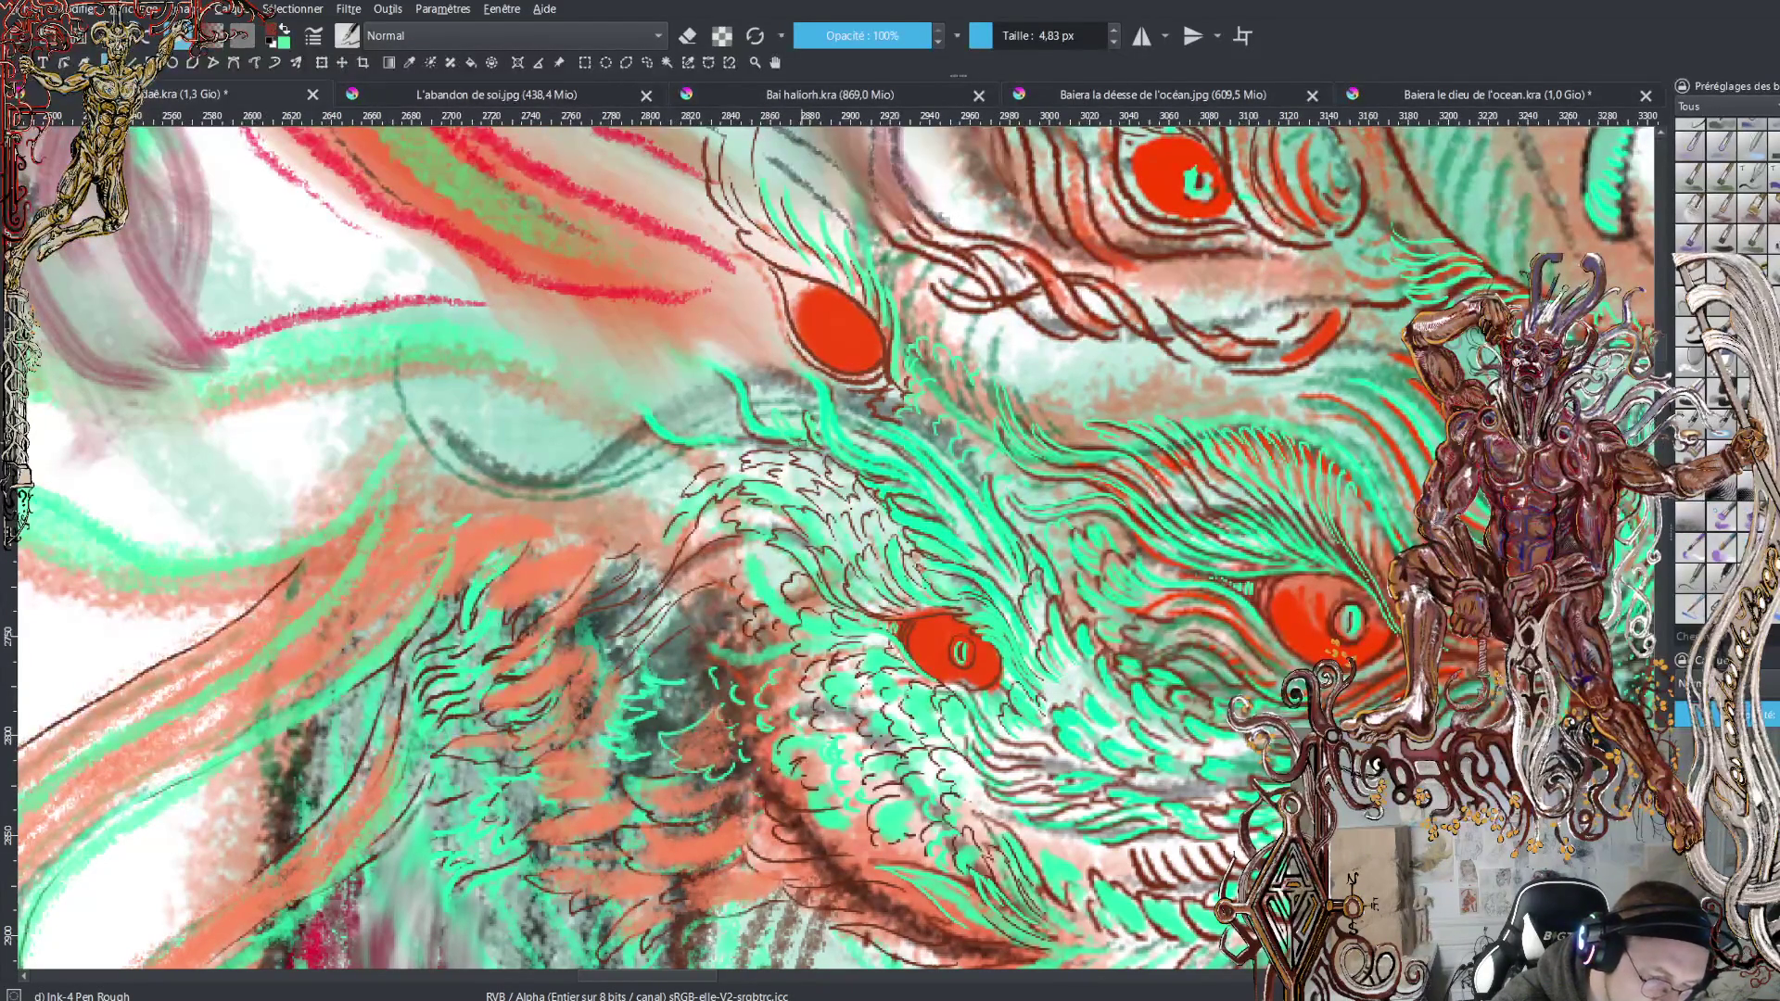
key("x")
key("x")
Ink short dark strokes in the crest and along the left side of the upper eye
left_click_drag(770, 427, 724, 367)
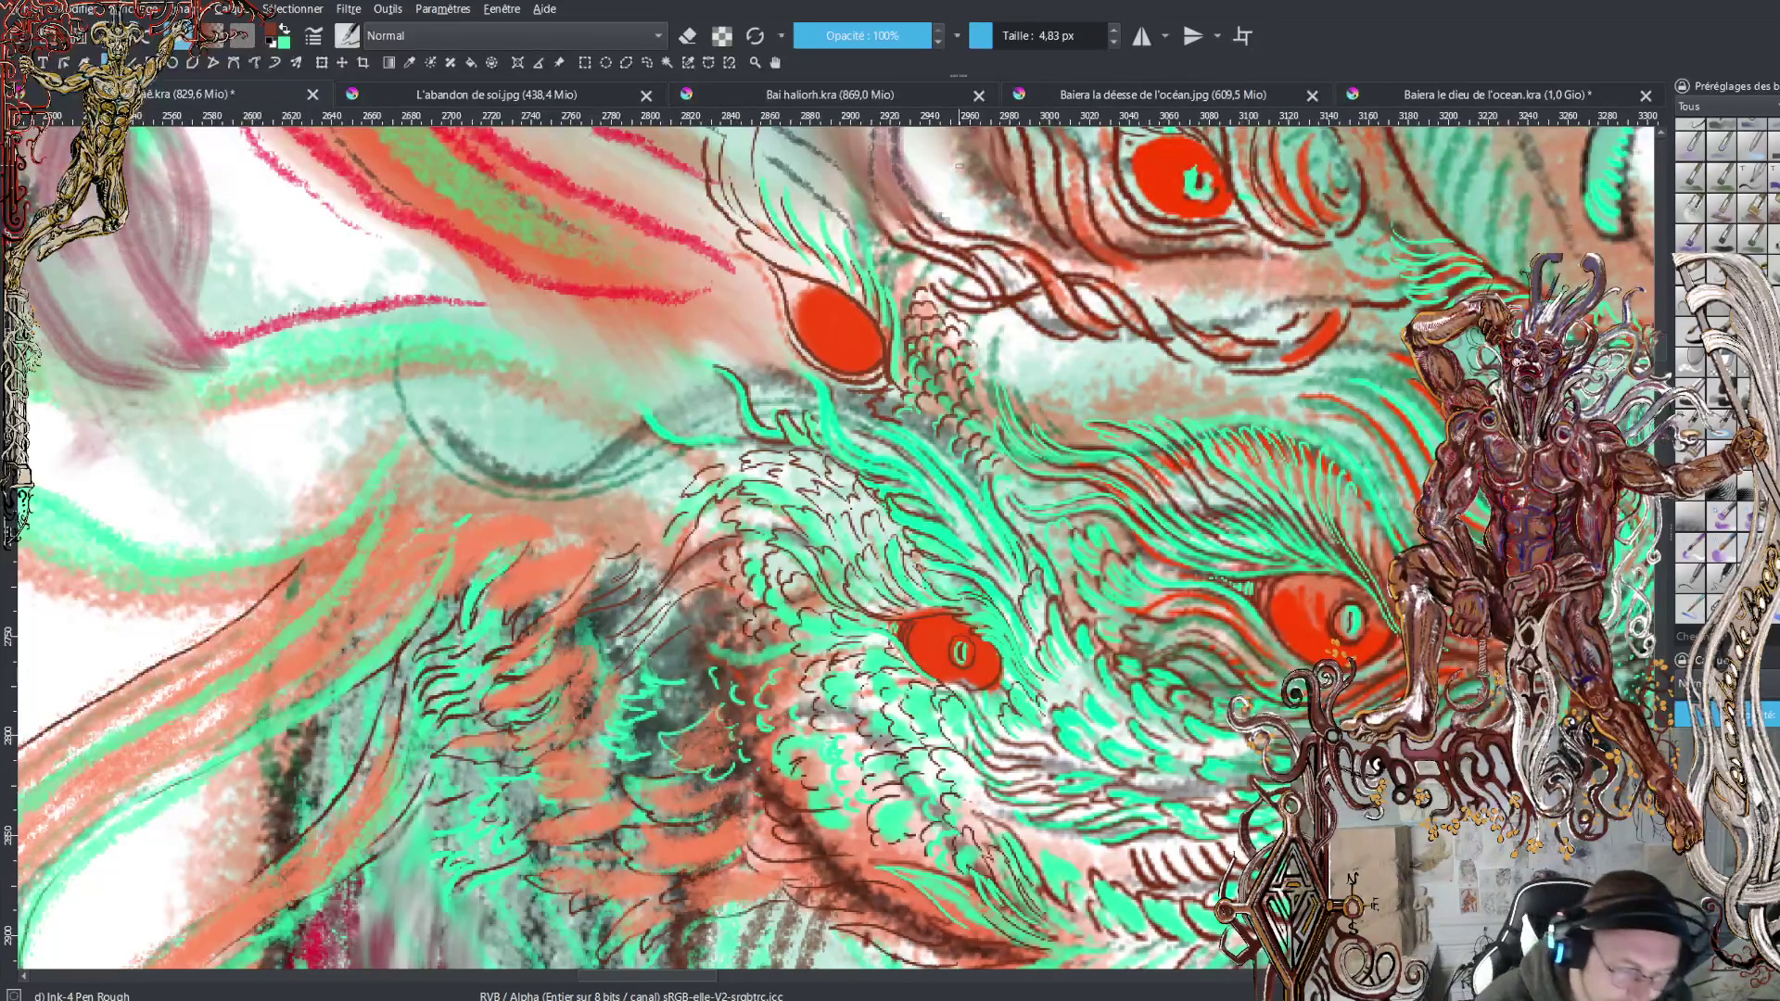
mouse_move(862, 458)
left_mouse_down()
mouse_move(818, 425)
mouse_move(830, 455)
left_mouse_up()
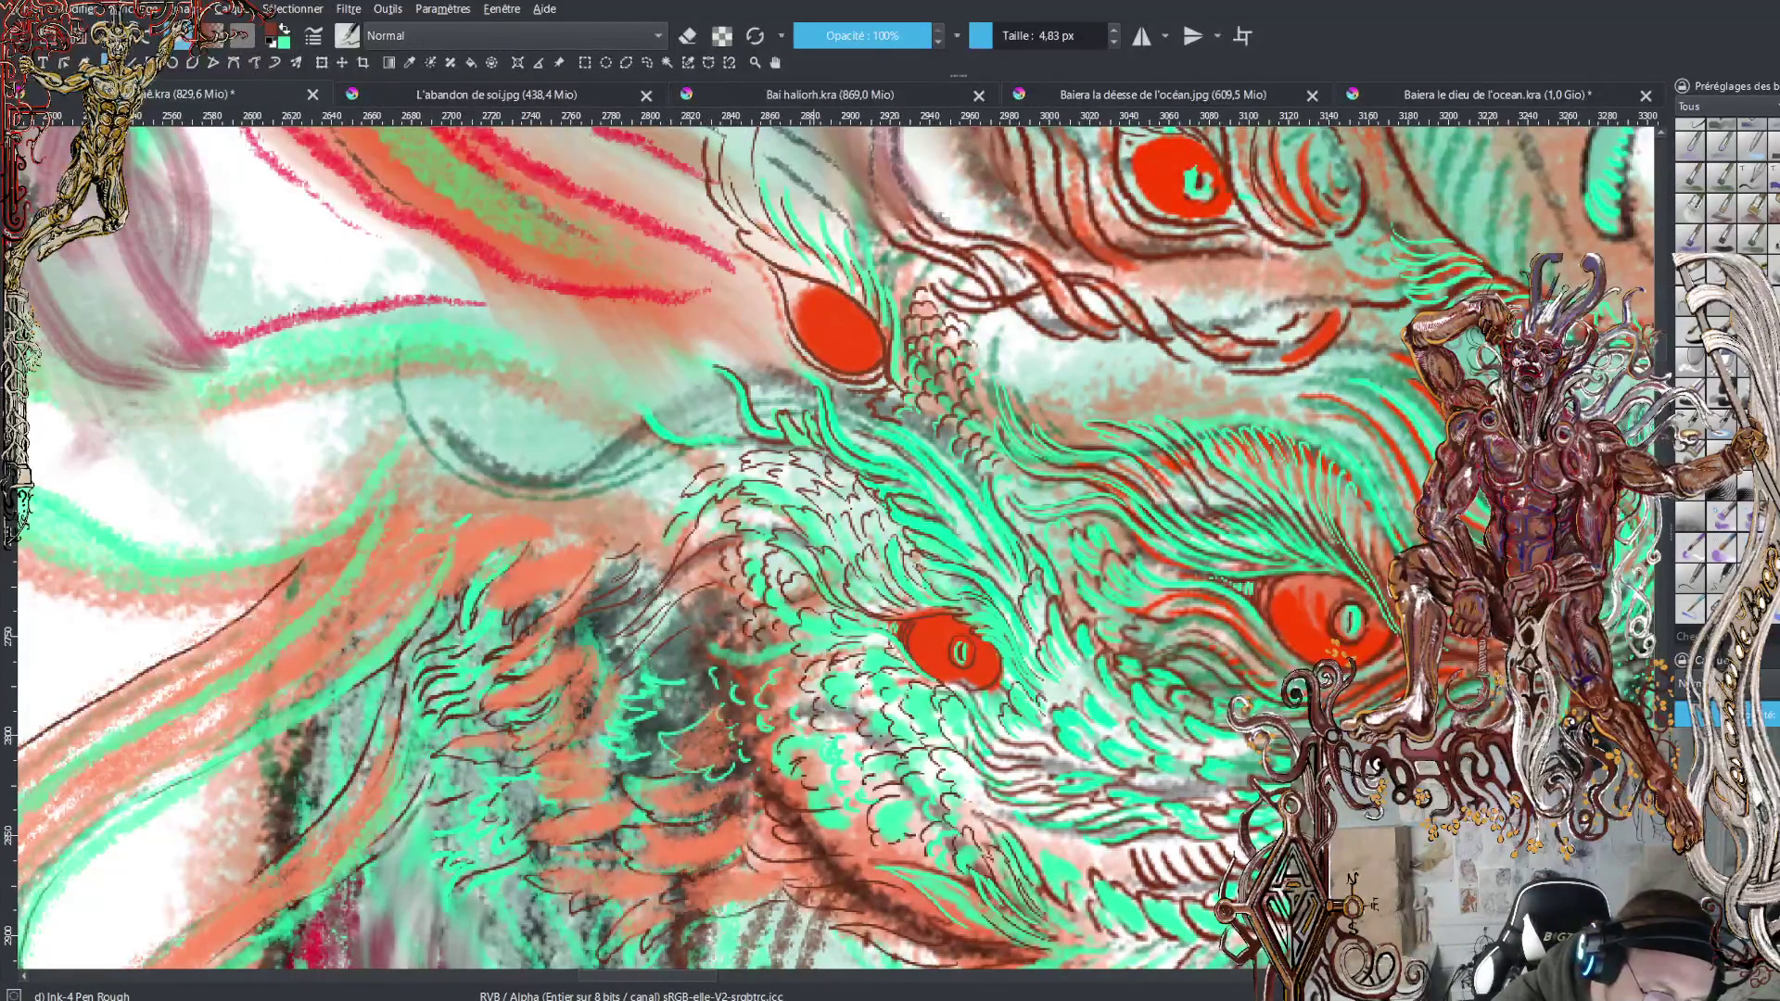
left_click_drag(834, 408, 892, 458)
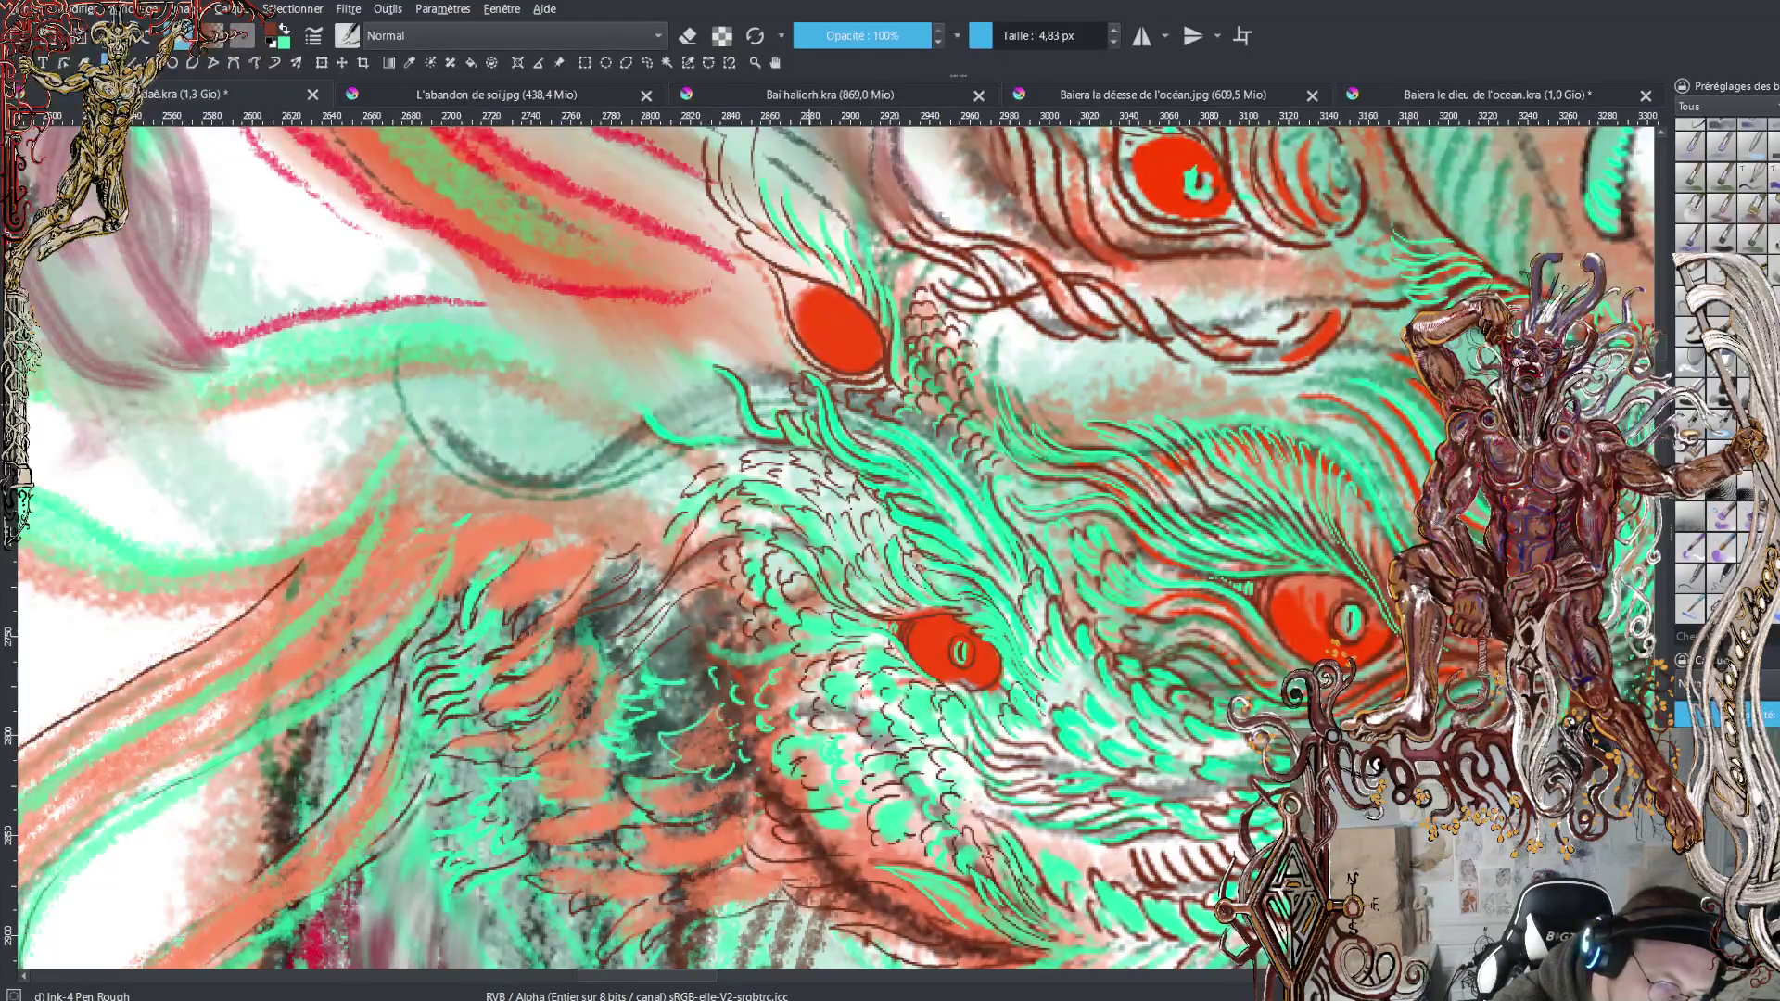
mouse_move(783, 355)
left_mouse_down()
mouse_move(797, 365)
mouse_move(783, 330)
left_mouse_up()
left_click_drag(766, 399, 775, 385)
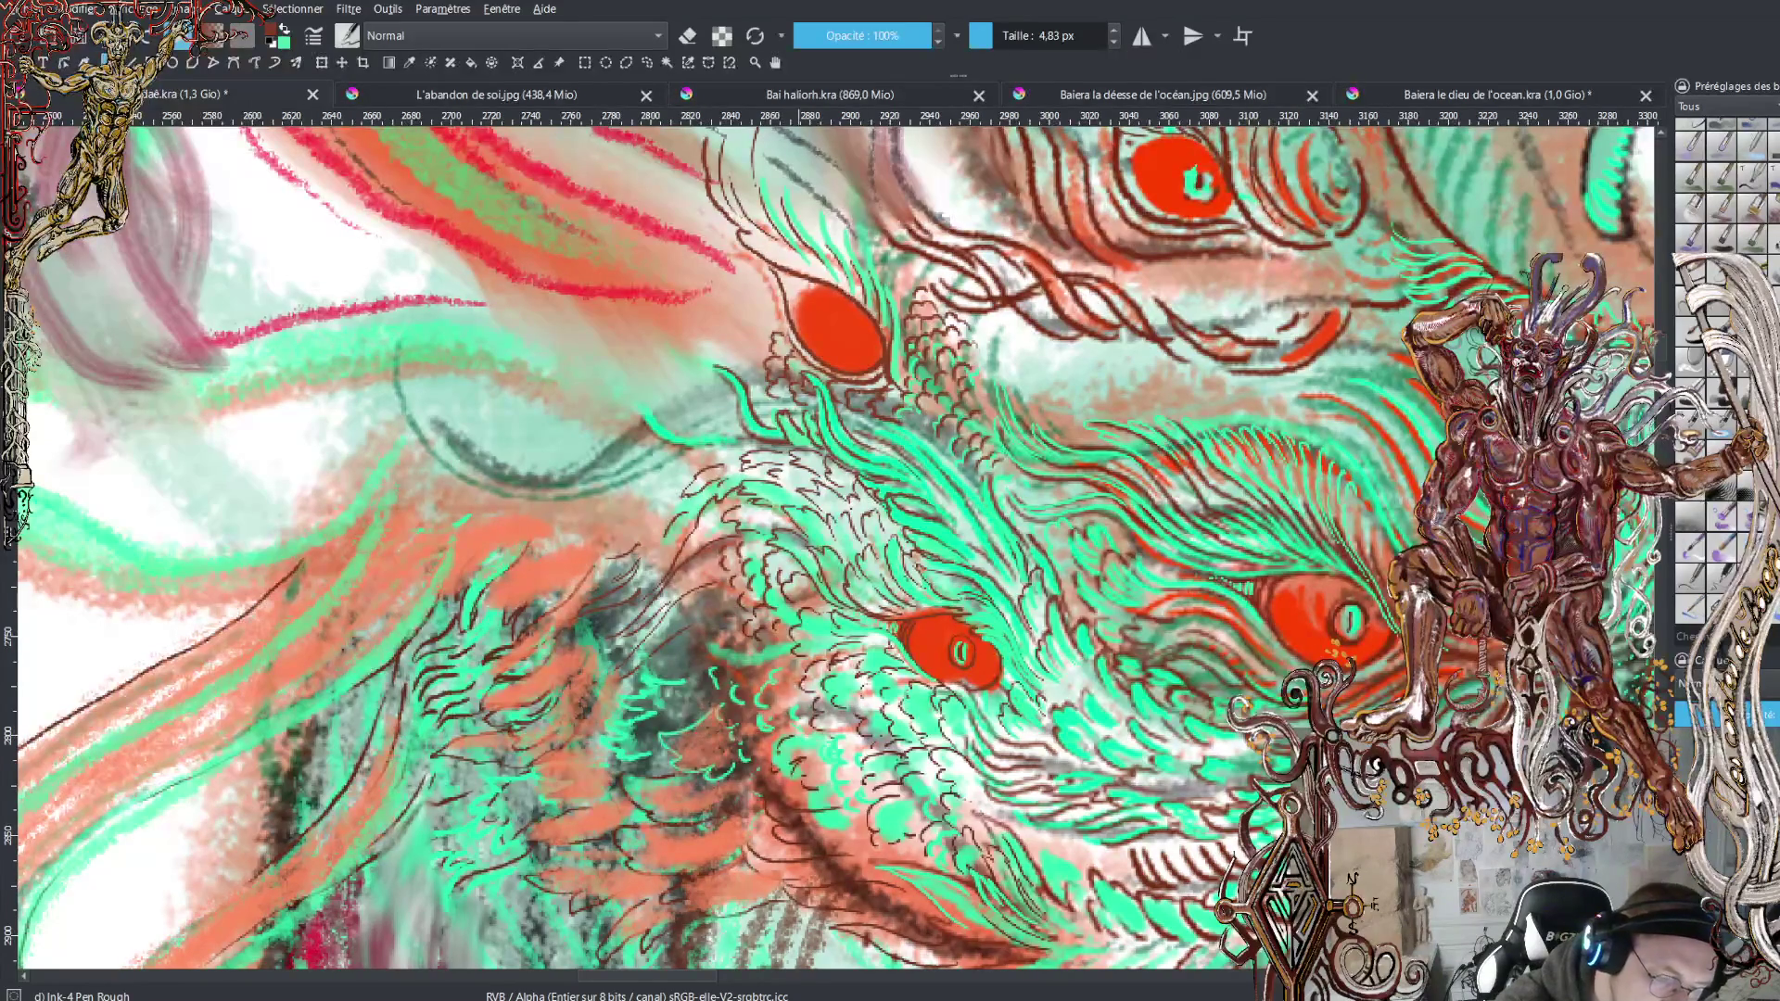
left_click_drag(752, 398, 771, 332)
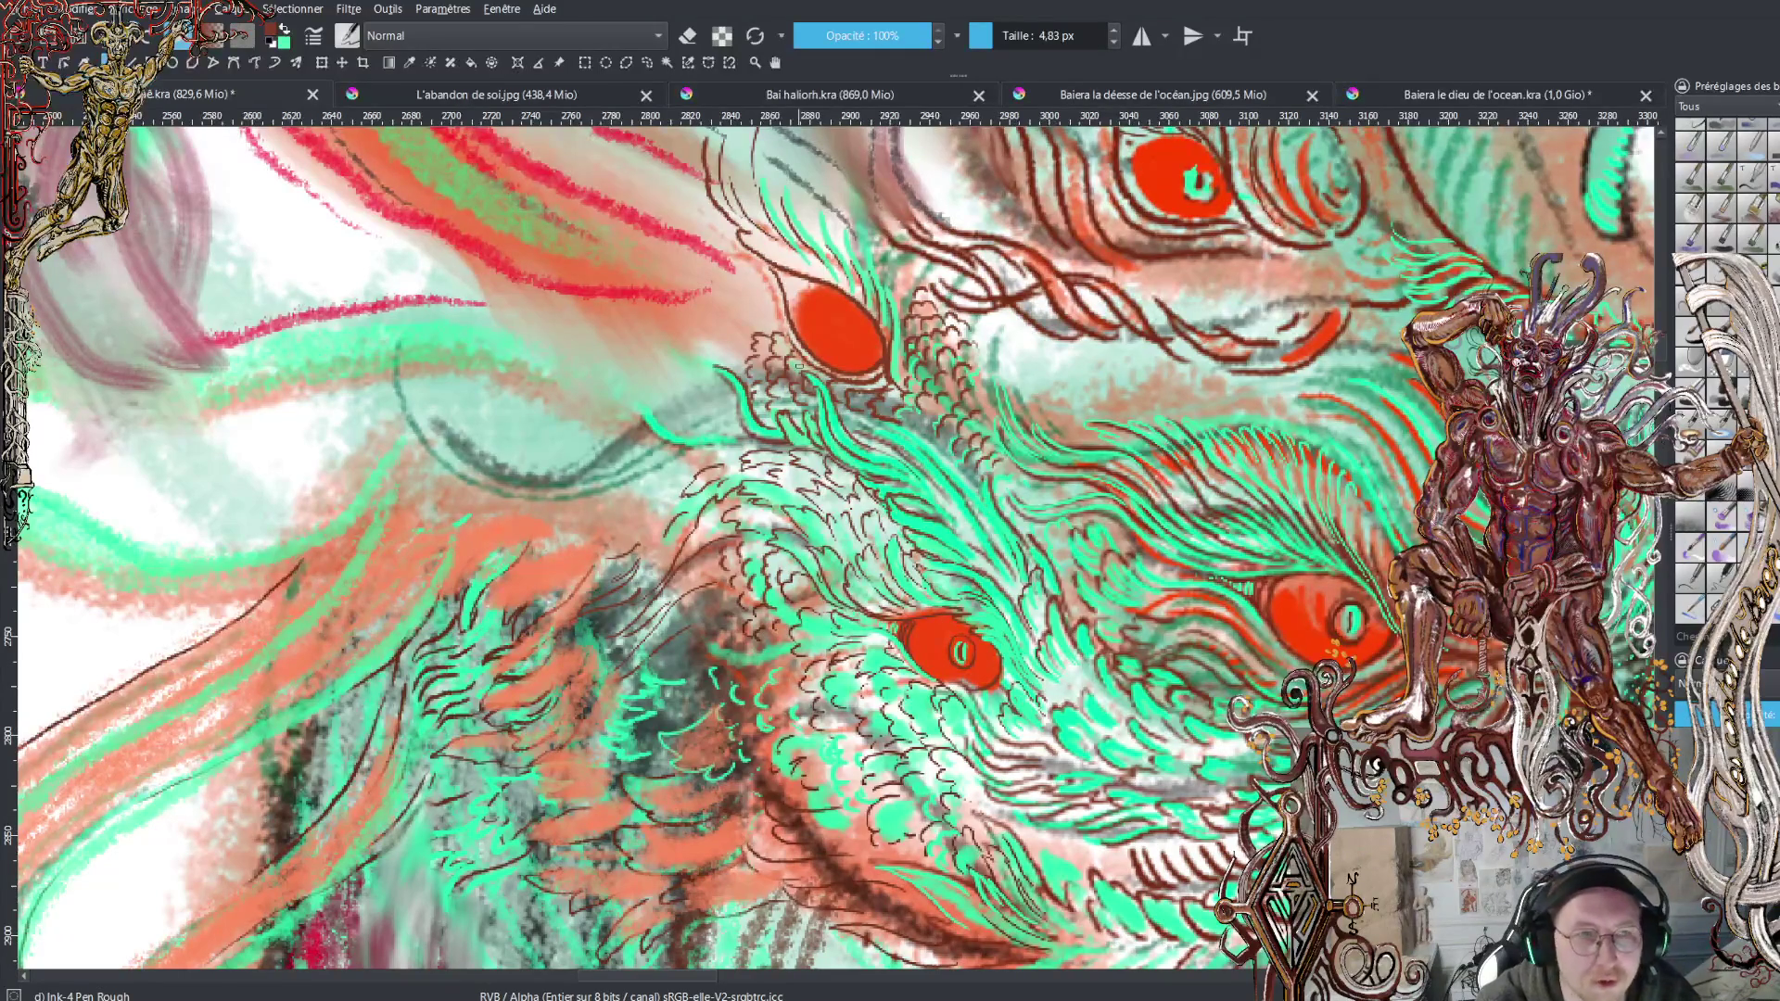
Hatch above the upper red eye in dark ink, then paint short green strokes on the upper ridge
mouse_move(897, 305)
left_mouse_down()
mouse_move(945, 268)
mouse_move(892, 277)
left_mouse_up()
left_click_drag(888, 283, 901, 260)
mouse_move(892, 266)
left_mouse_down()
mouse_move(902, 254)
mouse_move(890, 237)
mouse_move(879, 263)
mouse_move(859, 193)
left_mouse_up()
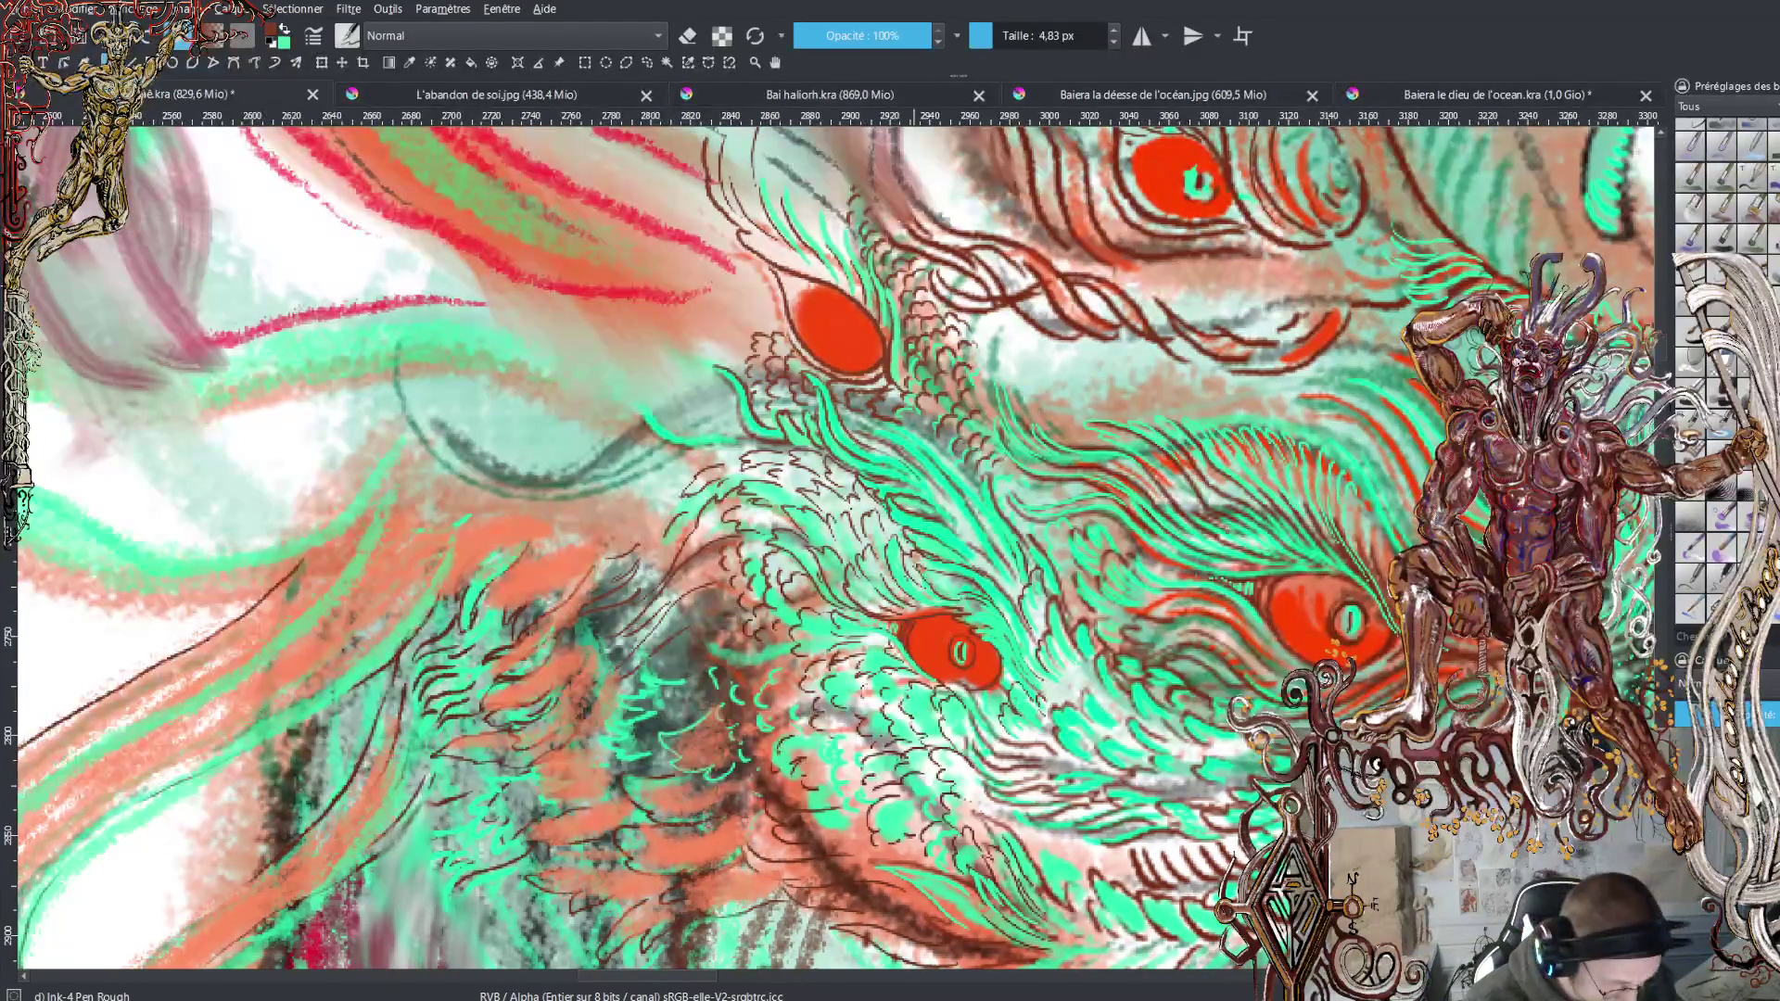
key("x")
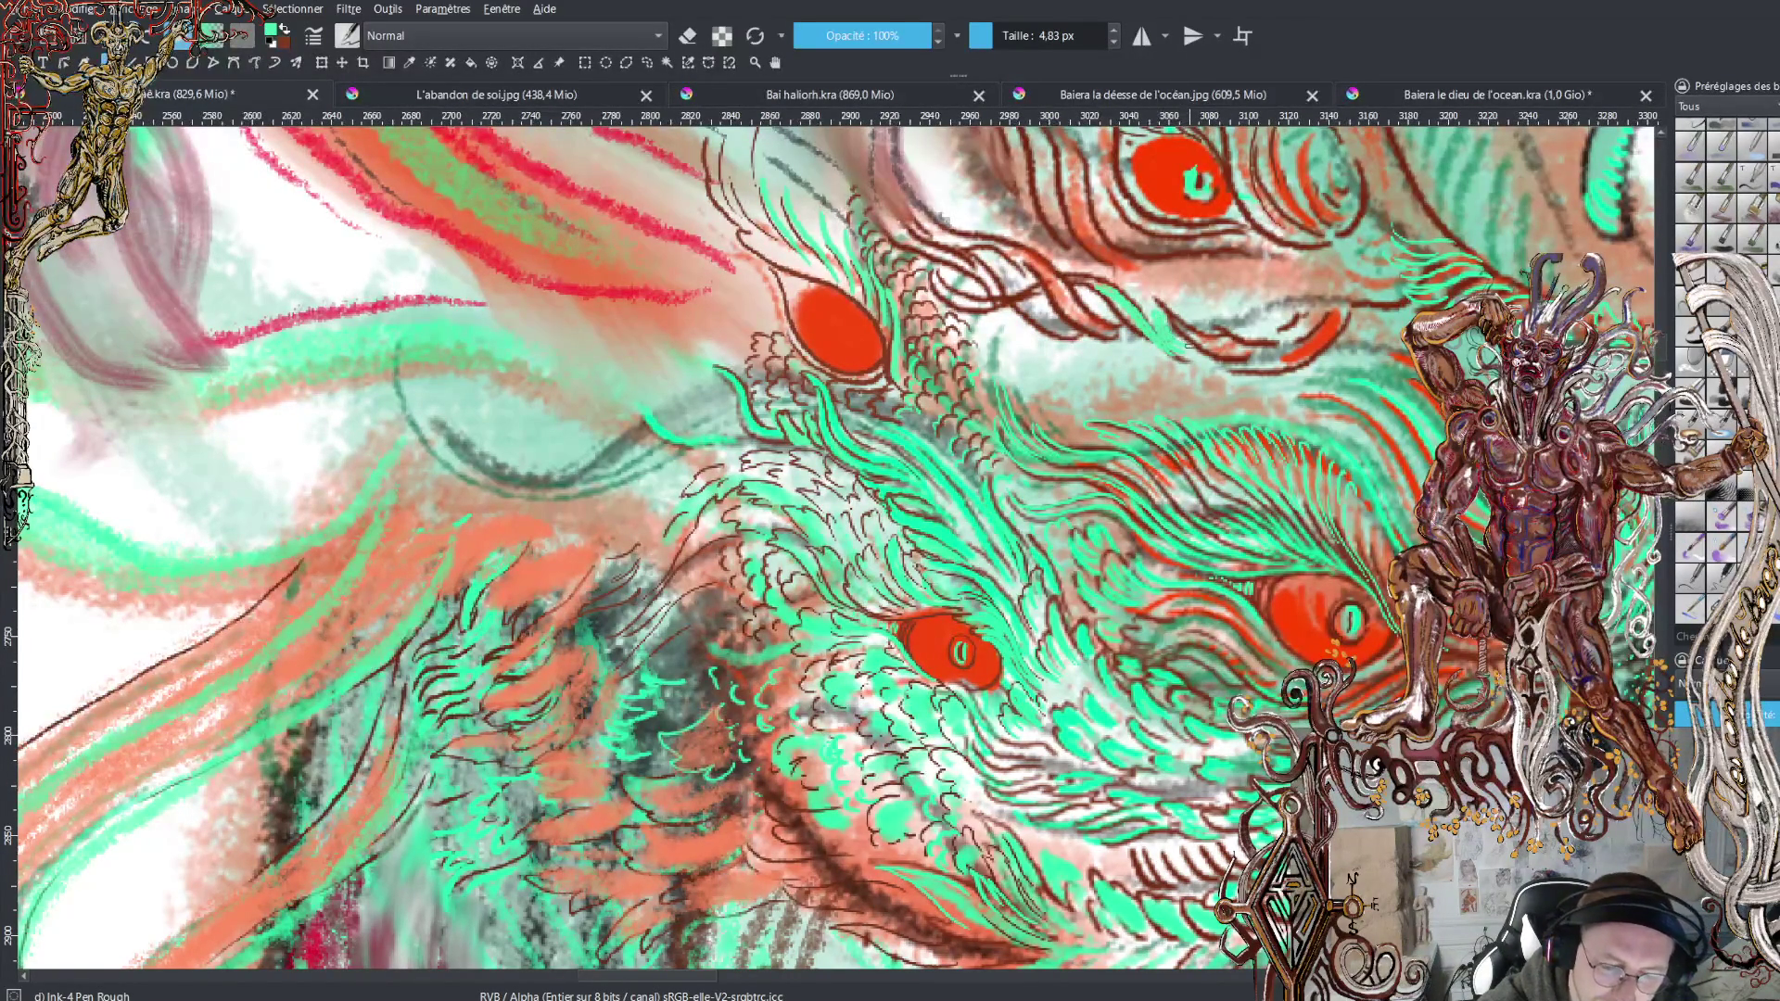
key("x")
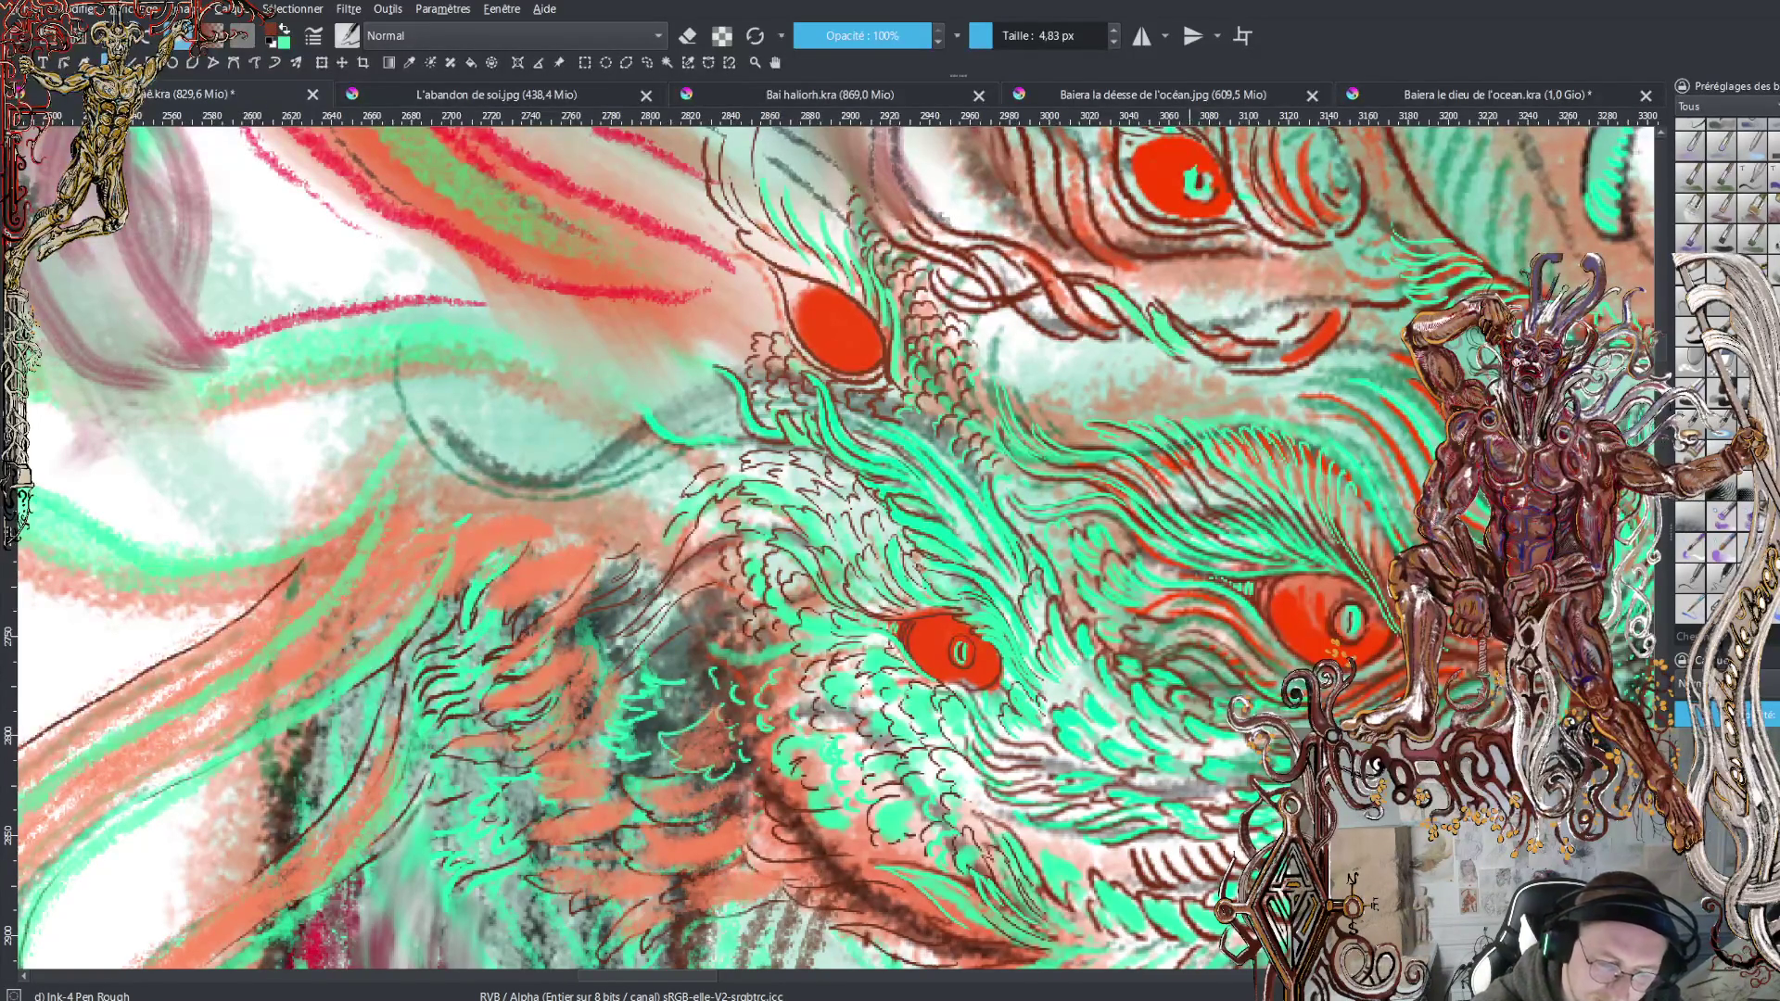
key("x")
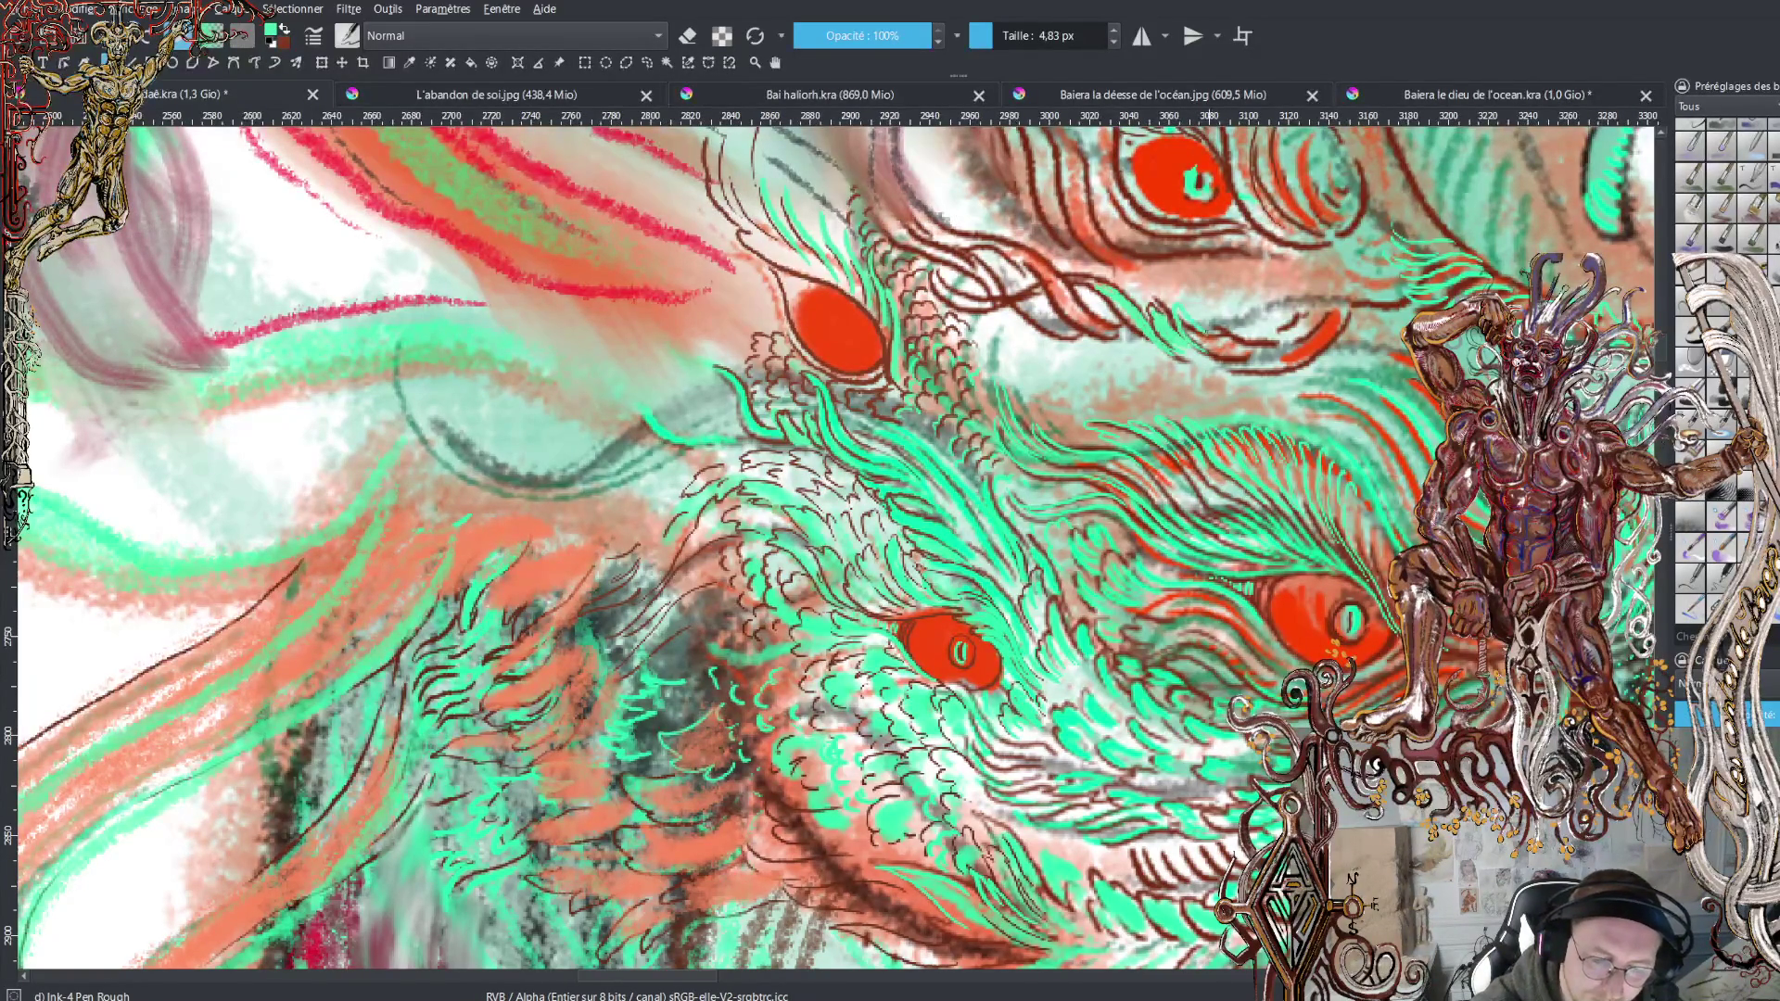
key("x")
key("x")
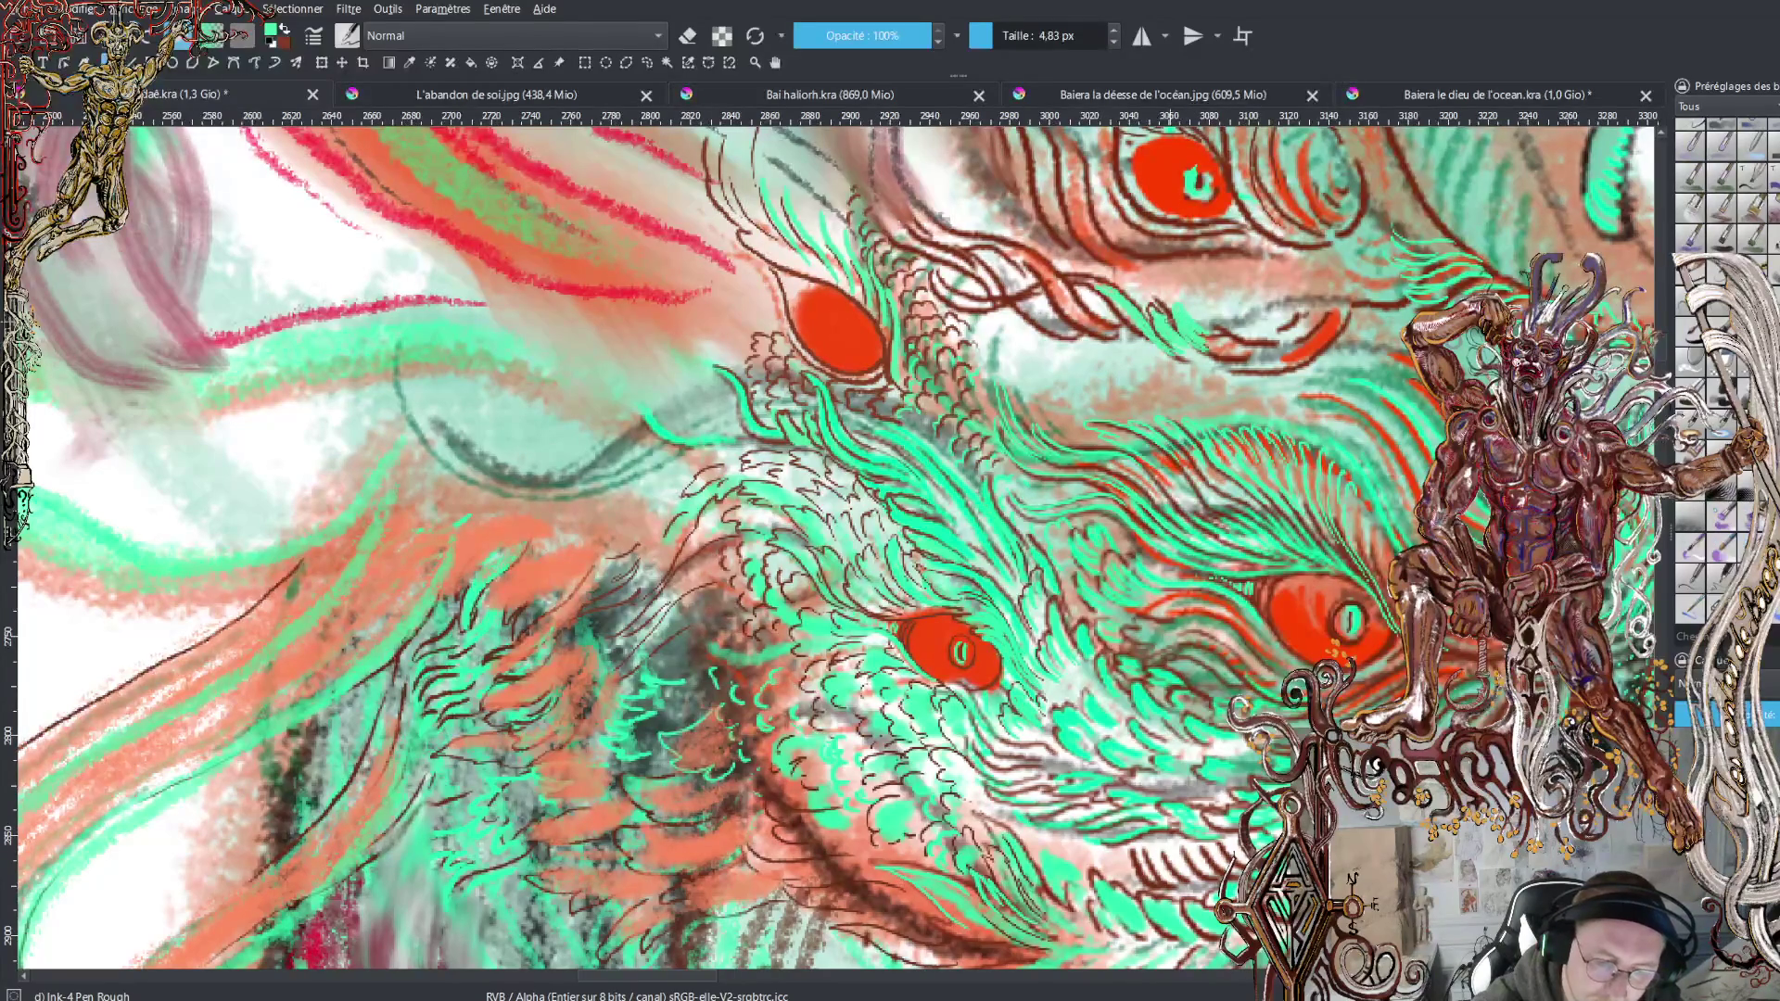
mouse_move(1176, 304)
left_mouse_down()
mouse_move(1166, 332)
mouse_move(1154, 310)
mouse_move(1148, 325)
mouse_move(1170, 308)
mouse_move(1209, 336)
mouse_move(1298, 287)
mouse_move(1252, 295)
left_mouse_up()
Return to dark brown and ink small scale strokes in the crest above the eyes
key("x")
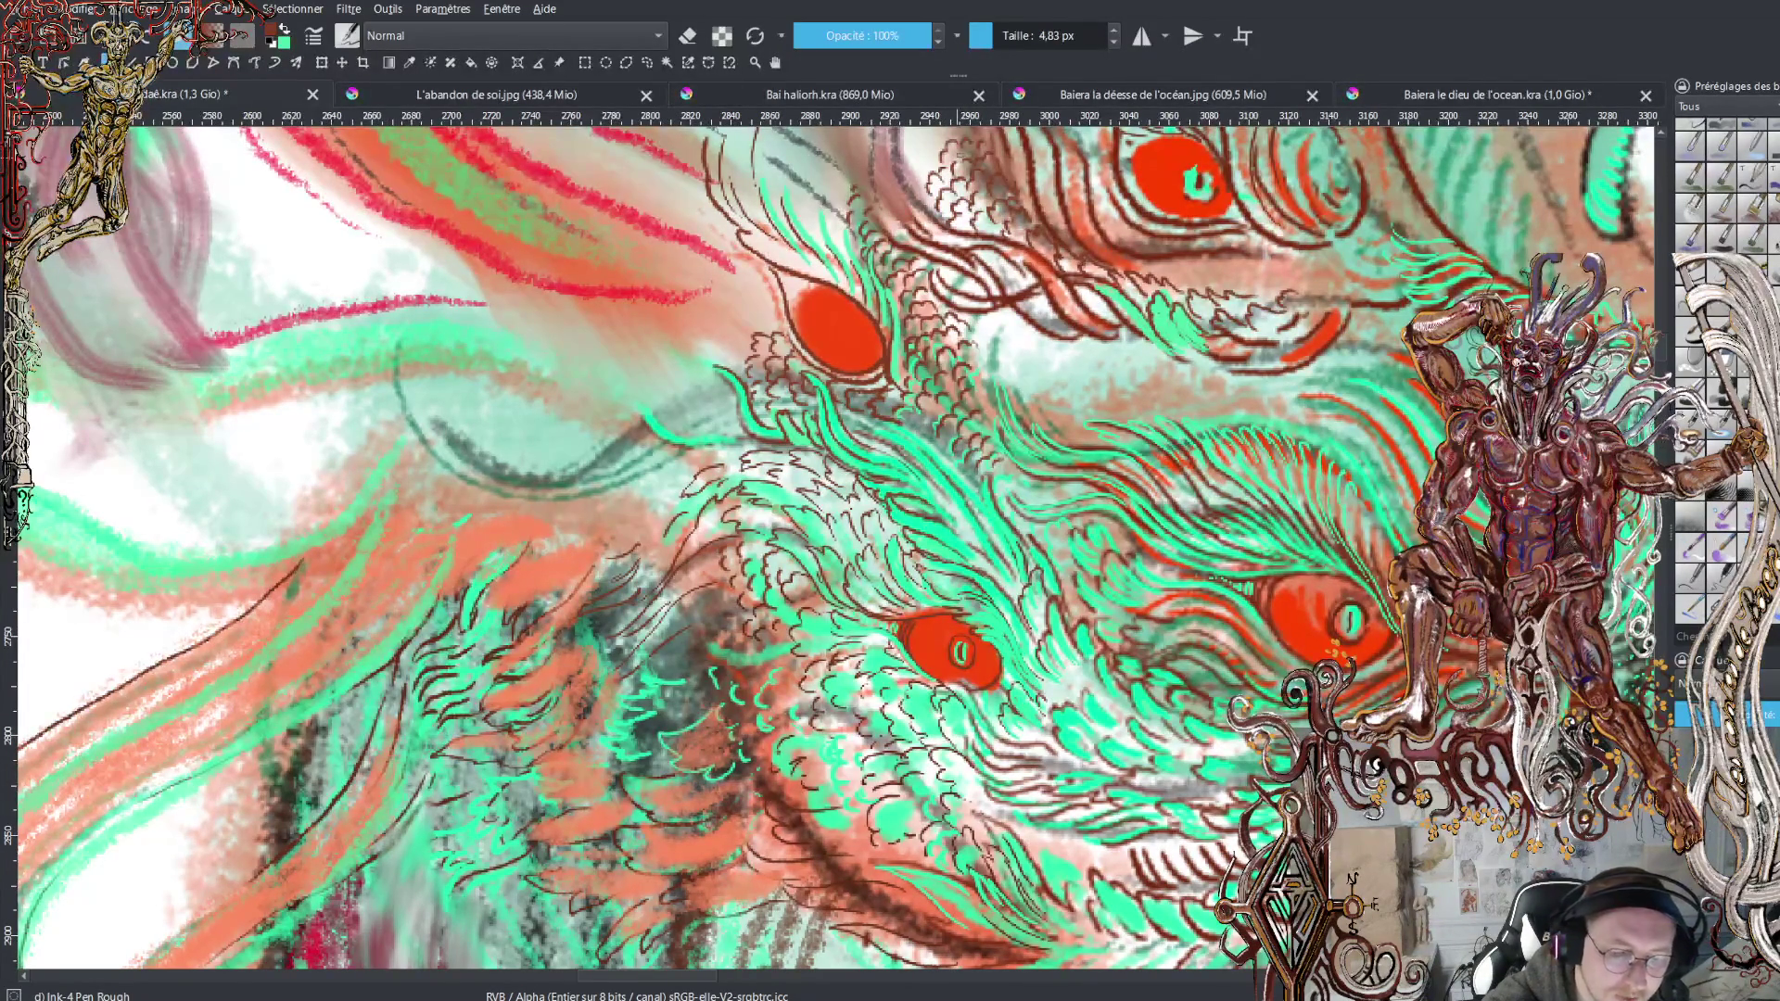
left_click_drag(912, 181, 939, 156)
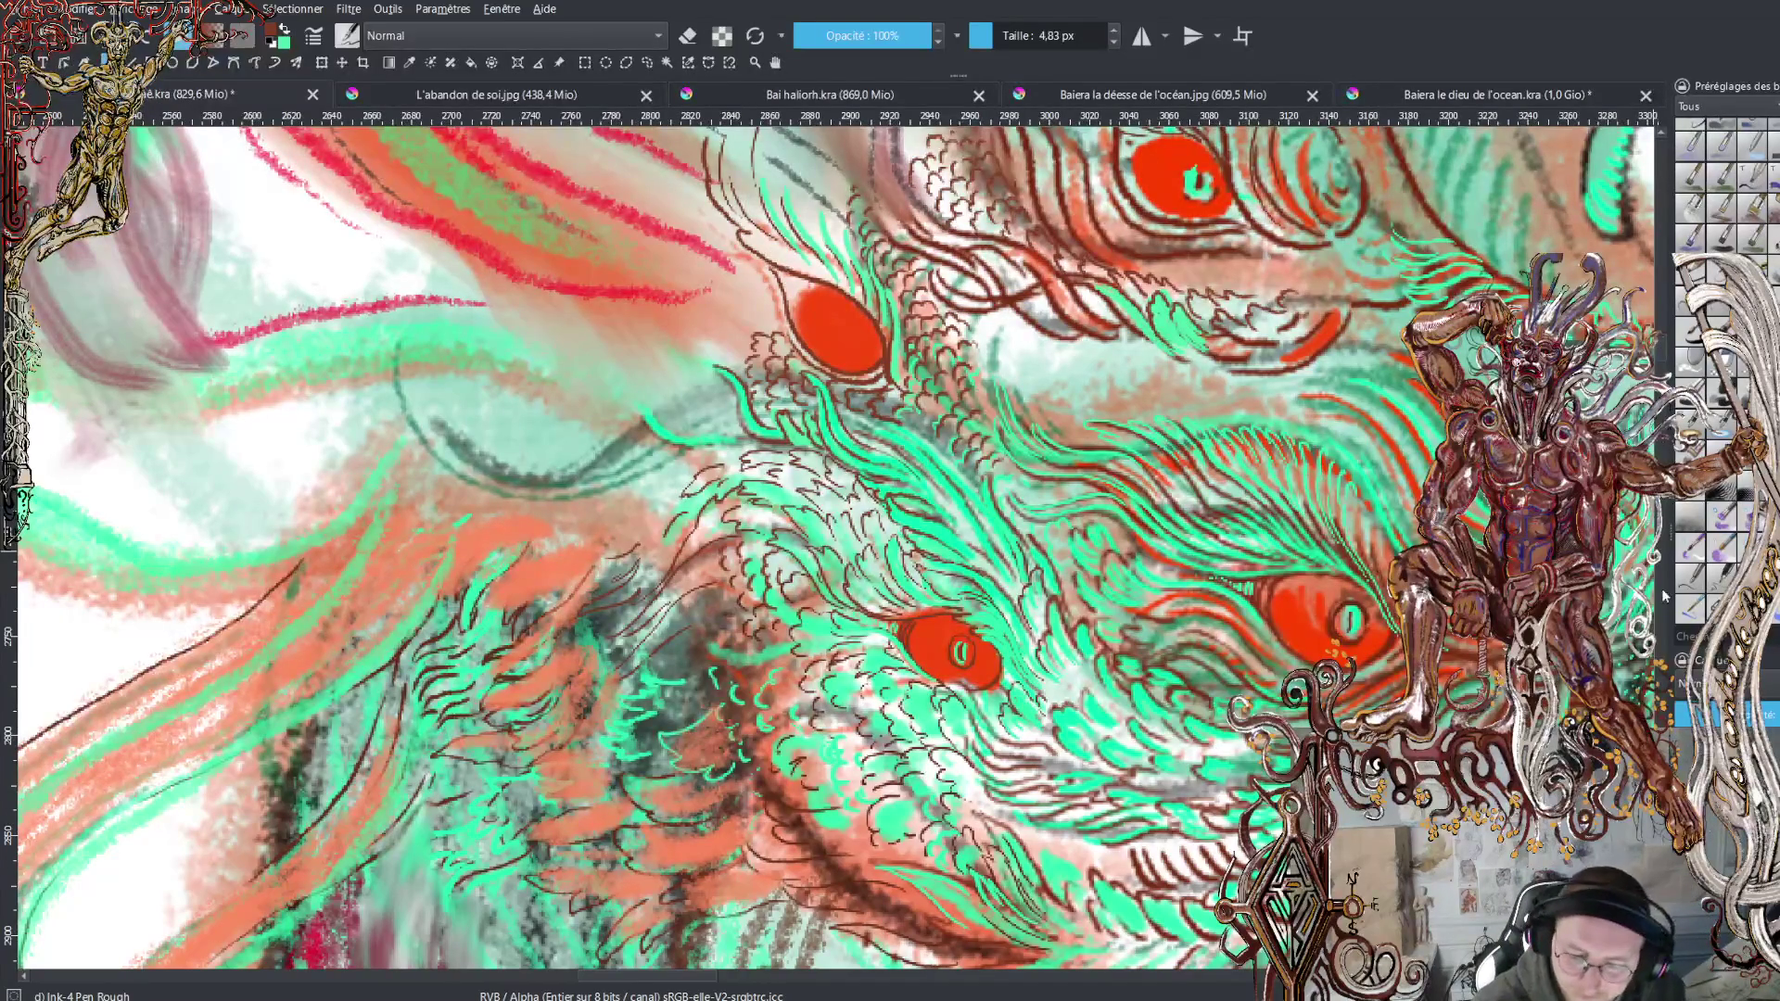
scroll(834, 547, "up", 5)
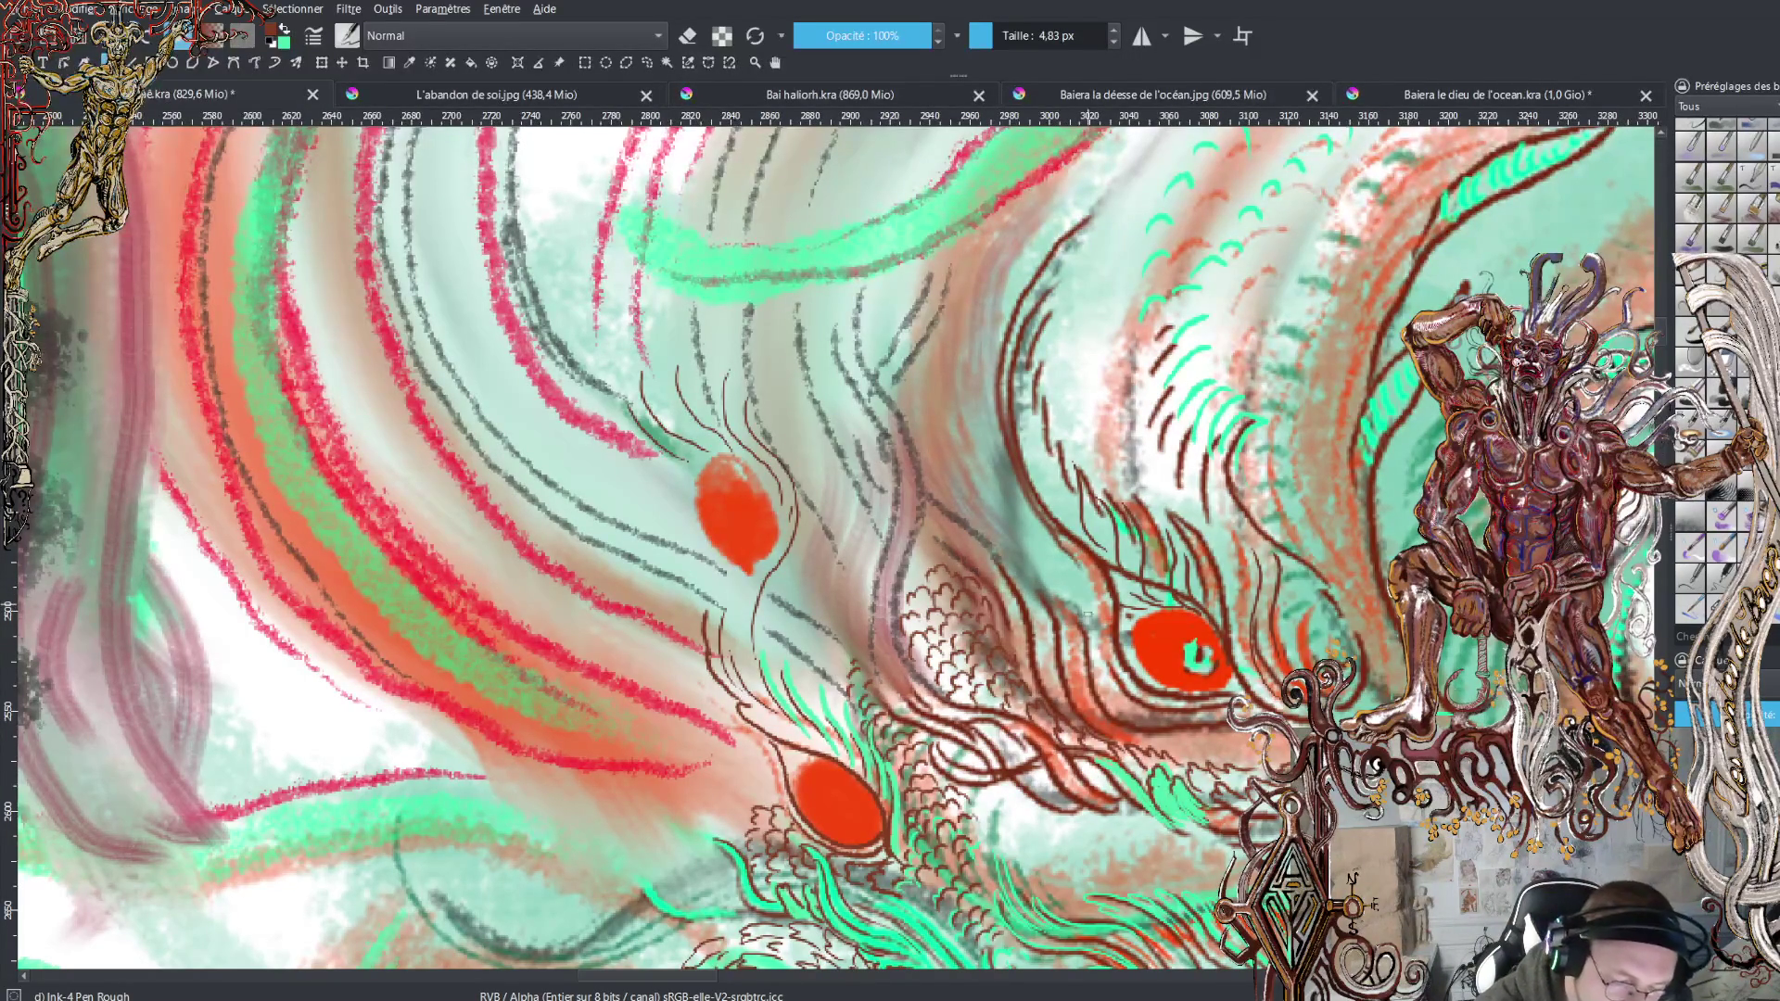
Draw two dark ink lines near the red eye and a thin green stroke beside it
left_click_drag(1105, 643, 1050, 549)
mouse_move(1075, 610)
left_mouse_down()
mouse_move(1007, 513)
mouse_move(999, 453)
mouse_move(1013, 487)
left_mouse_up()
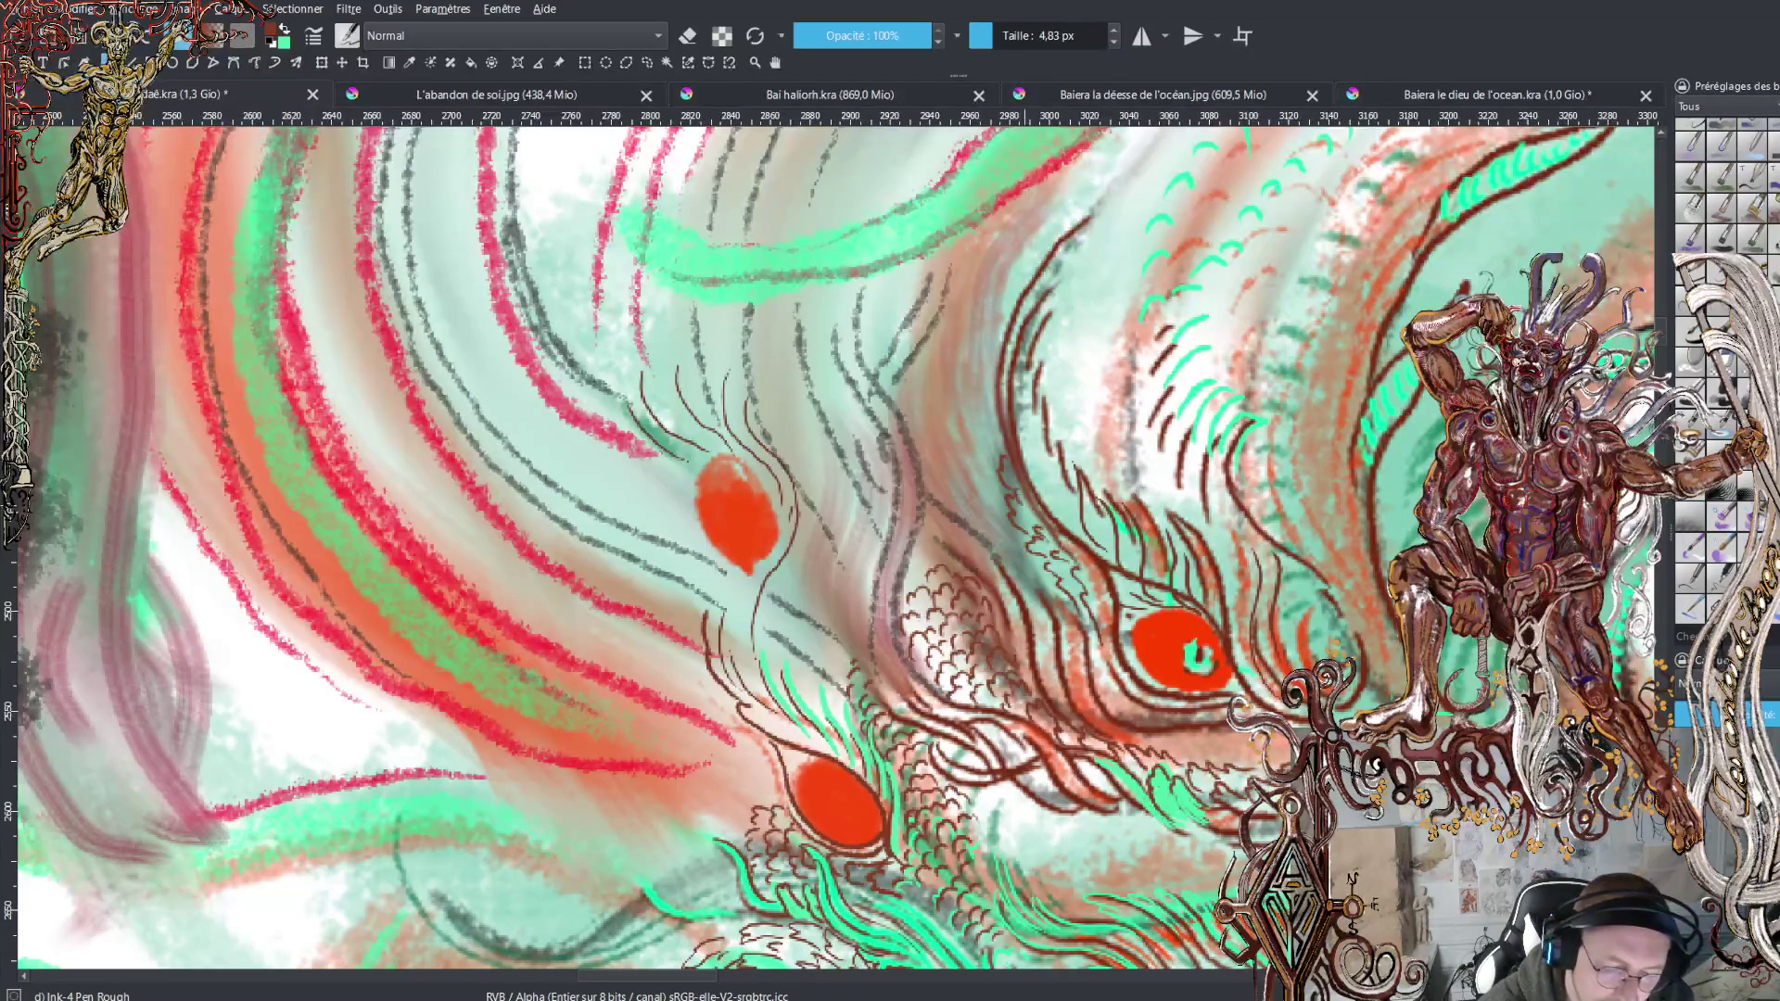
key("x")
mouse_move(1057, 538)
left_mouse_down()
mouse_move(1023, 482)
mouse_move(1008, 394)
left_mouse_up()
Add dark-red hatching beside the eye and a thin dark curving line in the crest
key("x")
mouse_move(1054, 473)
left_mouse_down()
mouse_move(1049, 445)
mouse_move(1023, 448)
left_mouse_up()
left_click_drag(1046, 490, 1024, 409)
mouse_move(1044, 415)
left_mouse_down()
mouse_move(1021, 325)
mouse_move(1086, 206)
left_mouse_up()
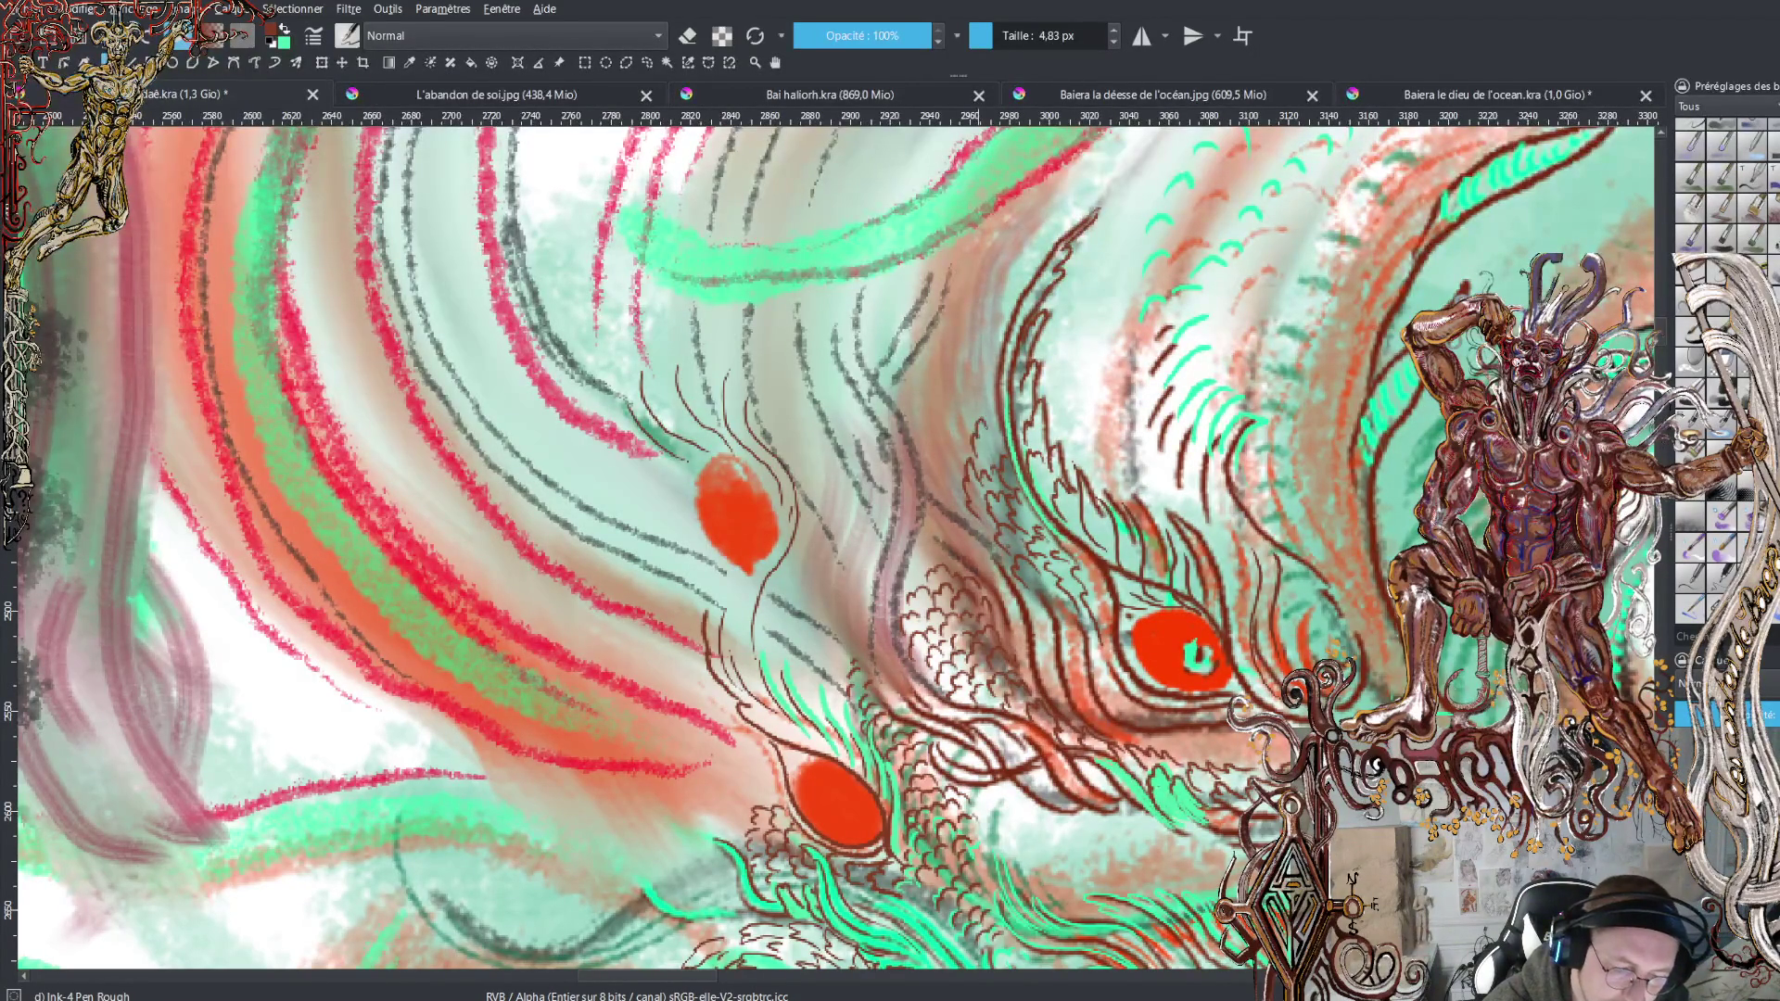
mouse_move(964, 432)
left_mouse_down()
mouse_move(1010, 305)
mouse_move(983, 288)
mouse_move(963, 317)
mouse_move(1039, 243)
left_mouse_up()
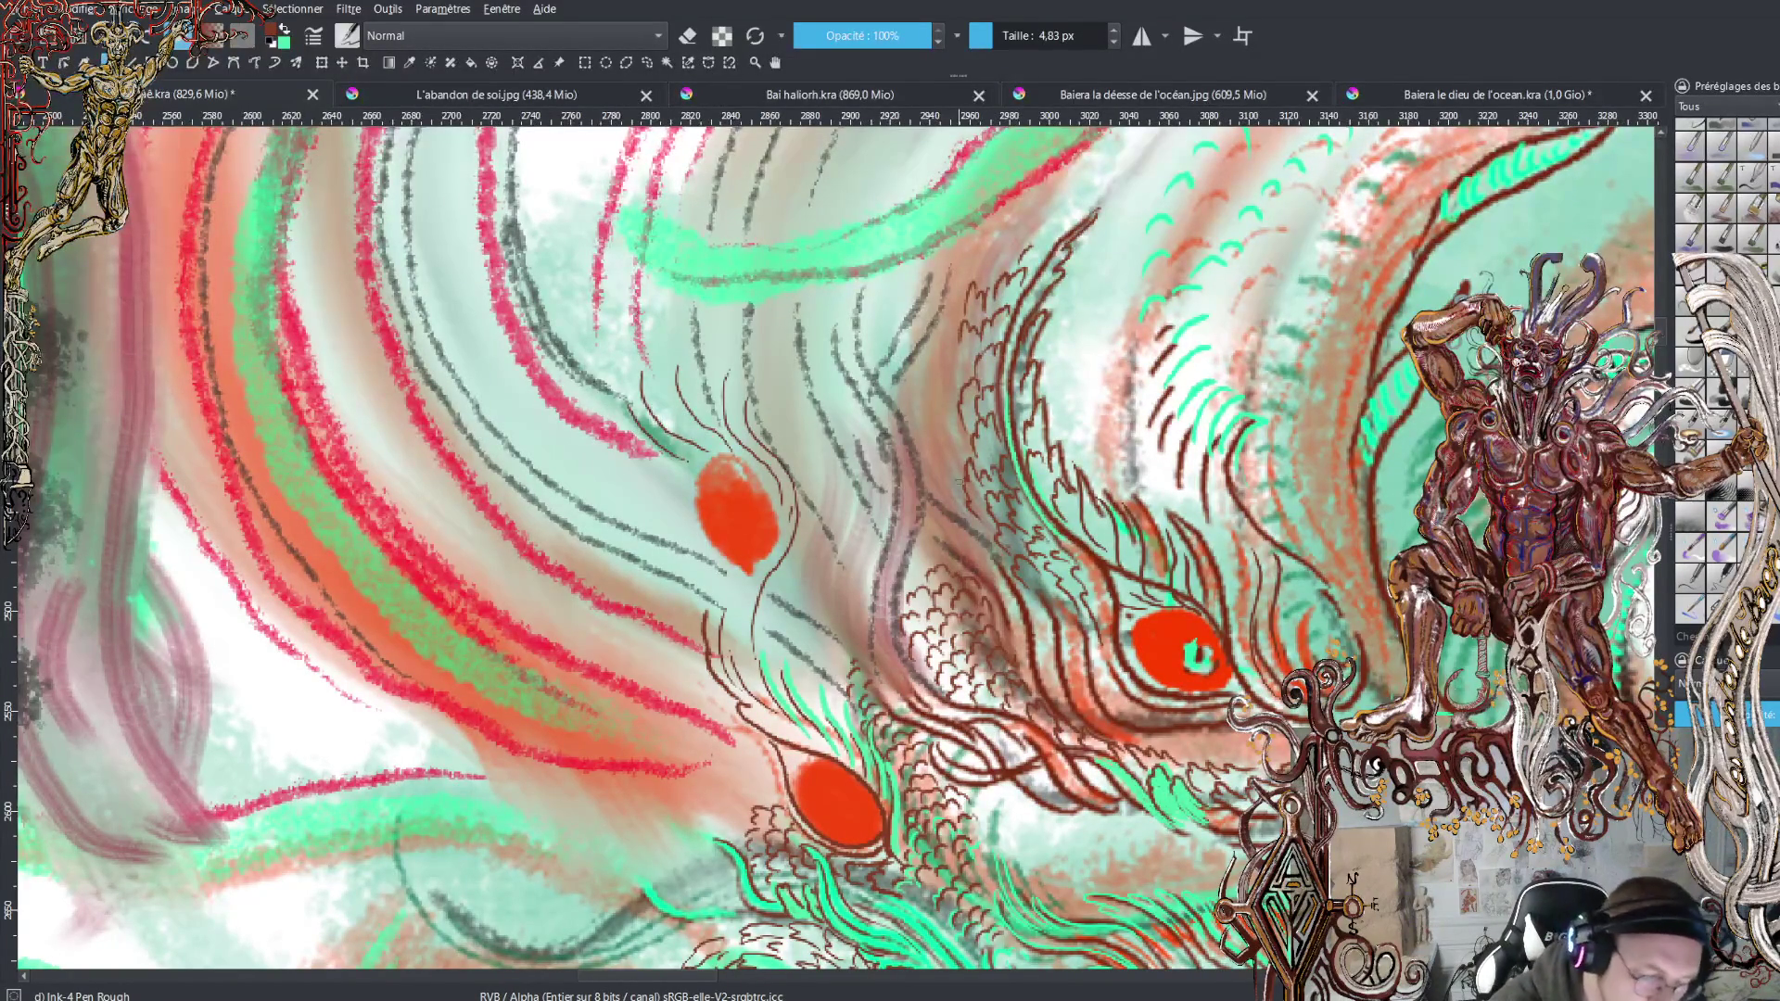
Ink a column of short dark scale hatching up the crest toward its top
mouse_move(944, 503)
left_mouse_down()
mouse_move(964, 456)
mouse_move(947, 440)
left_mouse_up()
mouse_move(941, 445)
left_mouse_down()
mouse_move(958, 420)
mouse_move(949, 364)
mouse_move(973, 343)
left_mouse_up()
left_click_drag(969, 372, 976, 357)
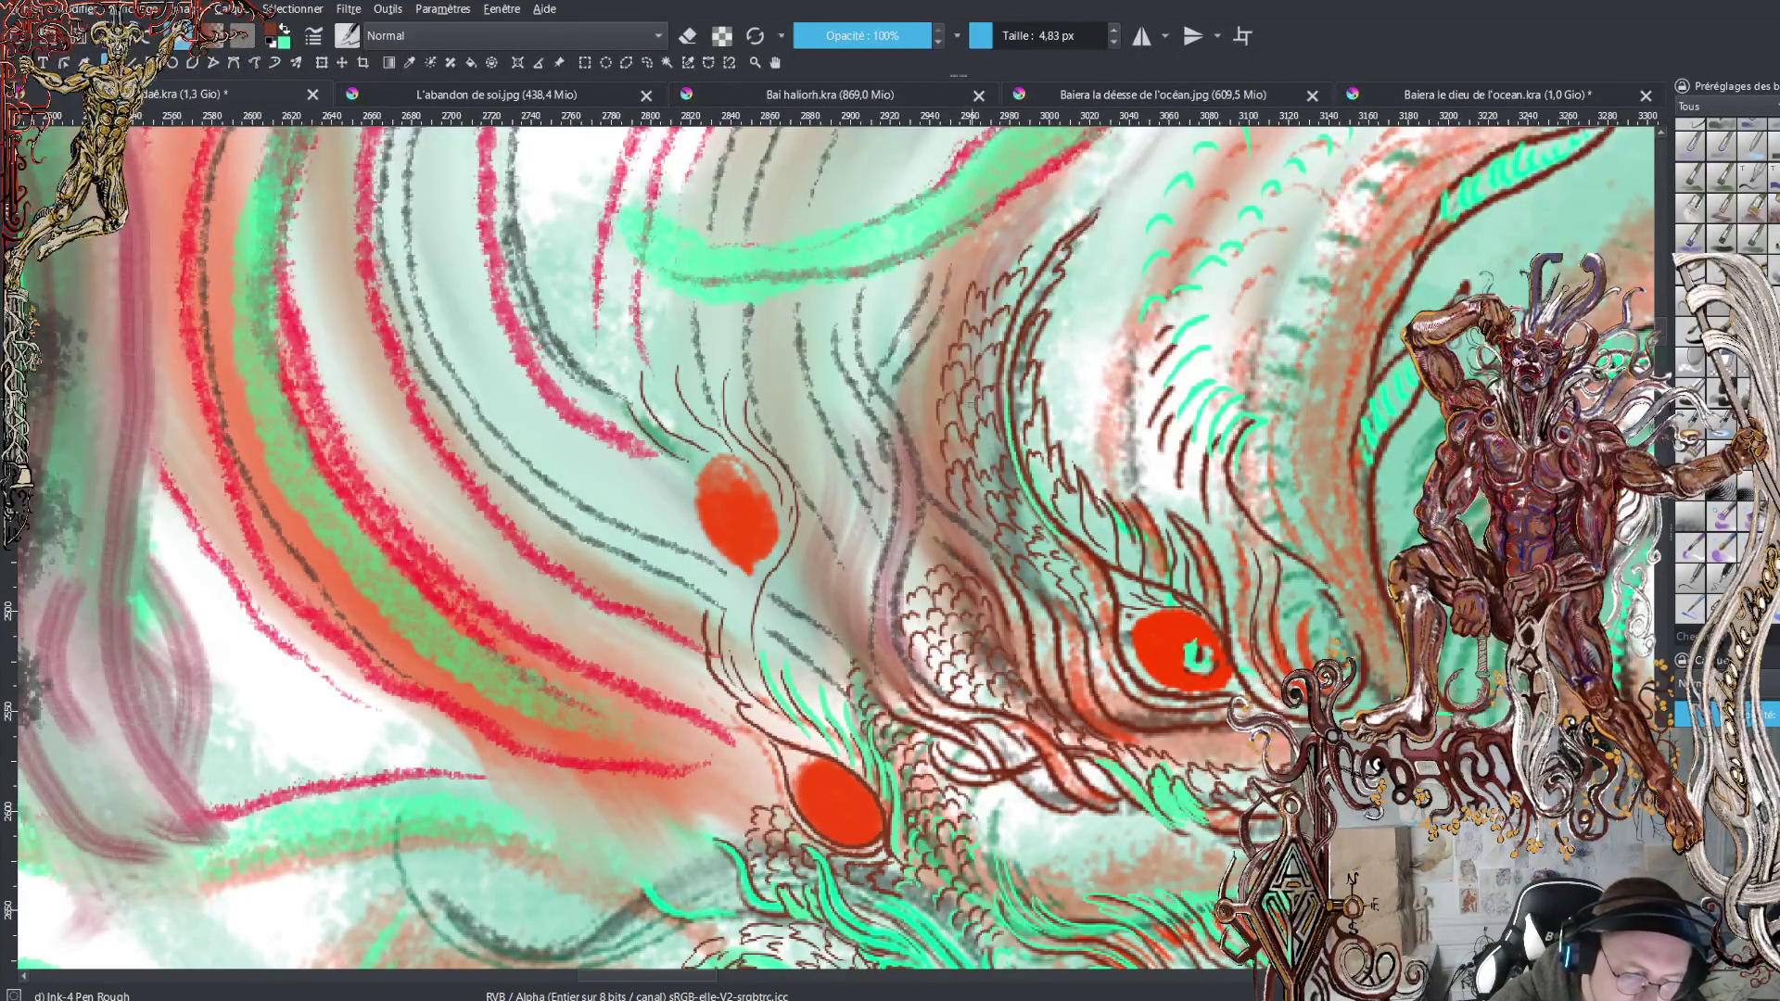
left_click_drag(925, 484, 934, 461)
left_click_drag(923, 467, 917, 391)
mouse_move(908, 395)
left_mouse_down()
mouse_move(928, 371)
mouse_move(937, 385)
mouse_move(934, 337)
mouse_move(956, 311)
left_mouse_up()
left_click_drag(949, 334, 959, 292)
left_click_drag(955, 297, 970, 268)
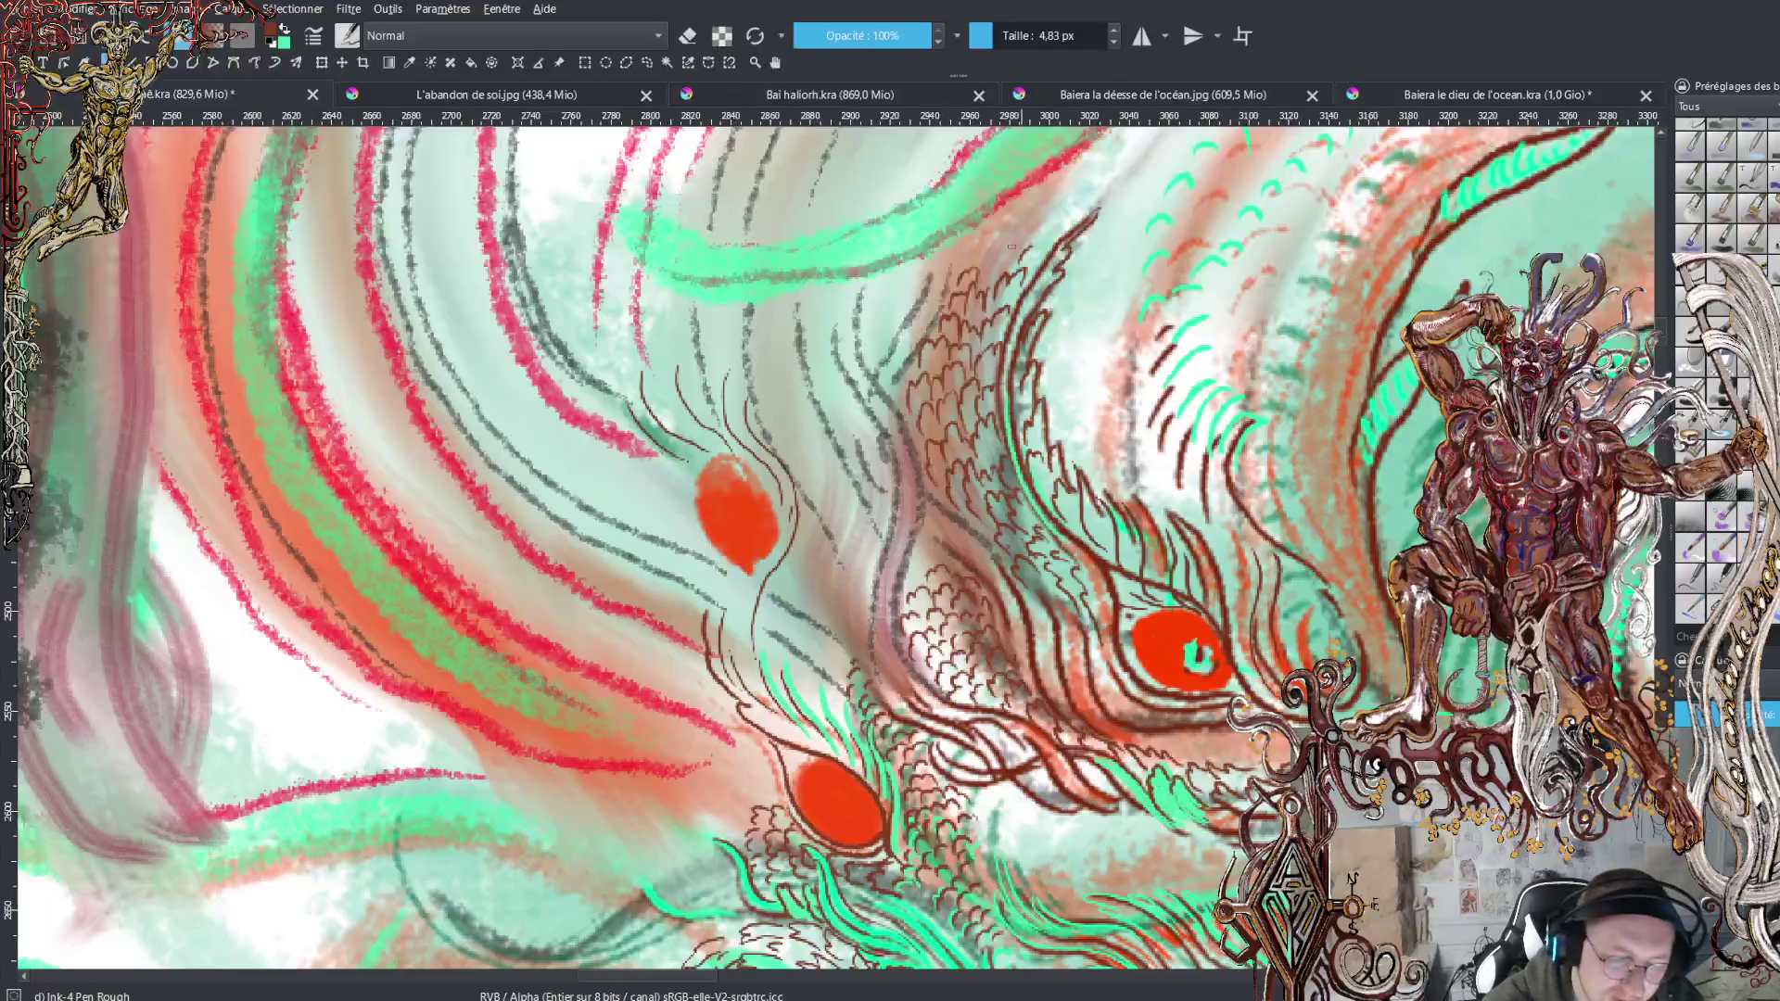
mouse_move(983, 261)
left_mouse_down()
mouse_move(1020, 250)
mouse_move(1025, 223)
mouse_move(1071, 220)
left_mouse_up()
mouse_move(1049, 247)
left_mouse_down()
mouse_move(1065, 228)
mouse_move(1056, 243)
left_mouse_up()
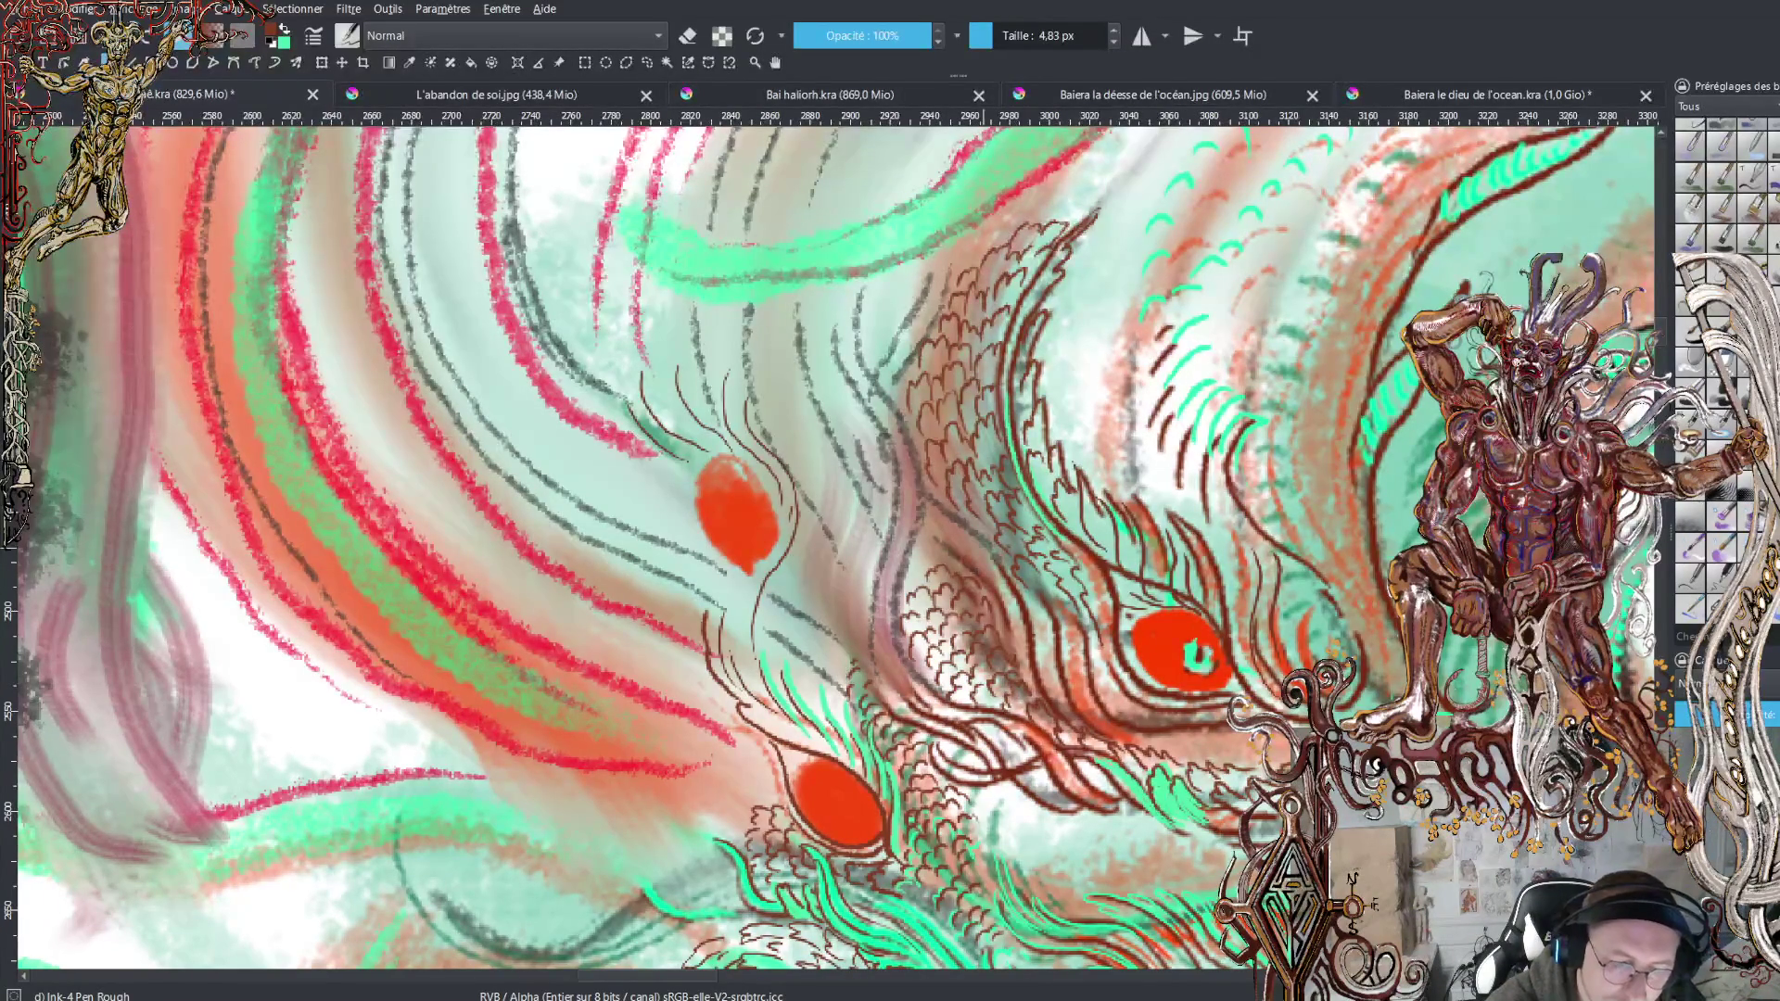
Add a second row of dark scale hatching running up beside the first column
left_click_drag(894, 397, 903, 362)
left_click_drag(902, 369, 934, 304)
left_click_drag(927, 326, 942, 284)
left_click_drag(933, 294, 967, 251)
left_click_drag(961, 269, 981, 233)
left_click_drag(977, 245, 1020, 217)
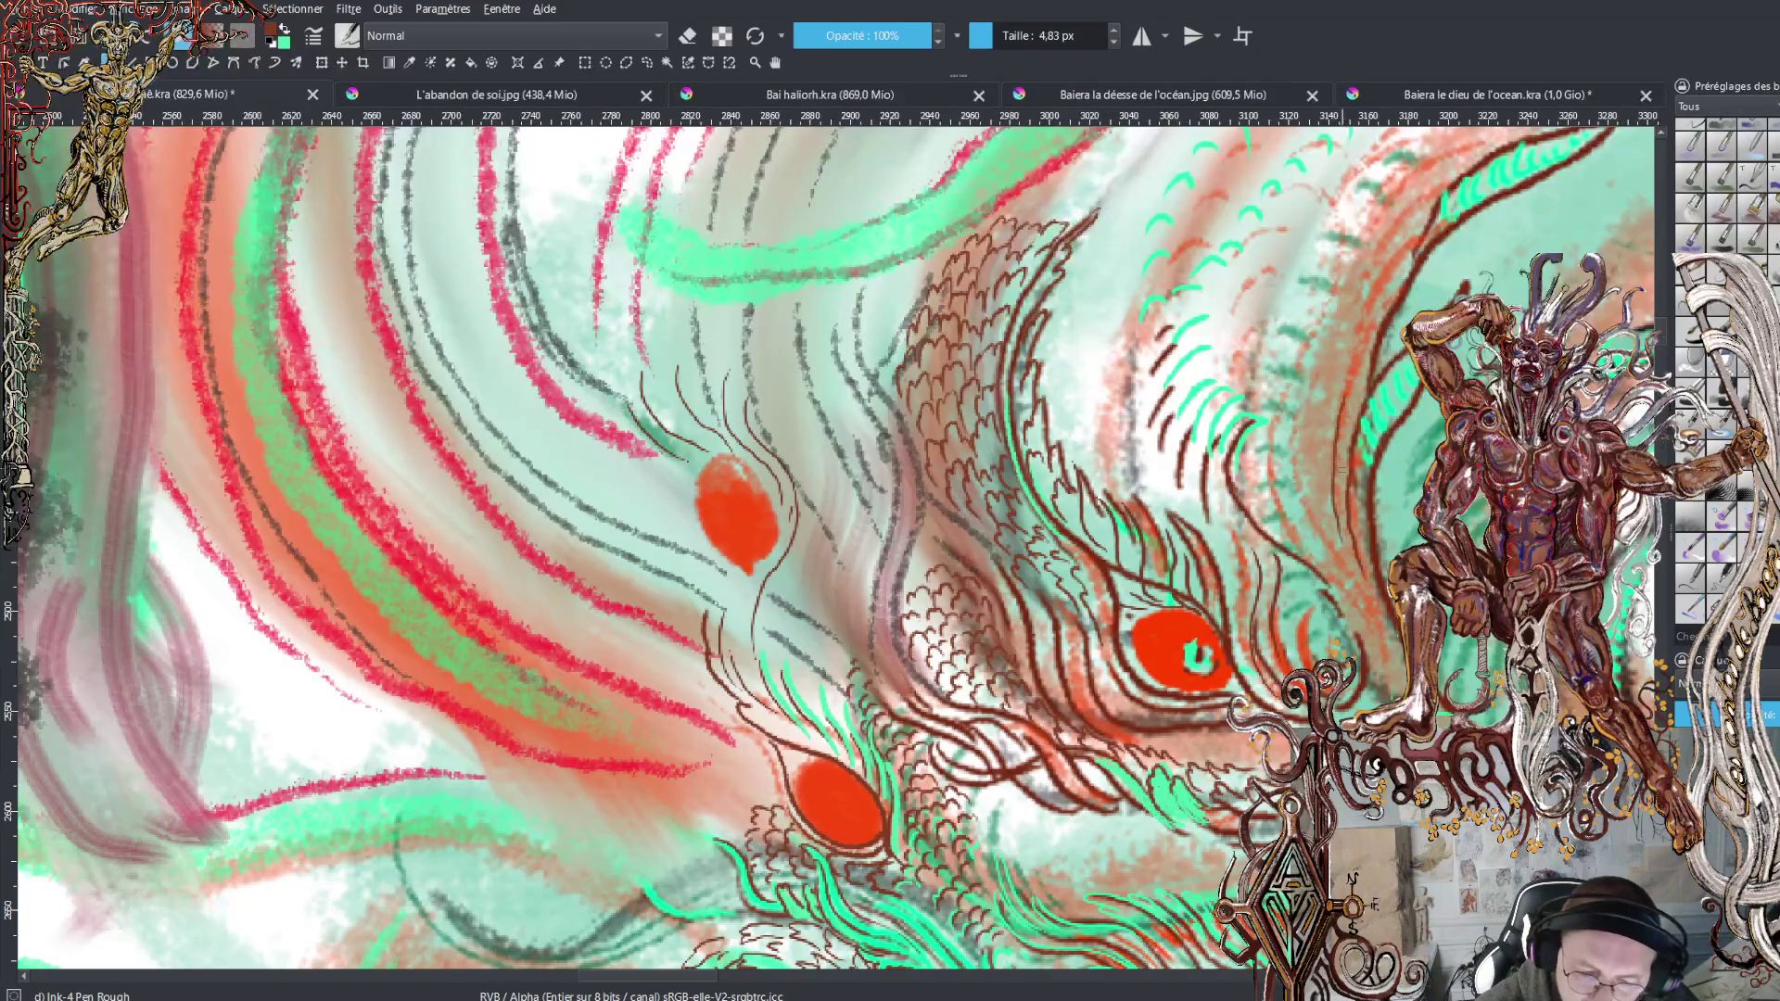
Undo a stray brown line, then add brown scale strokes up the right side of the crest
left_click_drag(1340, 348, 1428, 227)
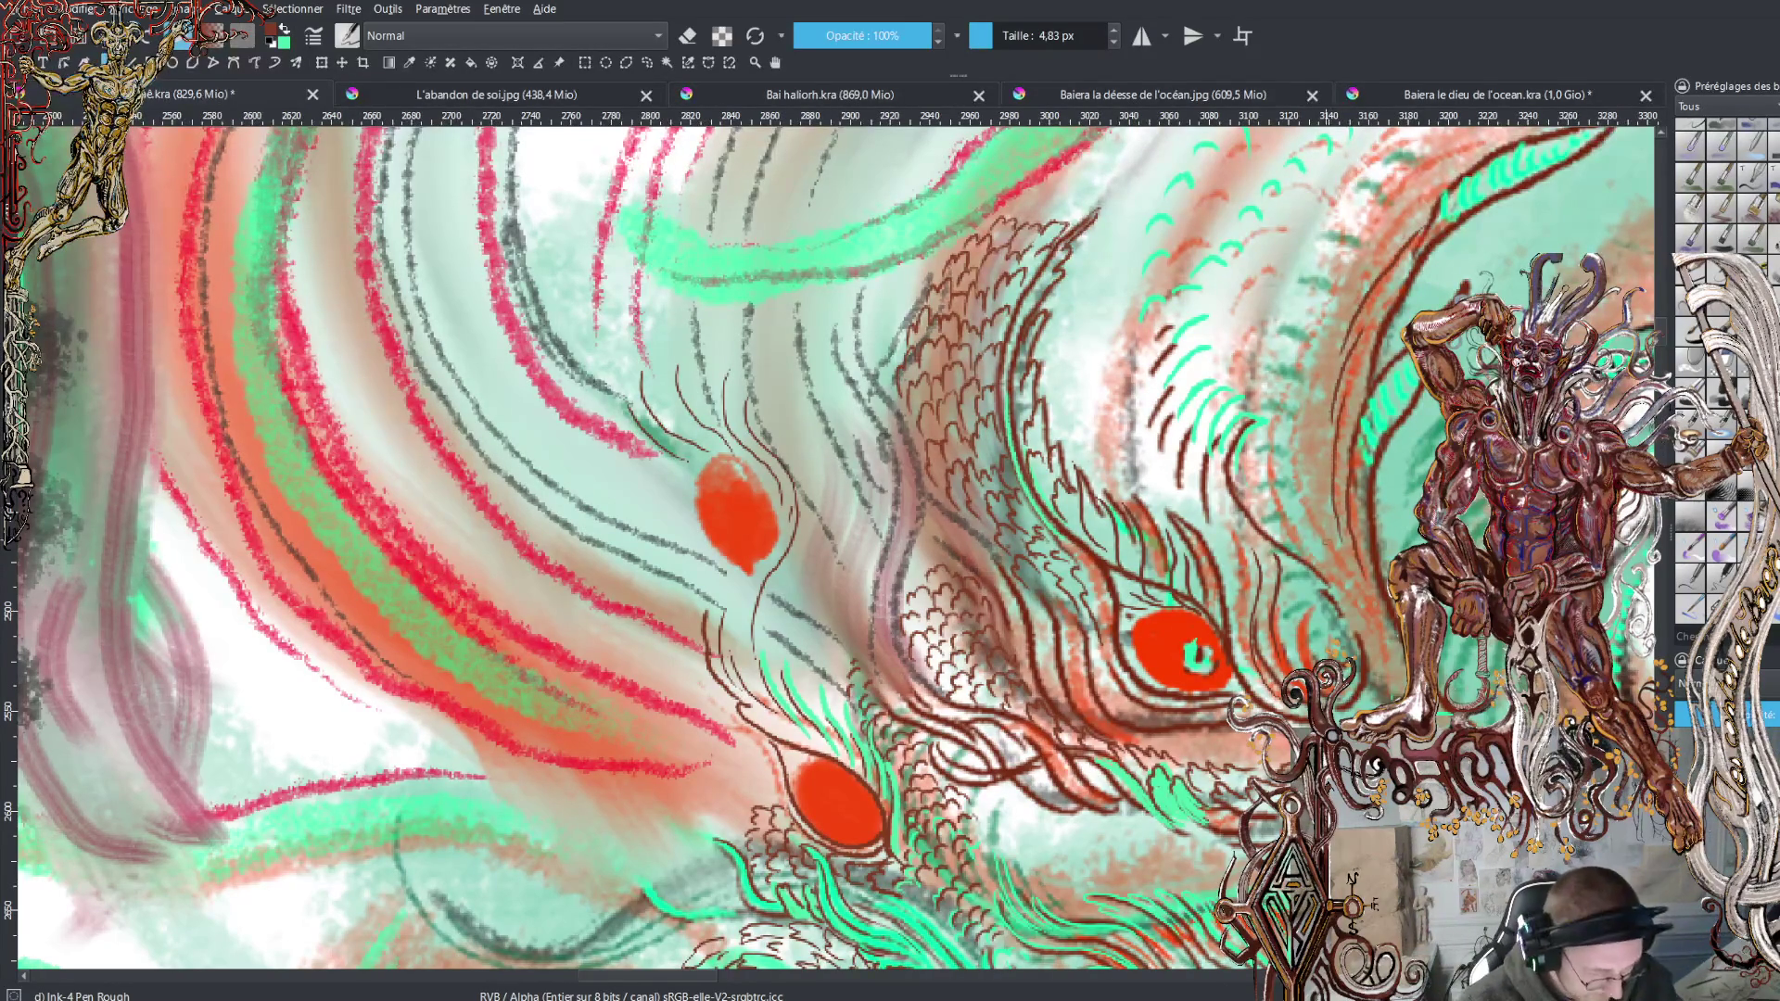
key("ctrl+z")
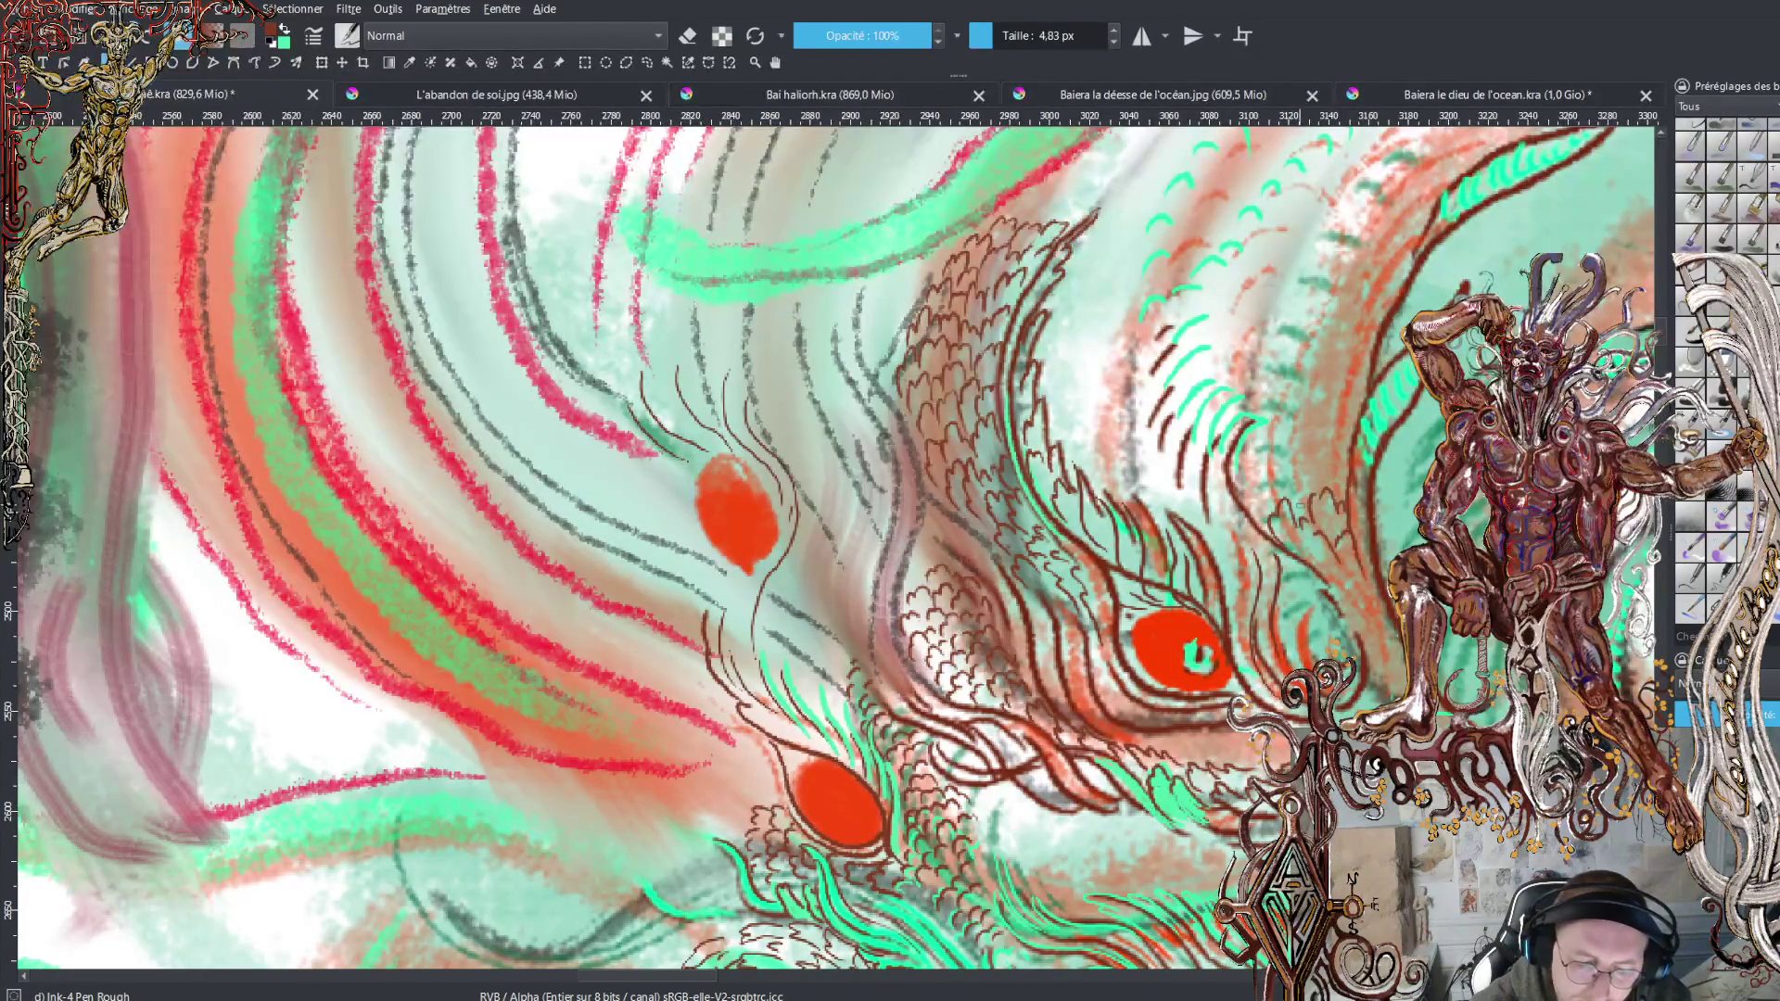
mouse_move(1326, 458)
left_mouse_down()
mouse_move(1344, 484)
mouse_move(1287, 471)
left_mouse_up()
mouse_move(1292, 433)
left_mouse_down()
mouse_move(1320, 473)
mouse_move(1259, 510)
mouse_move(1283, 471)
mouse_move(1289, 497)
mouse_move(1259, 471)
mouse_move(1291, 471)
mouse_move(1276, 433)
left_mouse_up()
mouse_move(1272, 410)
left_mouse_down()
mouse_move(1352, 442)
mouse_move(1353, 461)
left_mouse_up()
mouse_move(1321, 388)
left_mouse_down()
mouse_move(1335, 417)
mouse_move(1363, 397)
mouse_move(1297, 389)
mouse_move(1348, 344)
left_mouse_up()
mouse_move(1346, 351)
left_mouse_down()
mouse_move(1347, 369)
mouse_move(1269, 405)
mouse_move(1305, 341)
mouse_move(1318, 379)
mouse_move(1347, 318)
left_mouse_up()
mouse_move(1344, 323)
left_mouse_down()
mouse_move(1360, 365)
mouse_move(1392, 320)
mouse_move(1383, 358)
left_mouse_up()
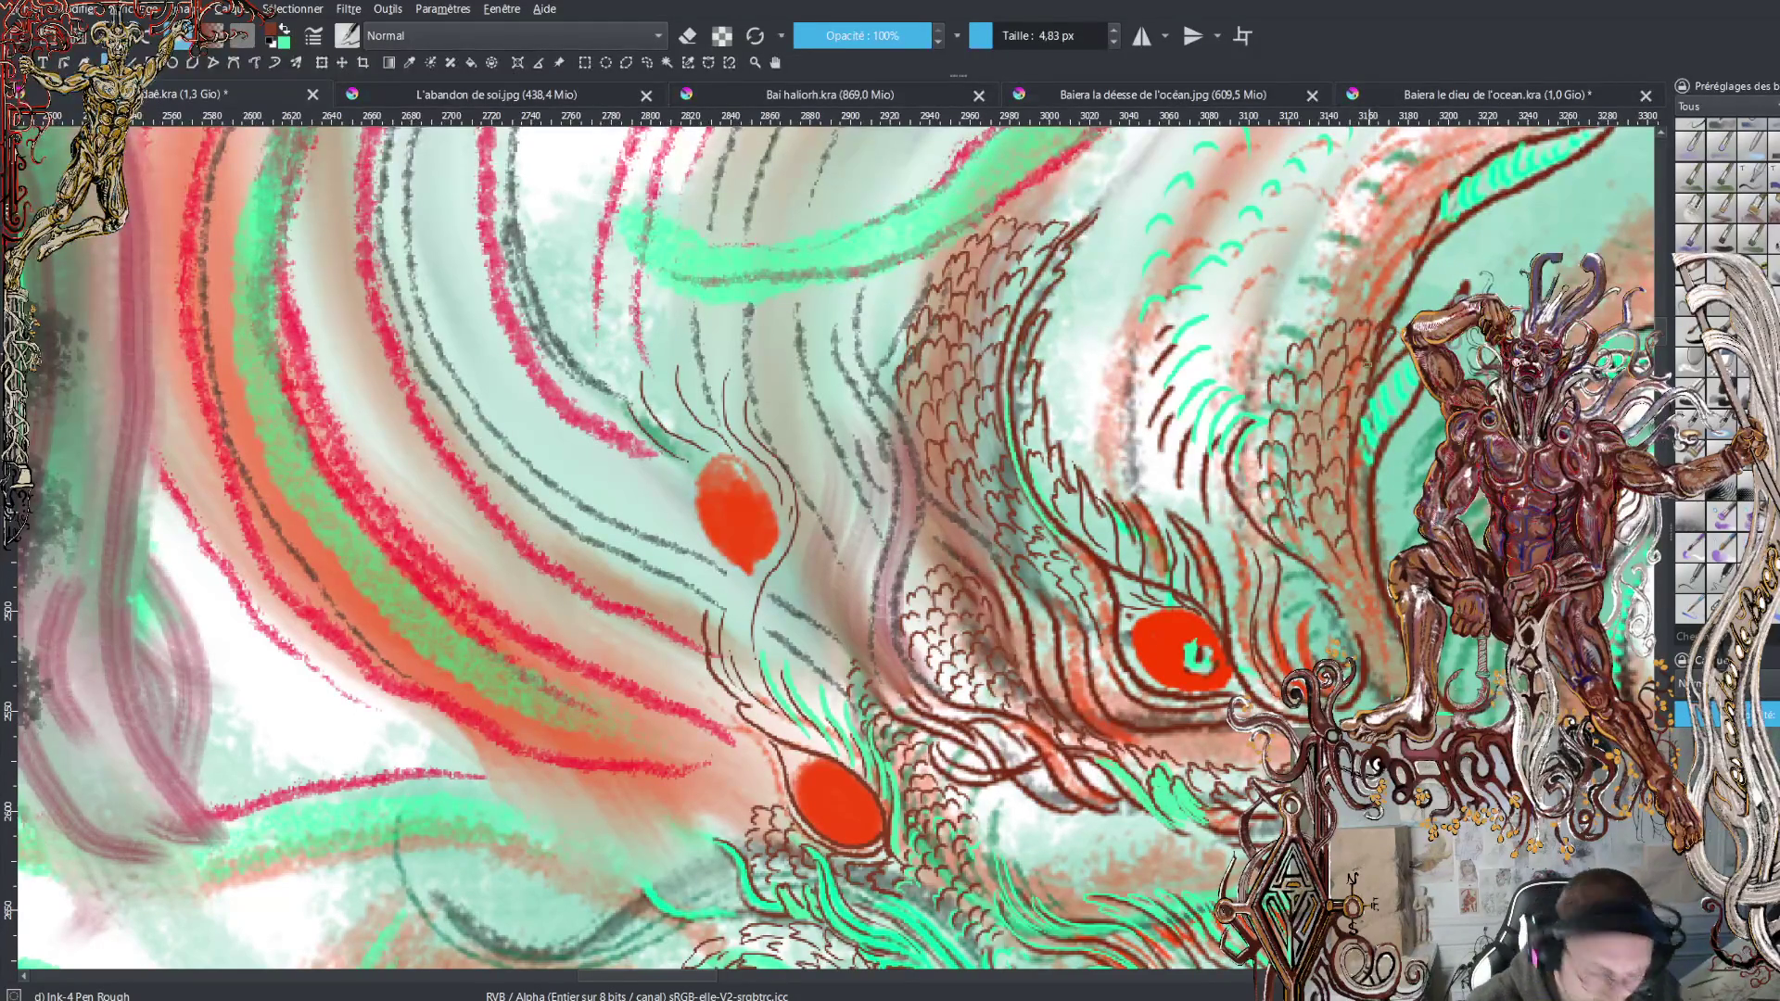
key("x")
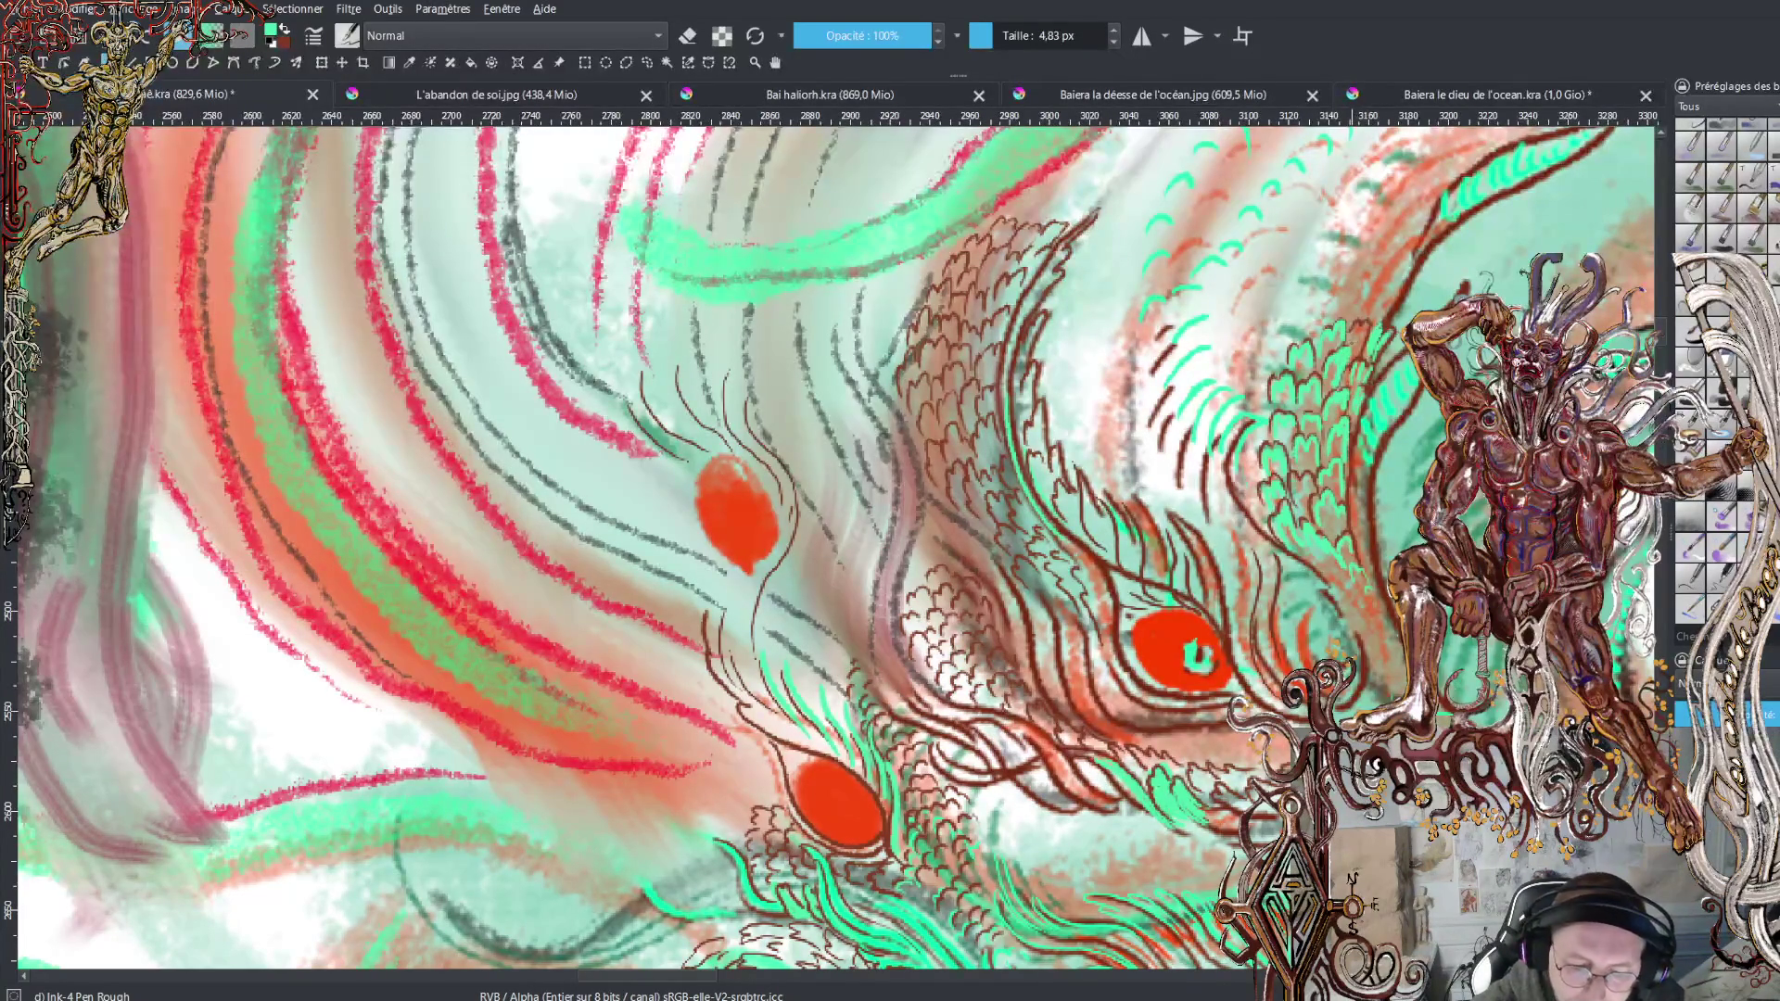
Switch the painting colour back to dark red after the green crest marks
key("x")
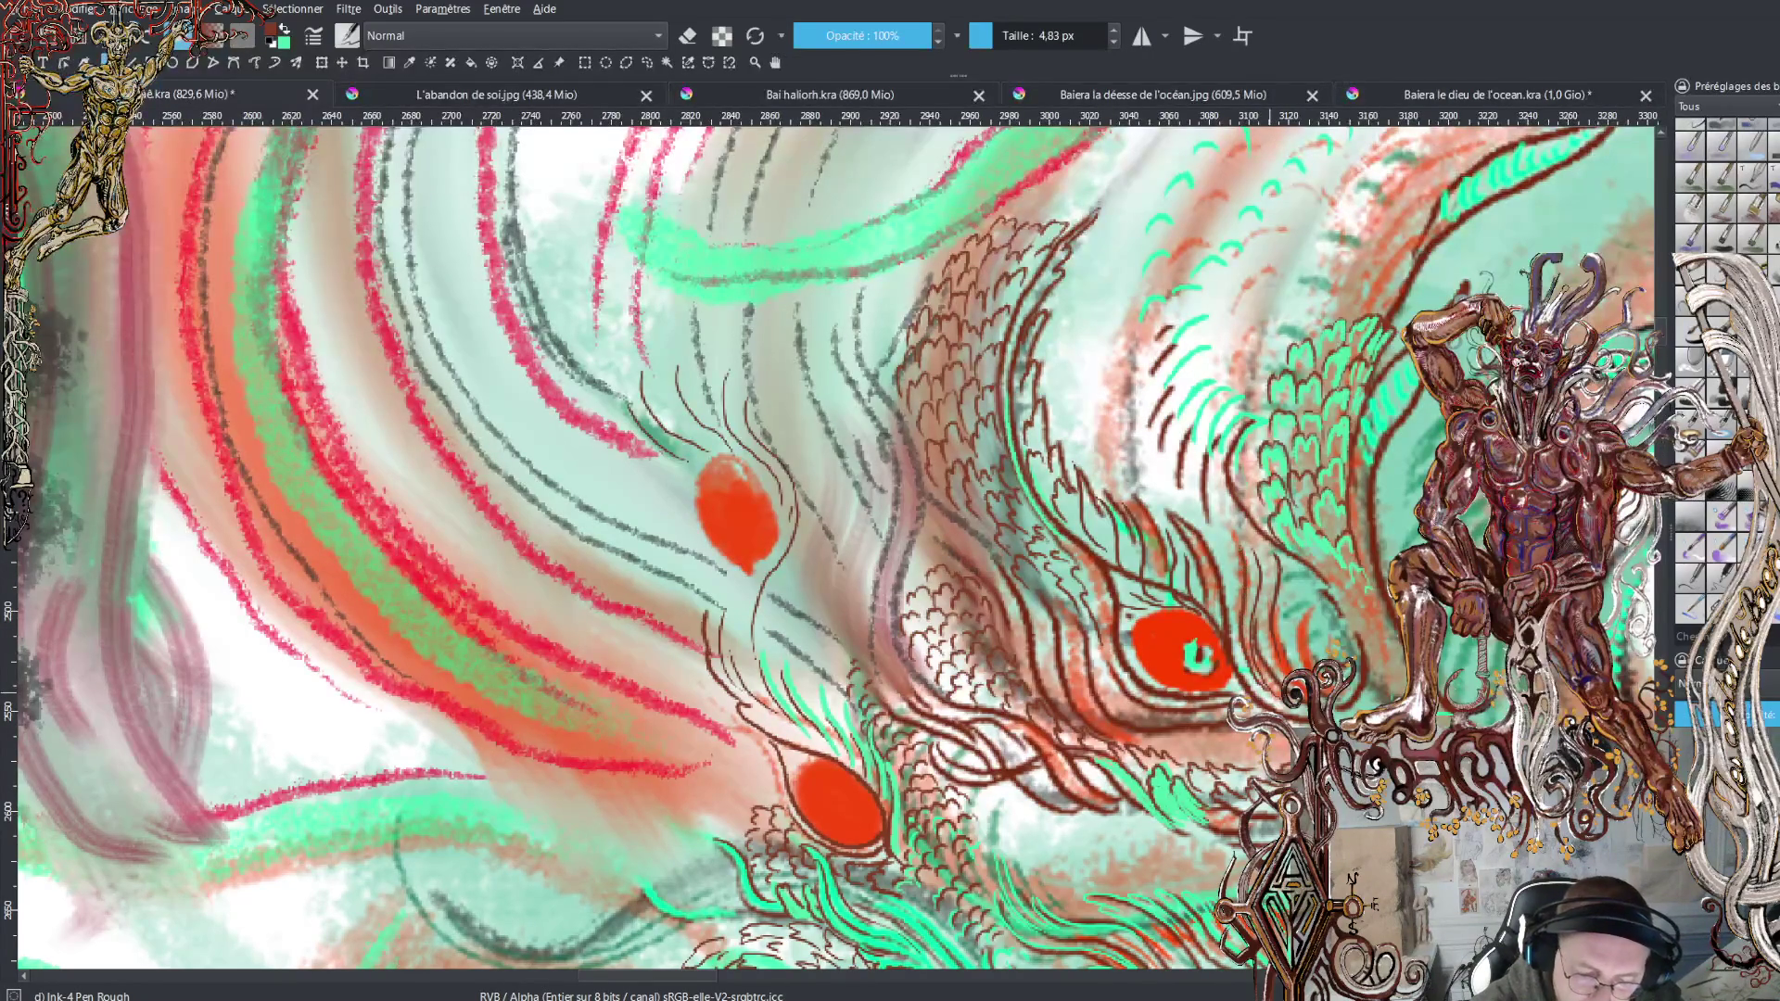
Hatch short dark-red strokes beside the right eye, working up and to the left
mouse_move(1260, 626)
left_mouse_down()
mouse_move(1256, 532)
mouse_move(1276, 675)
left_mouse_up()
key("x")
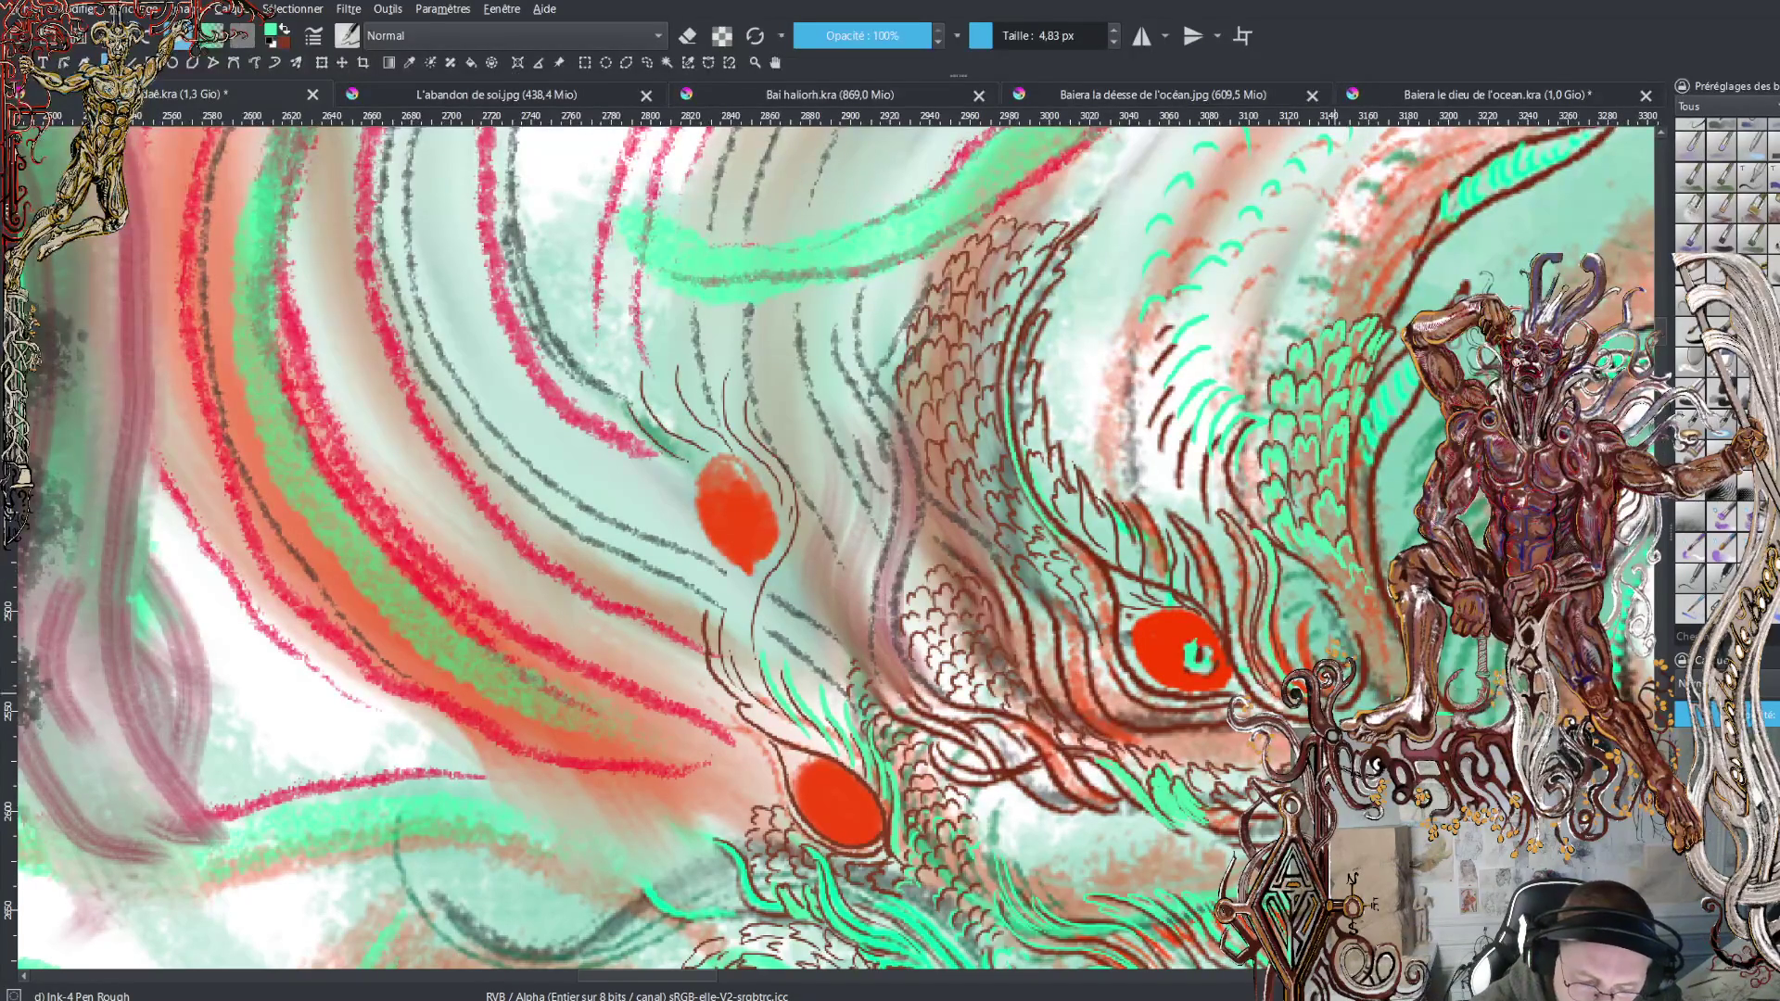
key("x")
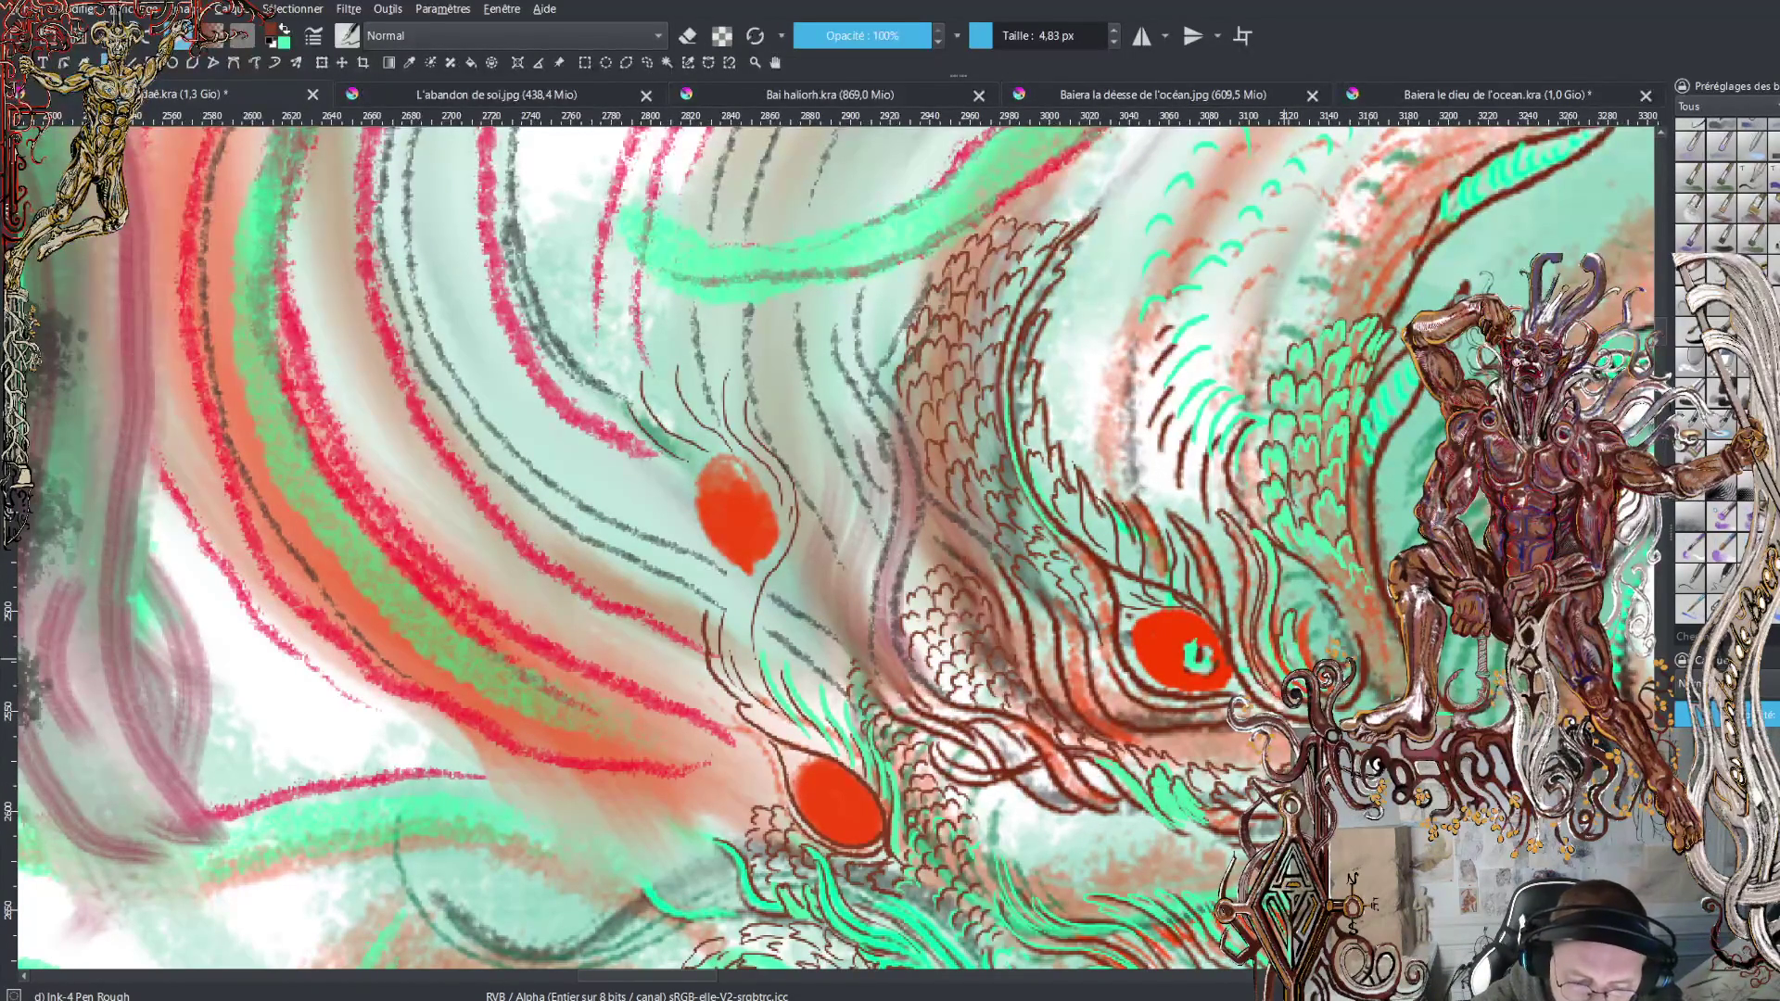
mouse_move(1298, 613)
left_mouse_down()
mouse_move(1318, 661)
mouse_move(1336, 642)
left_mouse_up()
mouse_move(1328, 639)
left_mouse_down()
mouse_move(1339, 658)
mouse_move(1350, 644)
left_mouse_up()
mouse_move(1330, 615)
left_mouse_down()
mouse_move(1345, 628)
mouse_move(1313, 584)
left_mouse_up()
left_click_drag(1291, 568, 1302, 573)
left_click_drag(1279, 556, 1293, 568)
Paint green hatch marks beside the eye and extend them up the crest
key("x")
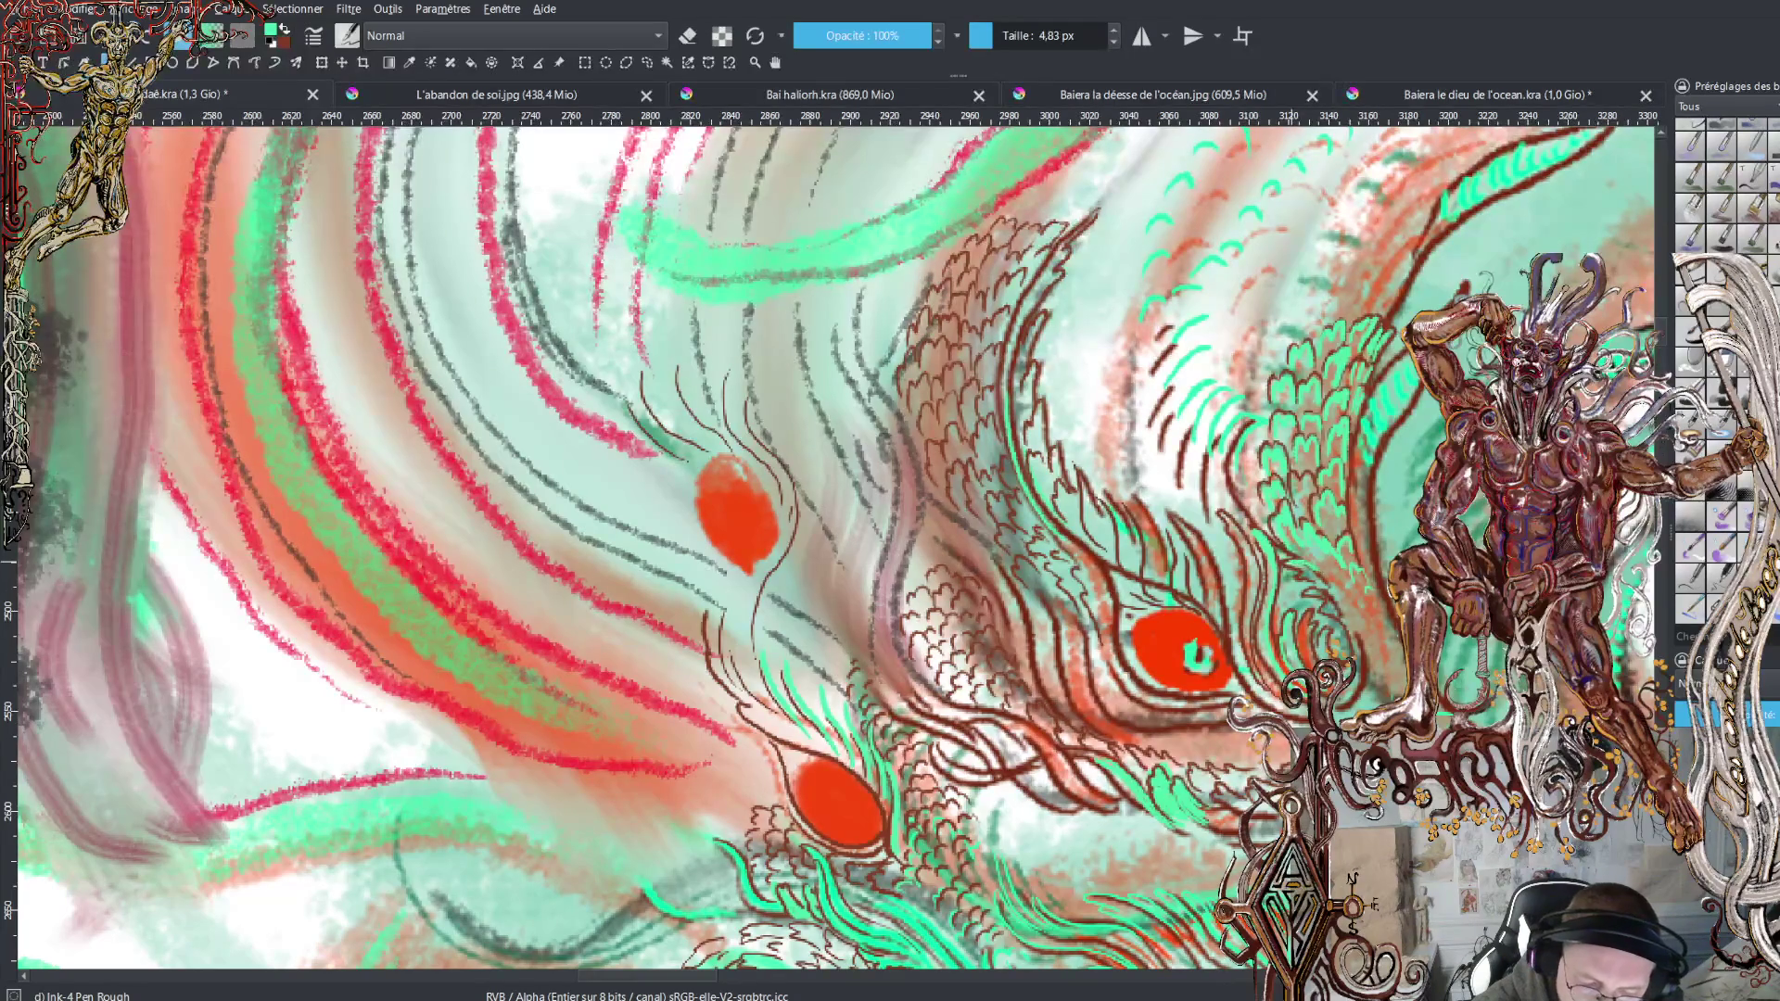
left_click_drag(1308, 587, 1363, 643)
left_click_drag(1355, 634, 1368, 667)
left_click_drag(1349, 606, 1394, 618)
mouse_move(1385, 600)
left_mouse_down()
mouse_move(1399, 620)
mouse_move(1380, 579)
left_mouse_up()
mouse_move(1372, 548)
left_mouse_down()
mouse_move(1388, 567)
mouse_move(1376, 526)
left_mouse_up()
mouse_move(1374, 498)
left_mouse_down()
mouse_move(1383, 550)
mouse_move(1383, 481)
left_mouse_up()
mouse_move(1377, 459)
left_mouse_down()
mouse_move(1388, 478)
mouse_move(1363, 473)
mouse_move(1385, 461)
mouse_move(1364, 533)
mouse_move(1380, 494)
mouse_move(1387, 577)
left_mouse_up()
key("x")
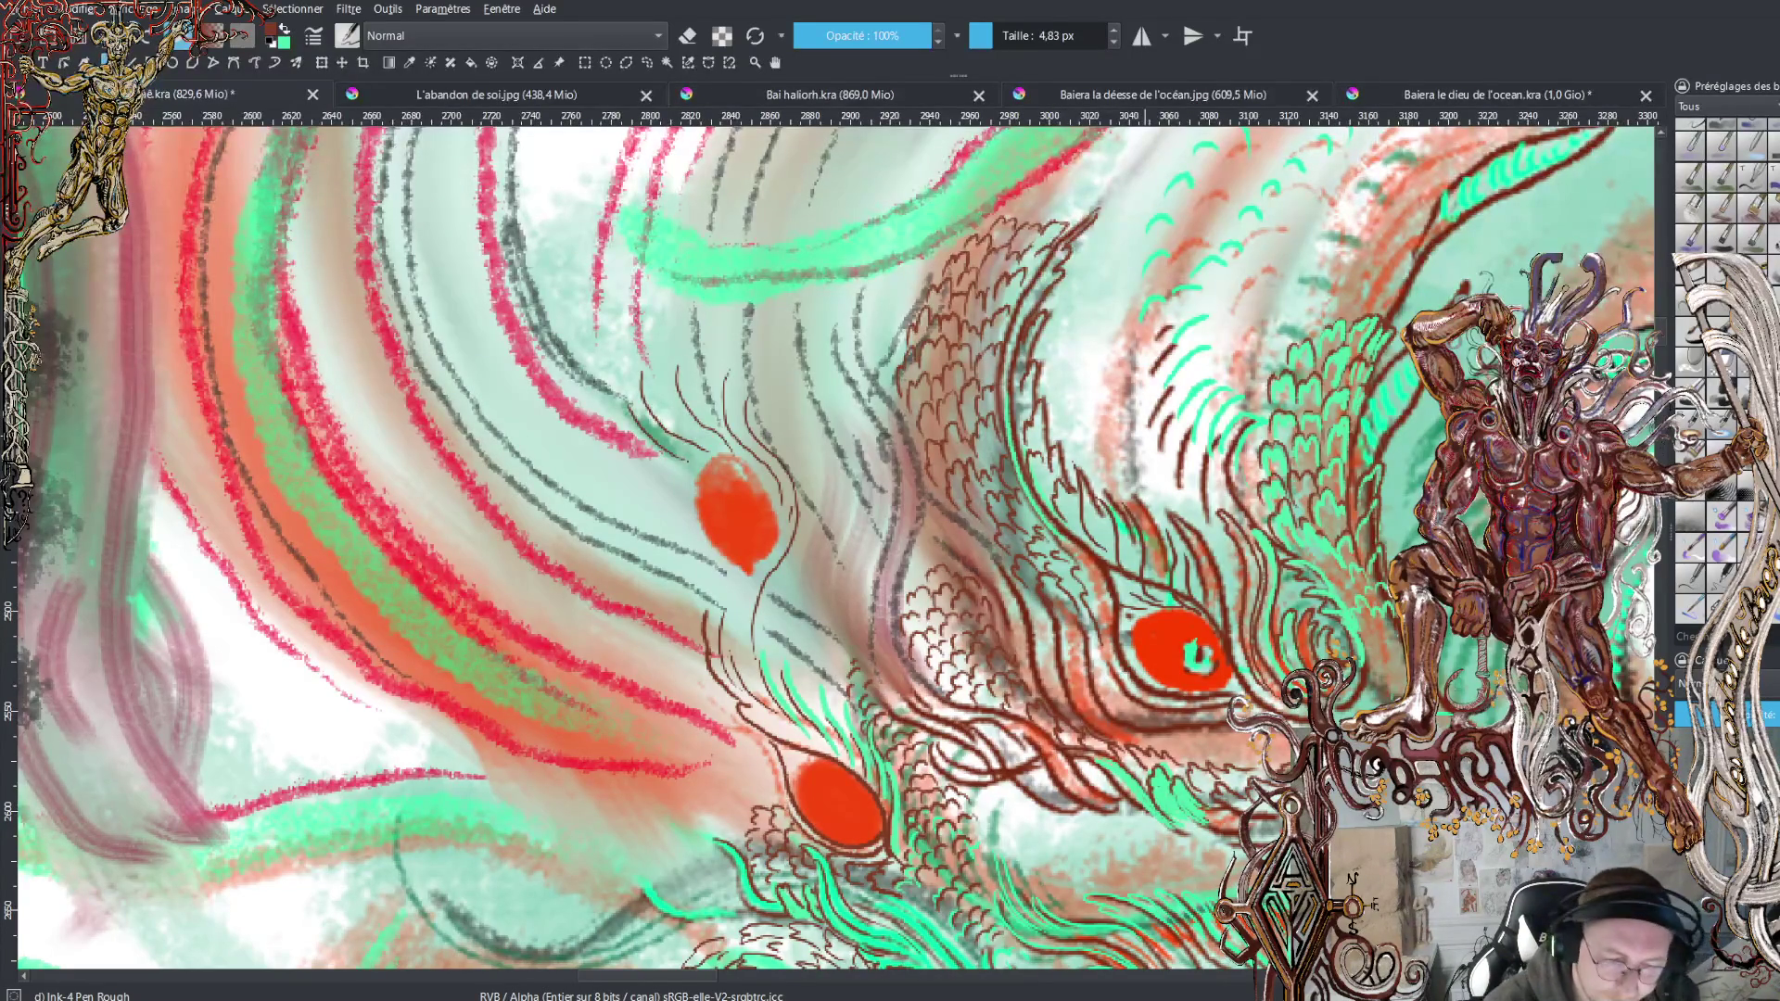
Draw dark brown strands up the crest beside the eye, then start green scale marks
mouse_move(934, 707)
left_mouse_down()
mouse_move(887, 612)
mouse_move(912, 451)
left_mouse_up()
mouse_move(901, 523)
left_mouse_down()
mouse_move(904, 487)
mouse_move(885, 598)
mouse_move(901, 686)
mouse_move(877, 636)
mouse_move(887, 419)
mouse_move(843, 362)
left_mouse_up()
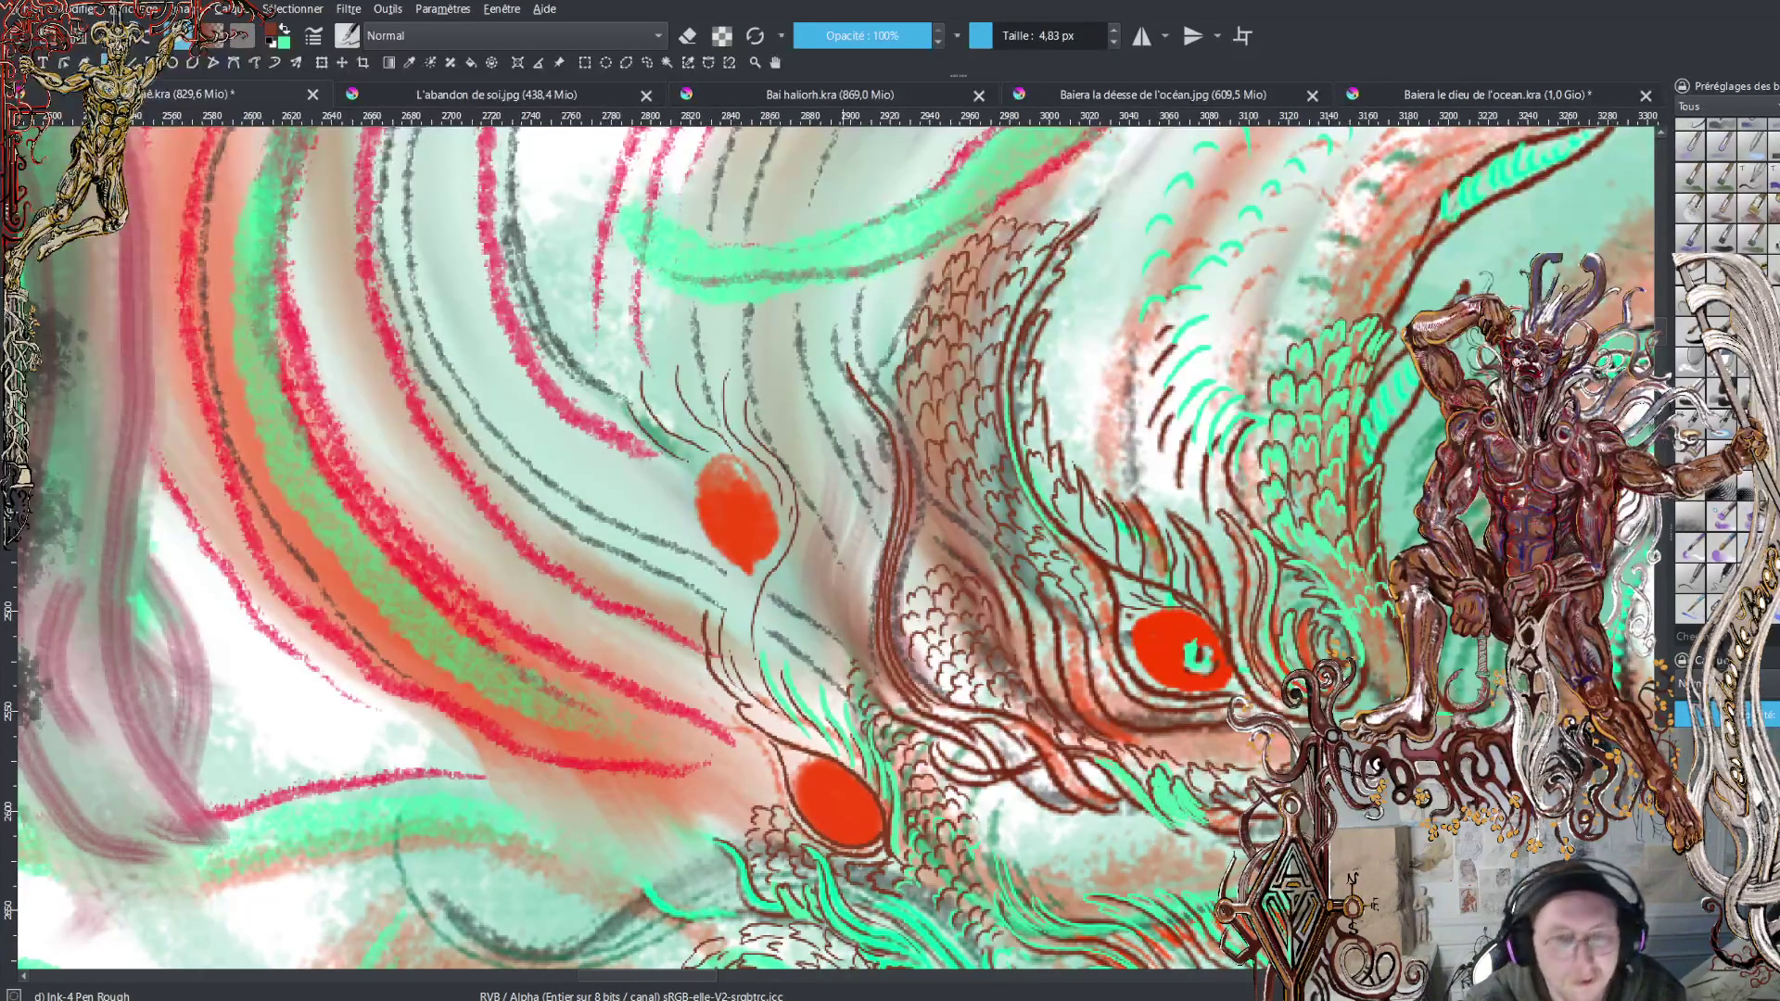
mouse_move(905, 705)
left_mouse_down()
mouse_move(872, 662)
mouse_move(866, 603)
mouse_move(885, 456)
left_mouse_up()
mouse_move(887, 704)
left_mouse_down()
mouse_move(858, 625)
mouse_move(880, 452)
mouse_move(837, 336)
left_mouse_up()
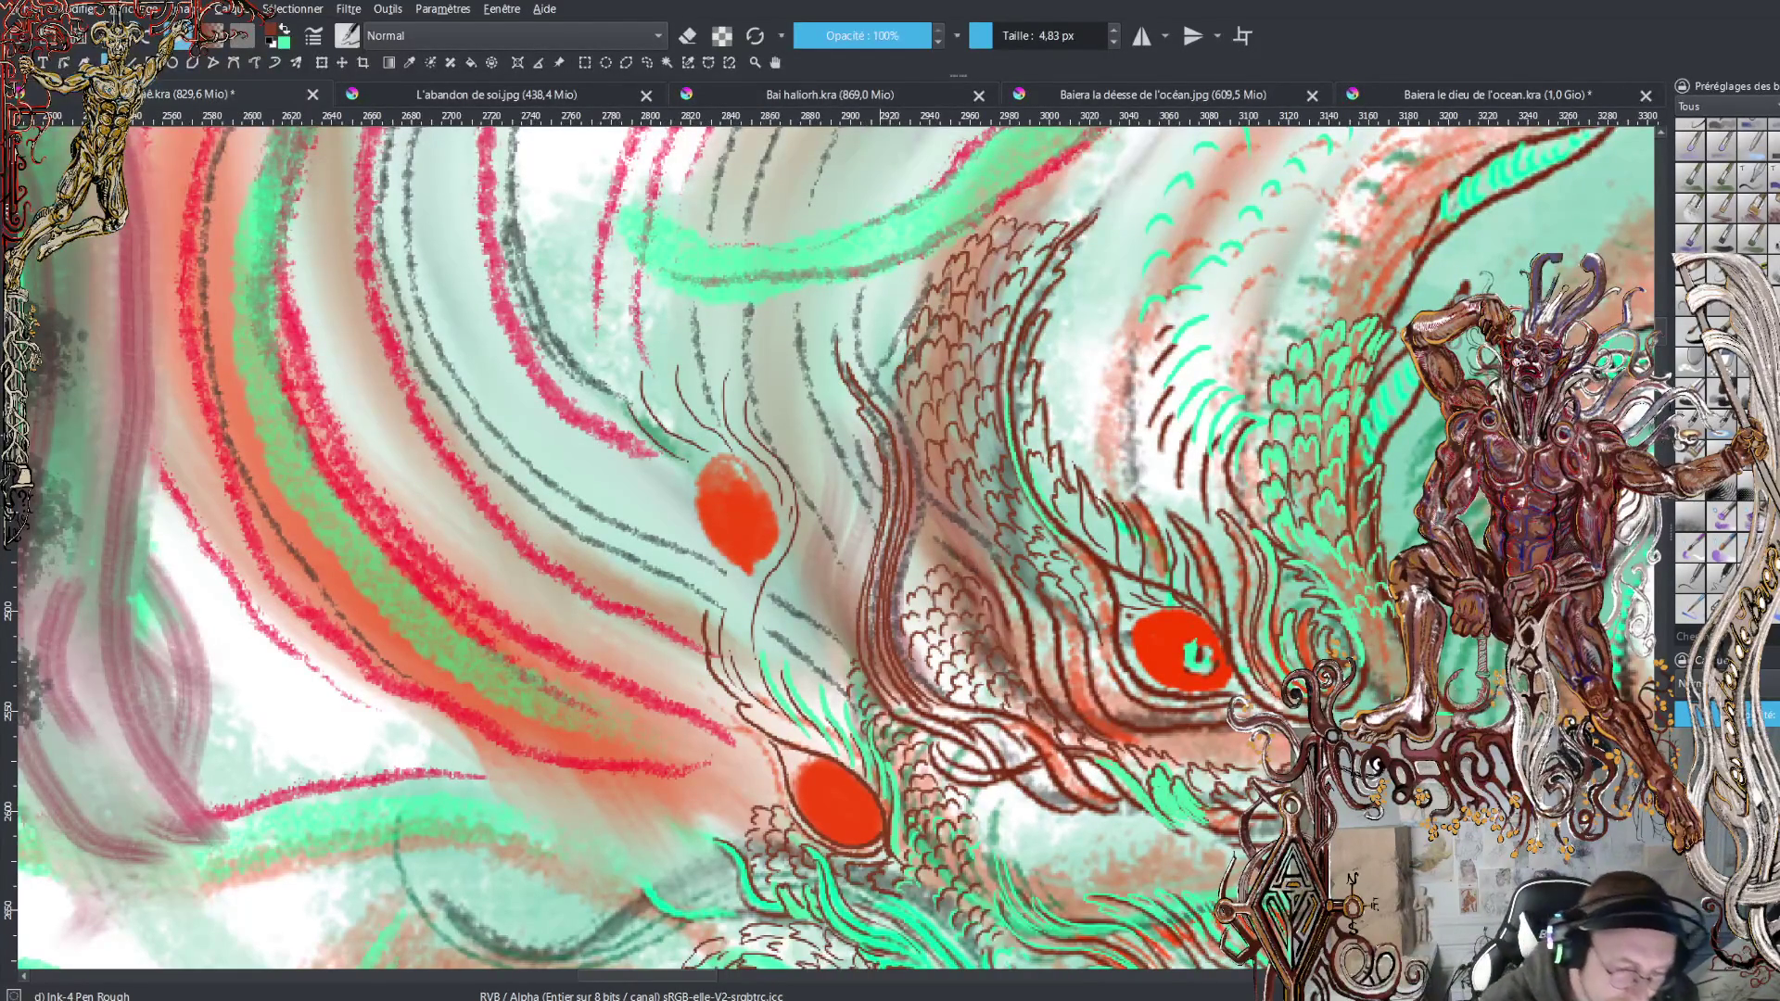
left_click_drag(849, 650, 863, 517)
mouse_move(844, 637)
left_mouse_down()
mouse_move(846, 506)
mouse_move(826, 594)
mouse_move(840, 492)
mouse_move(815, 514)
mouse_move(817, 487)
left_mouse_up()
left_click_drag(805, 598, 807, 457)
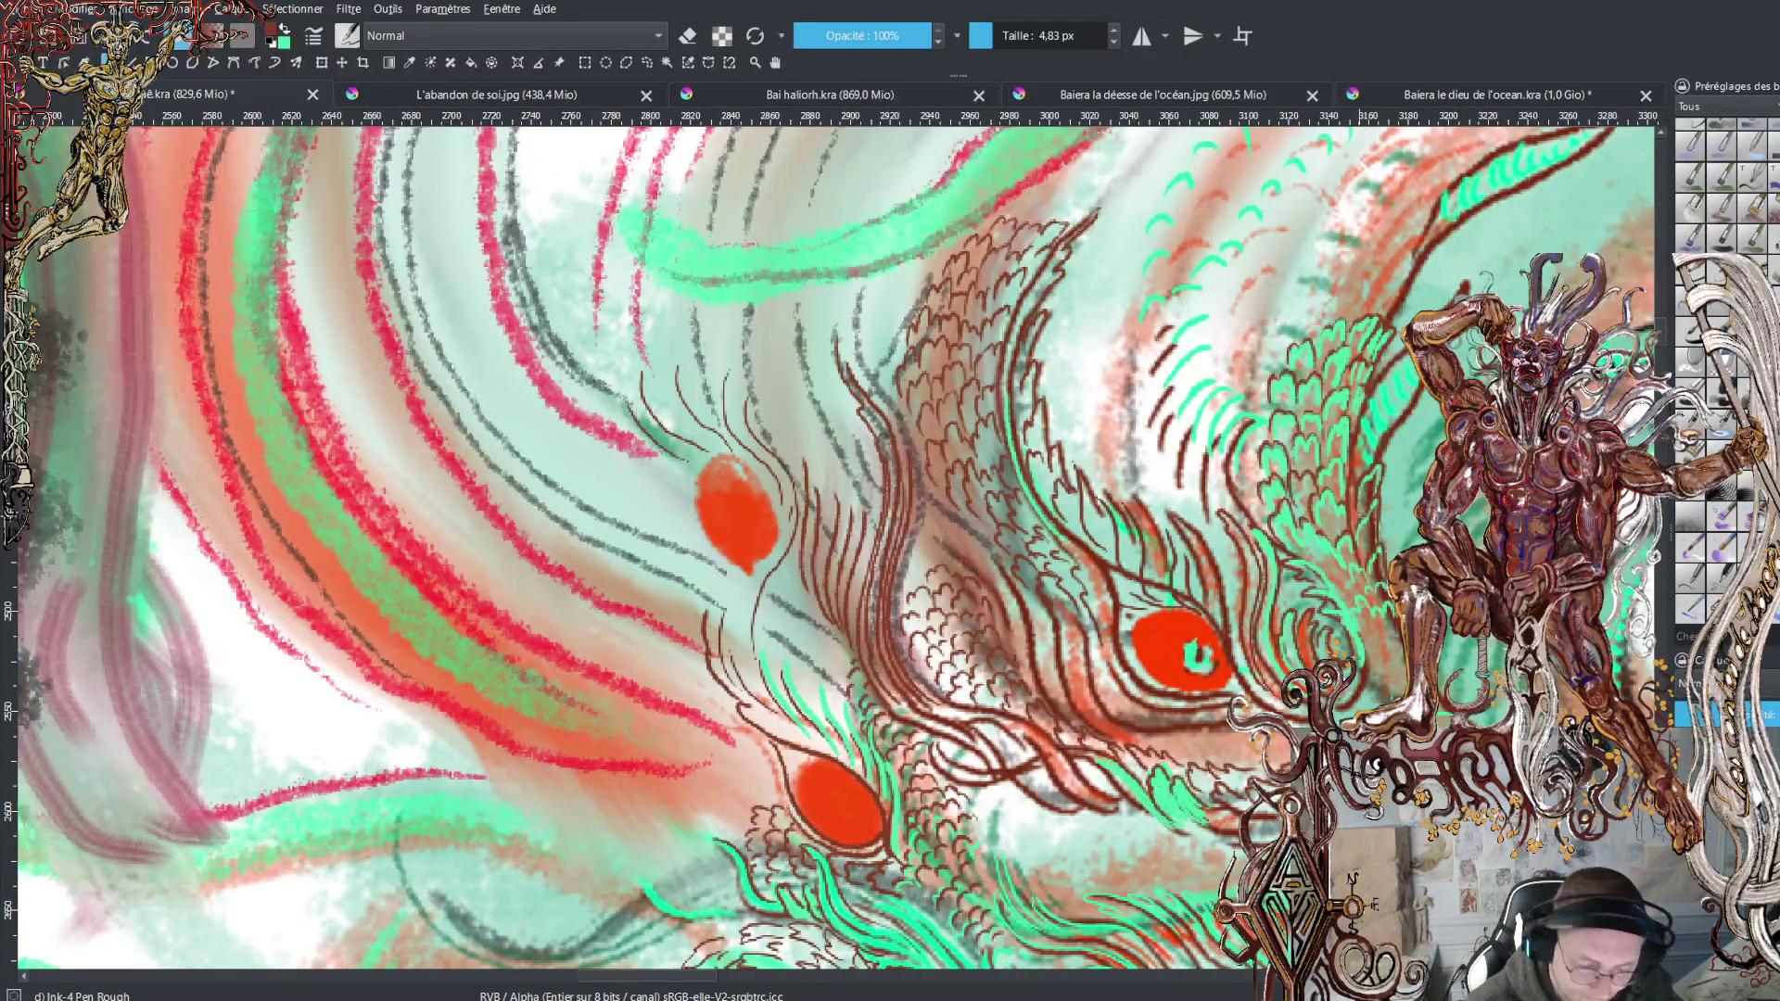
key("x")
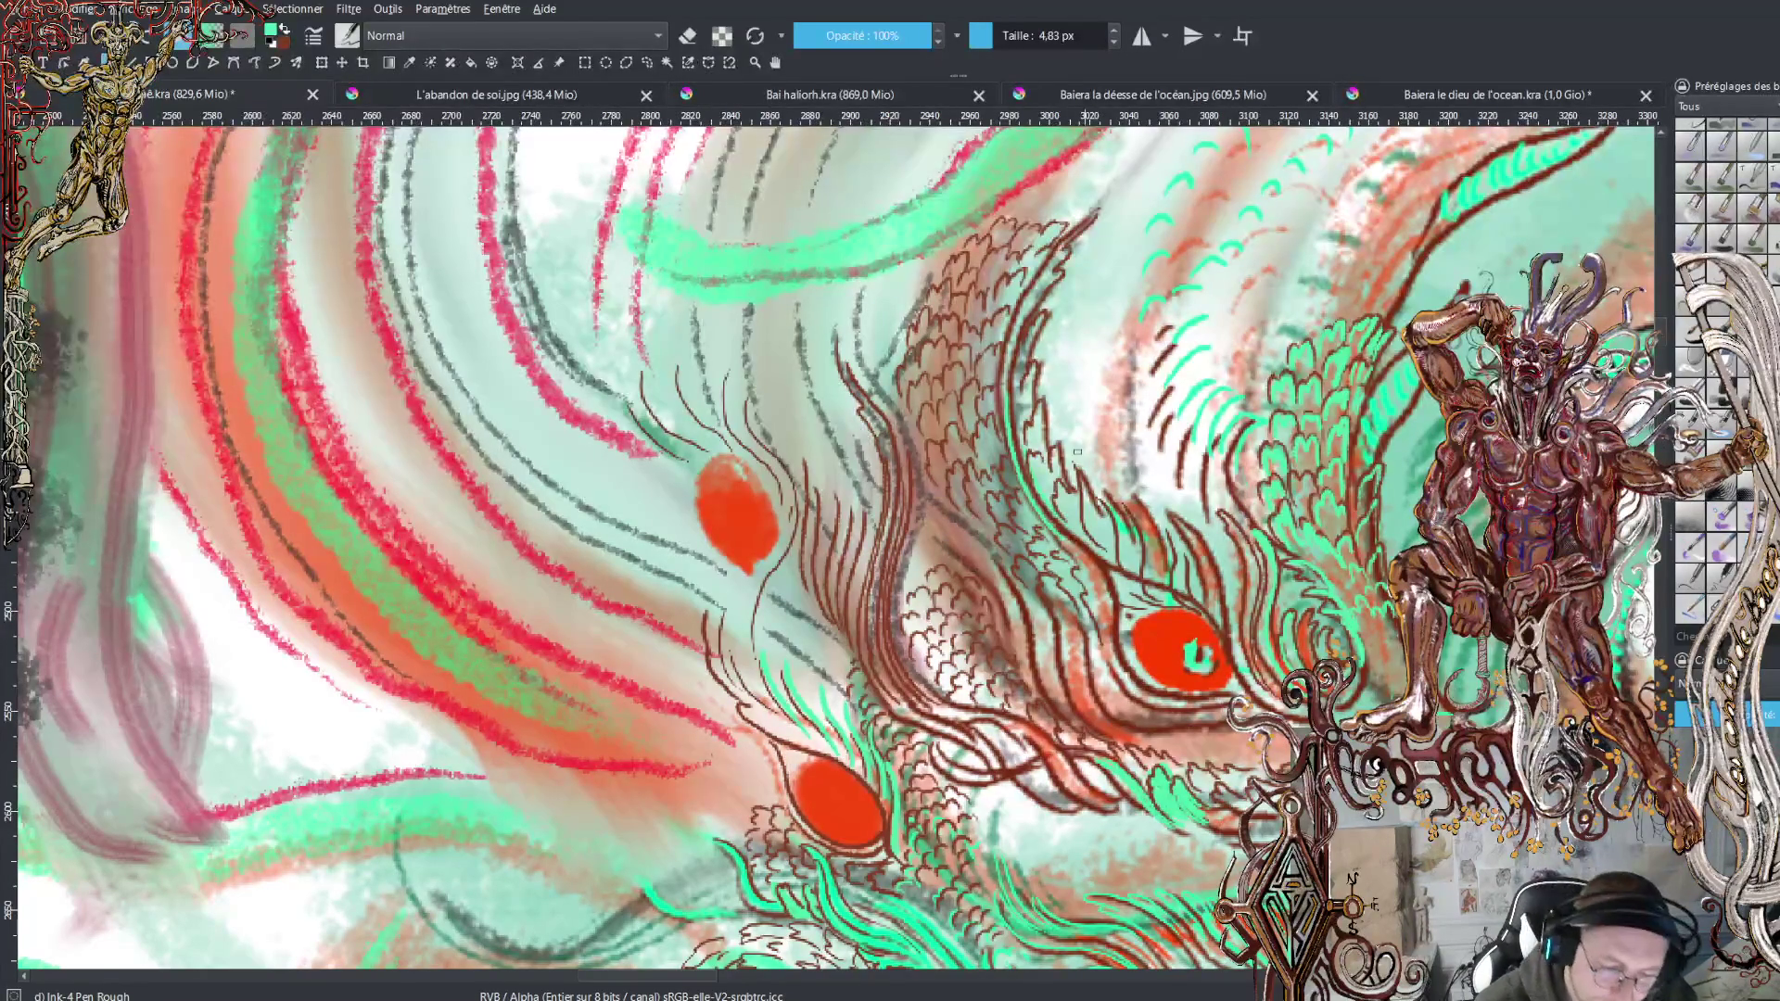
mouse_move(990, 526)
left_mouse_down()
mouse_move(967, 460)
mouse_move(981, 489)
left_mouse_up()
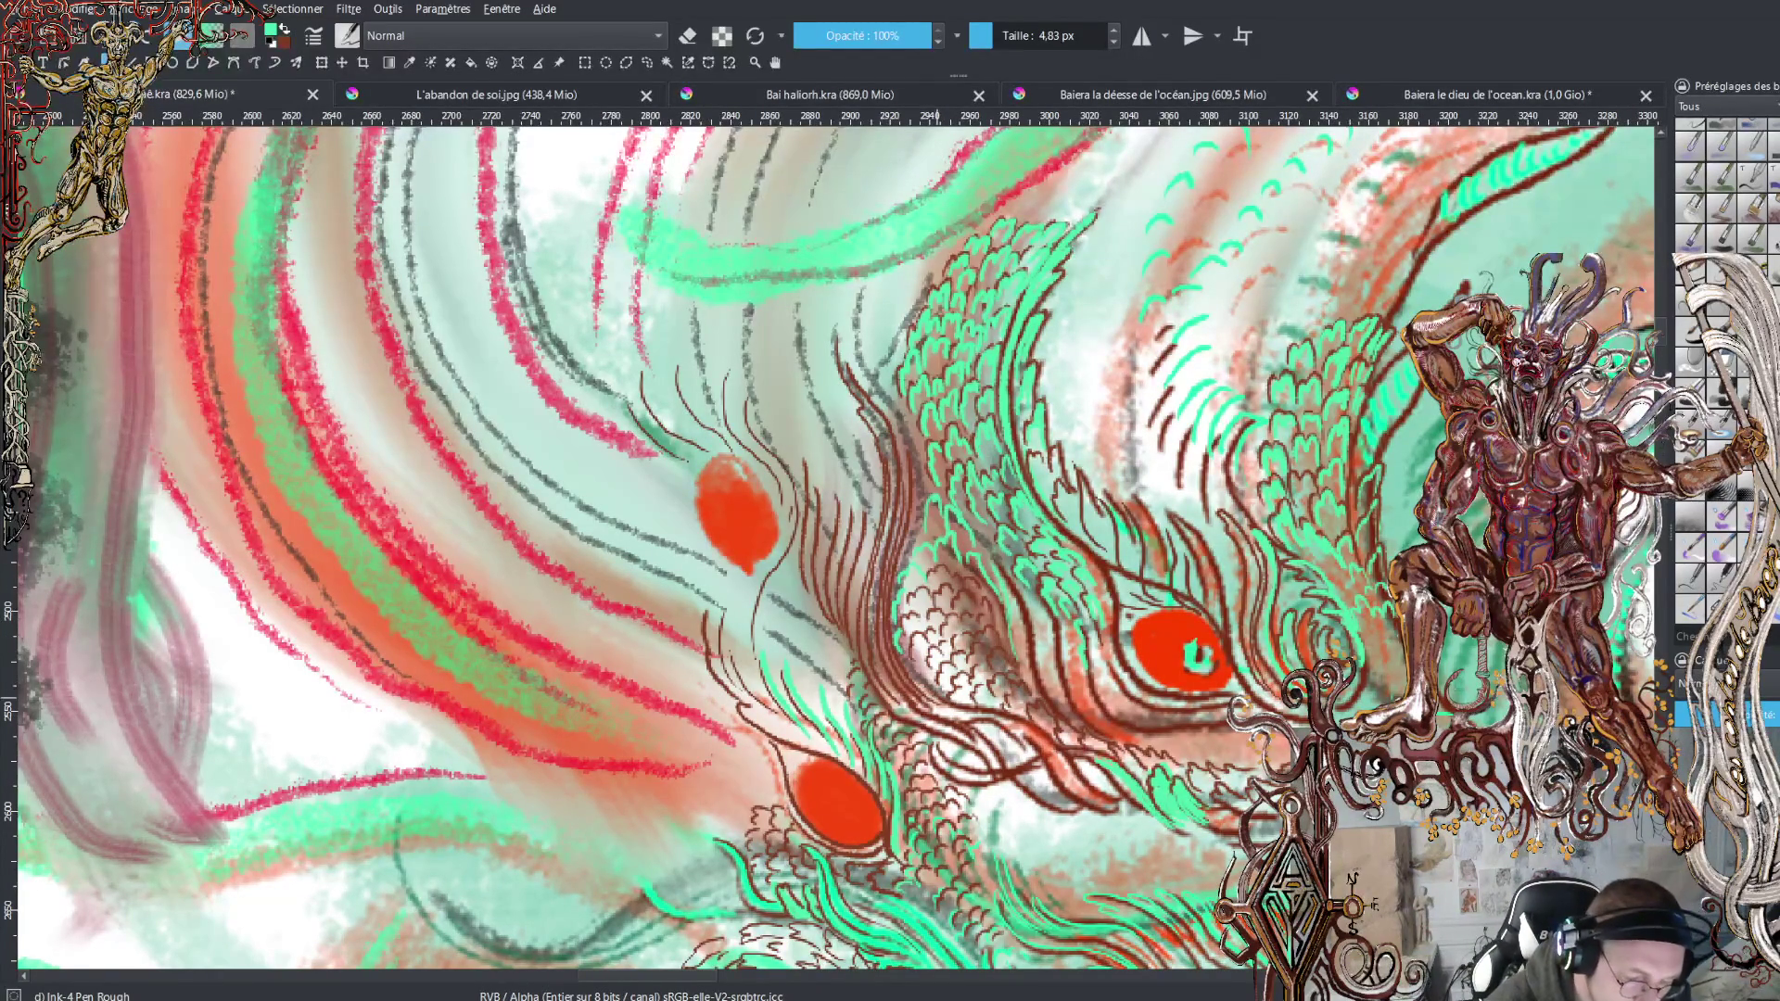
Paint a thin green stroke up along a strand of the crest above the right eye
left_click_drag(900, 677, 898, 429)
Draw several thin green upward strands near the eyes, plus short curves and accents below
mouse_move(918, 706)
left_mouse_down()
mouse_move(882, 600)
mouse_move(896, 426)
left_mouse_up()
mouse_move(915, 705)
left_mouse_down()
mouse_move(874, 624)
mouse_move(895, 459)
mouse_move(849, 345)
left_mouse_up()
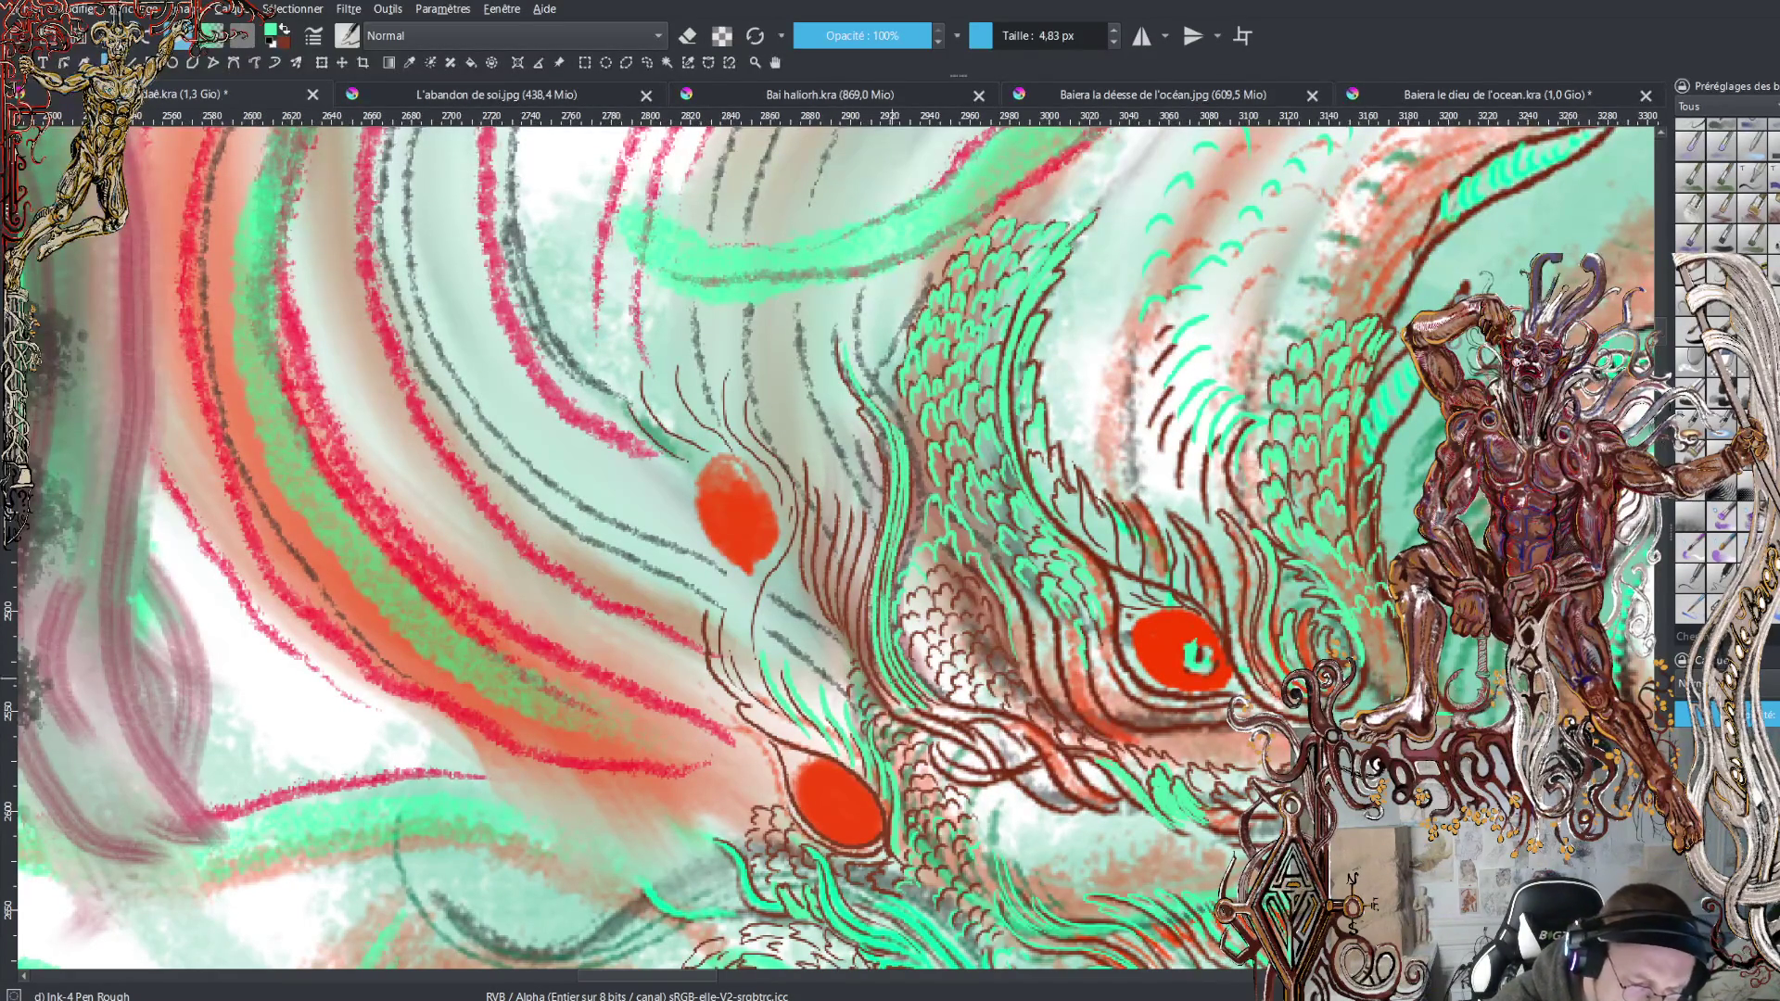
mouse_move(896, 703)
left_mouse_down()
mouse_move(868, 611)
mouse_move(876, 552)
left_mouse_up()
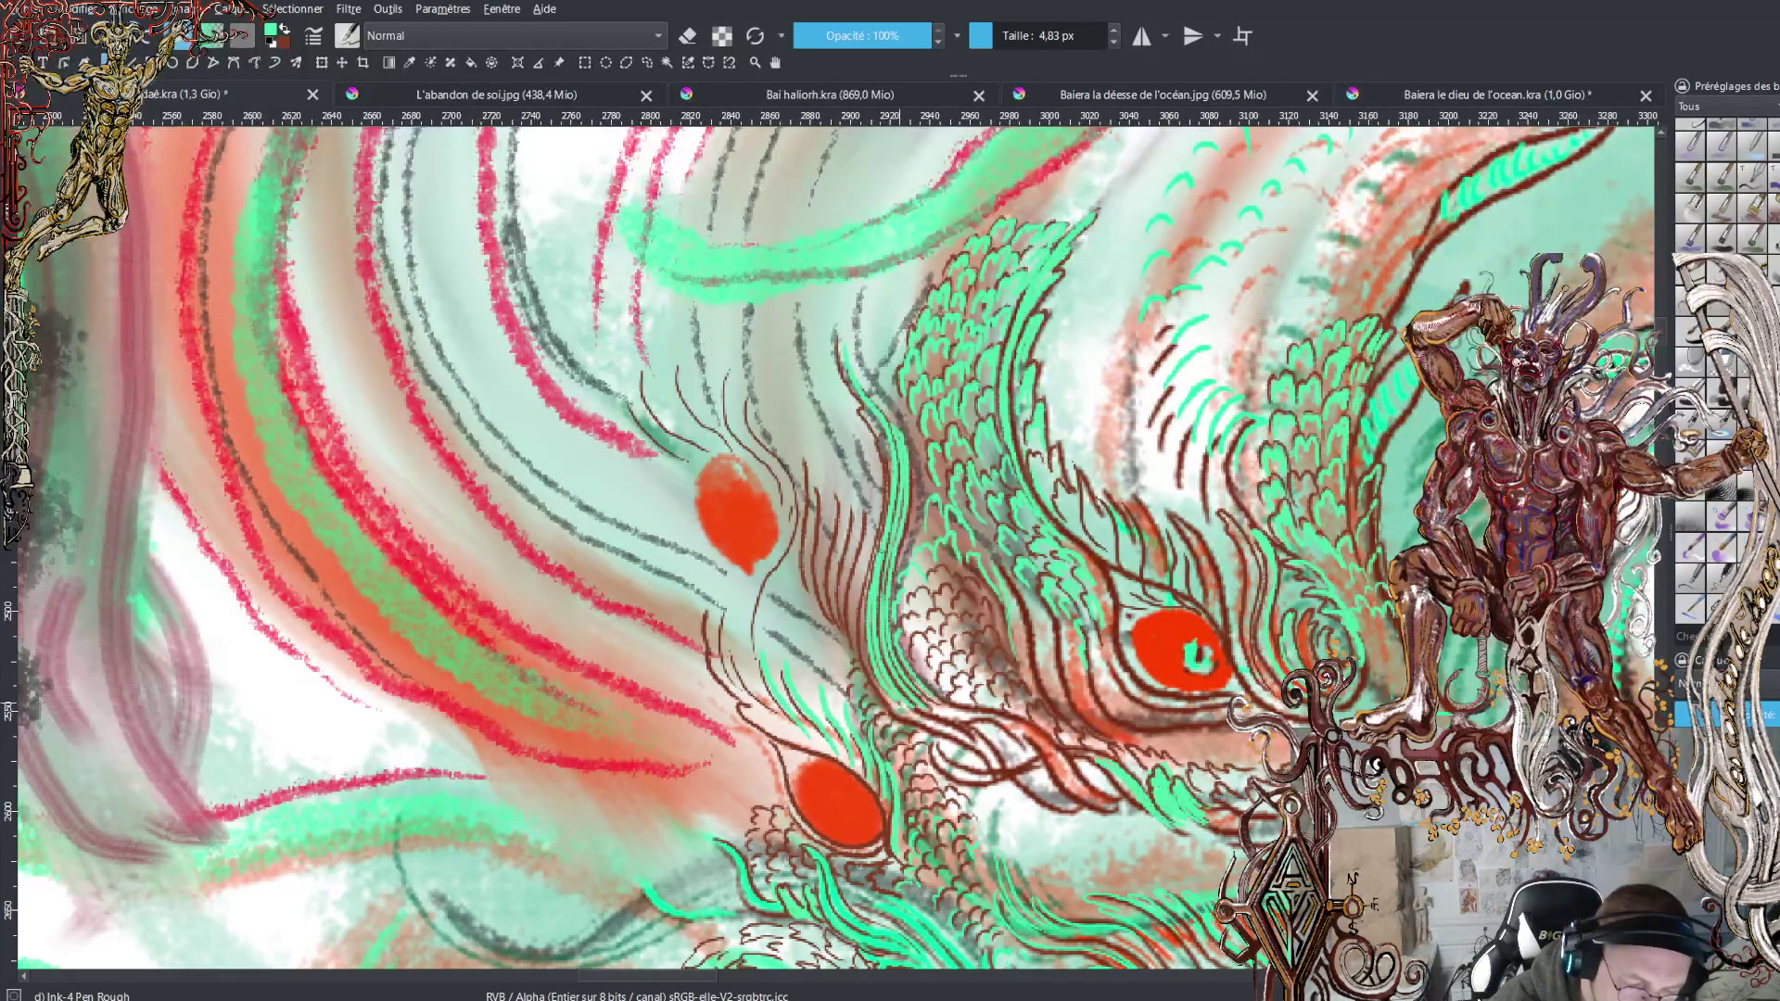
mouse_move(904, 711)
left_mouse_down()
mouse_move(862, 649)
mouse_move(887, 463)
mouse_move(864, 408)
left_mouse_up()
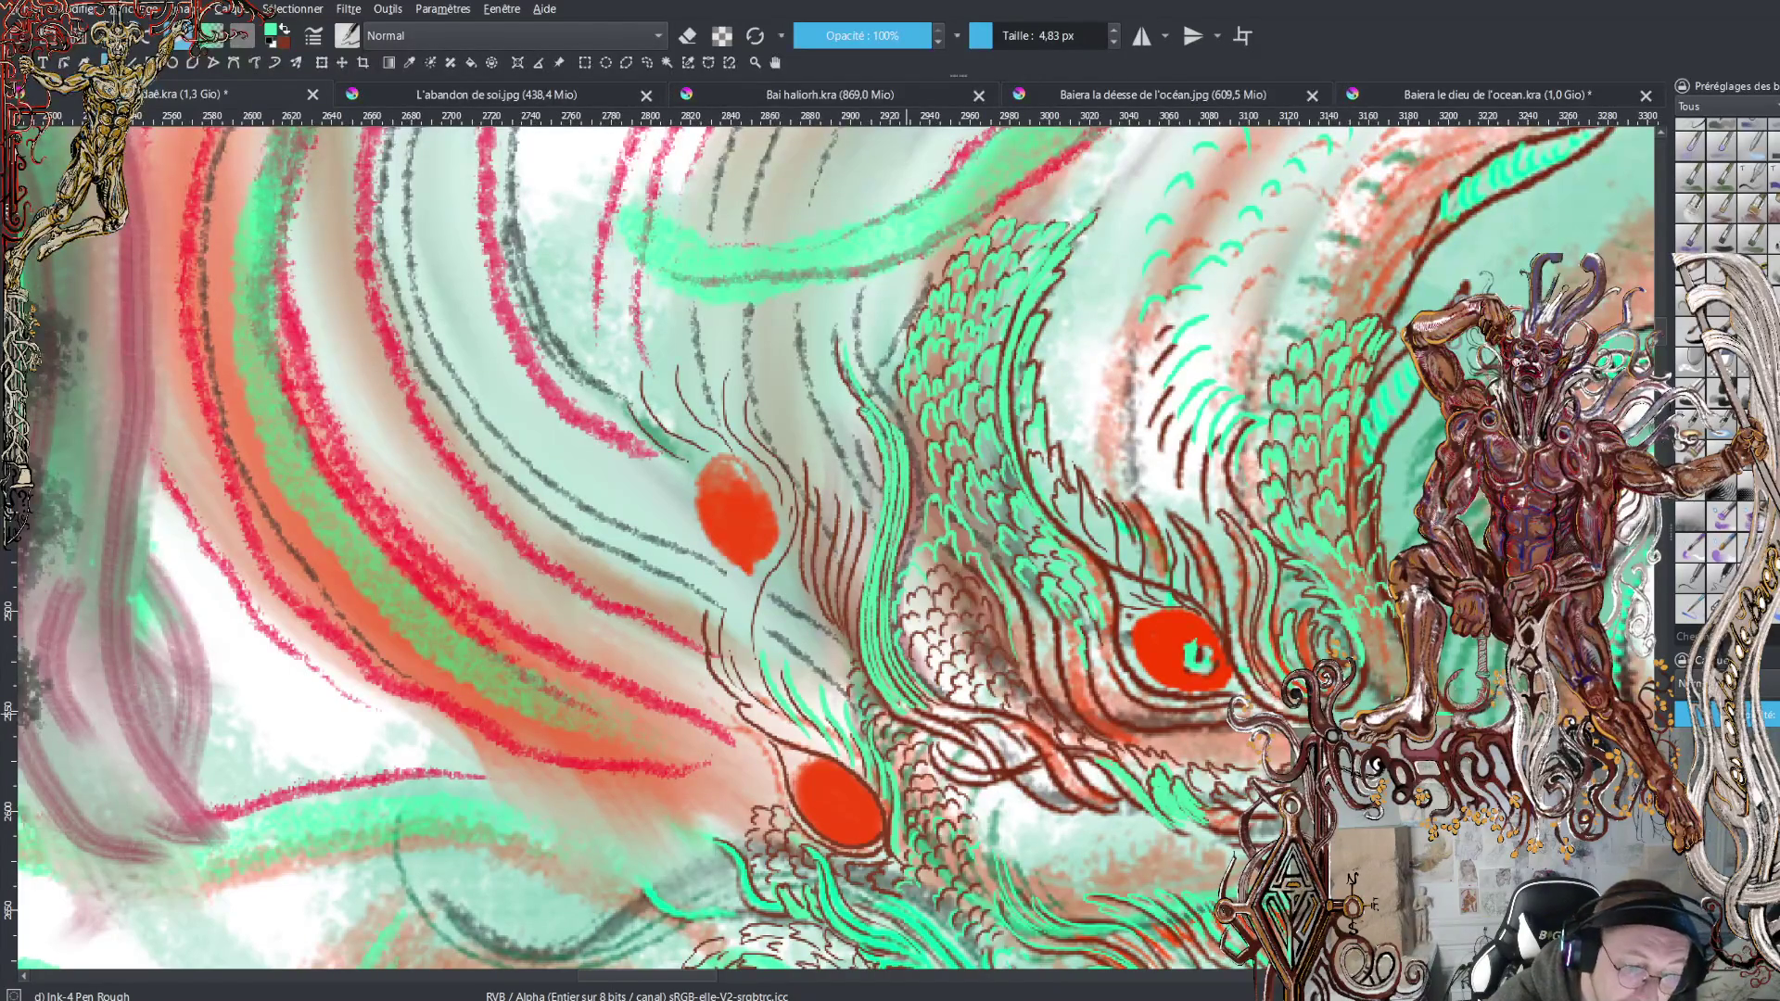
left_click_drag(907, 712, 980, 742)
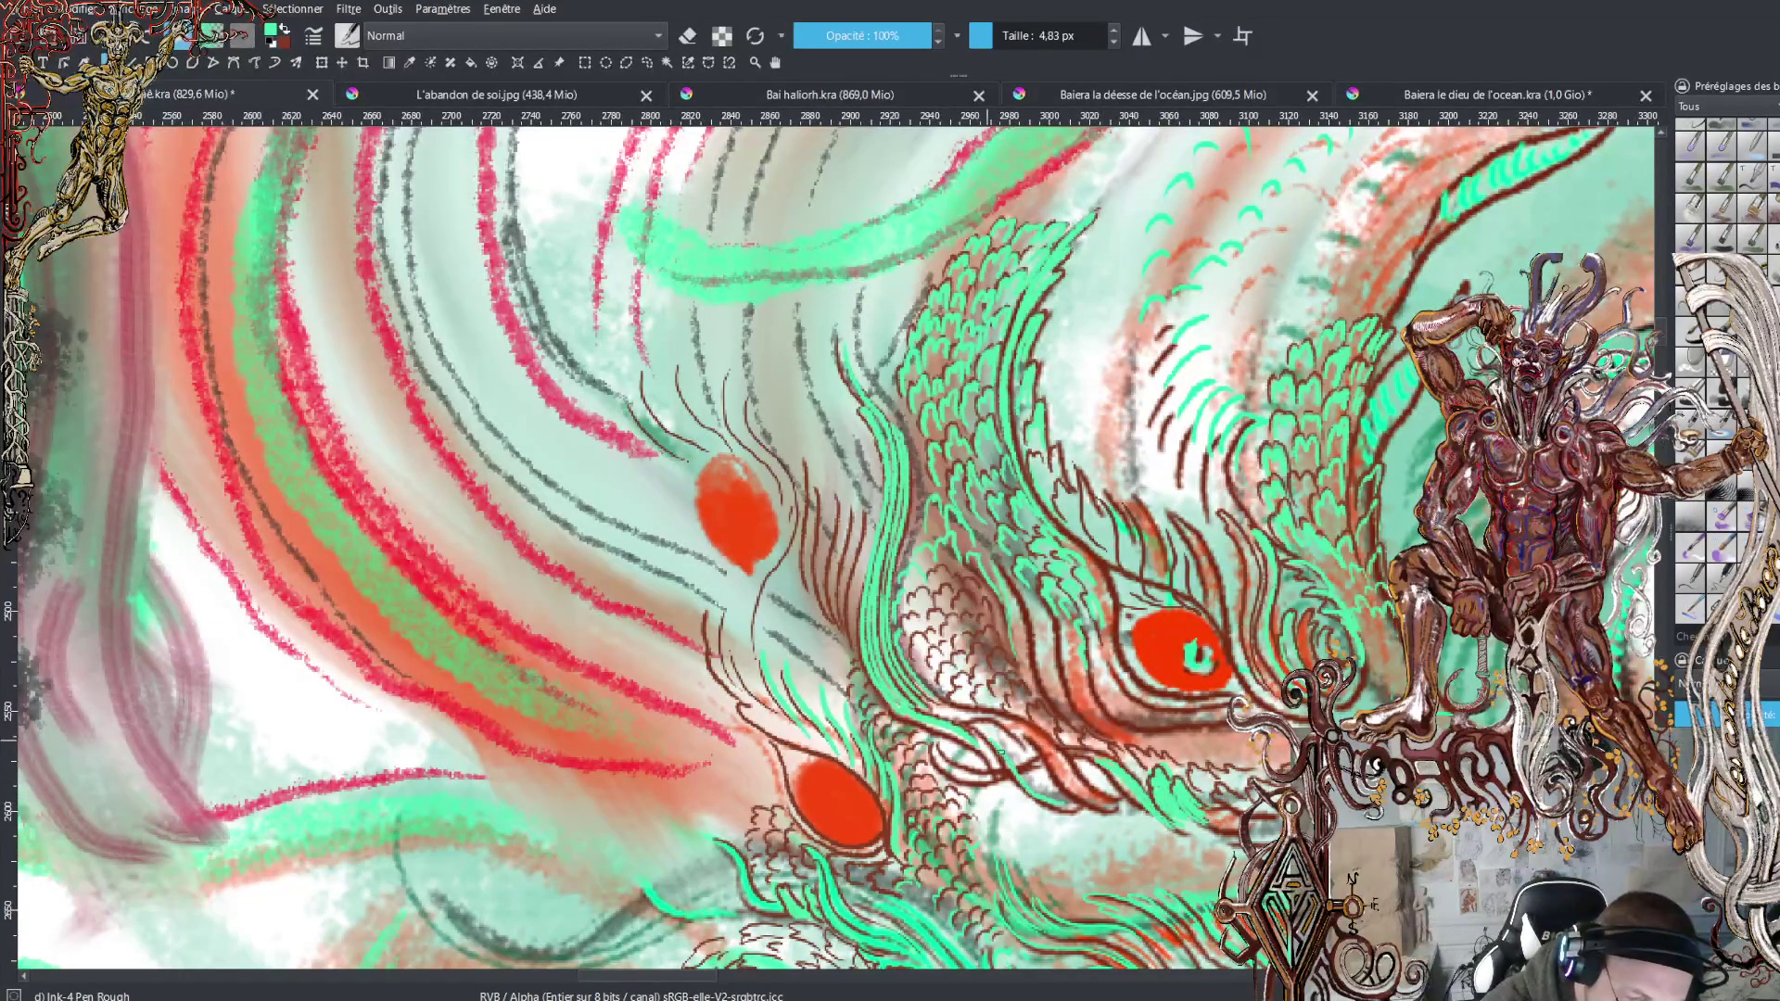
mouse_move(993, 733)
left_mouse_down()
mouse_move(1038, 768)
mouse_move(1018, 745)
left_mouse_up()
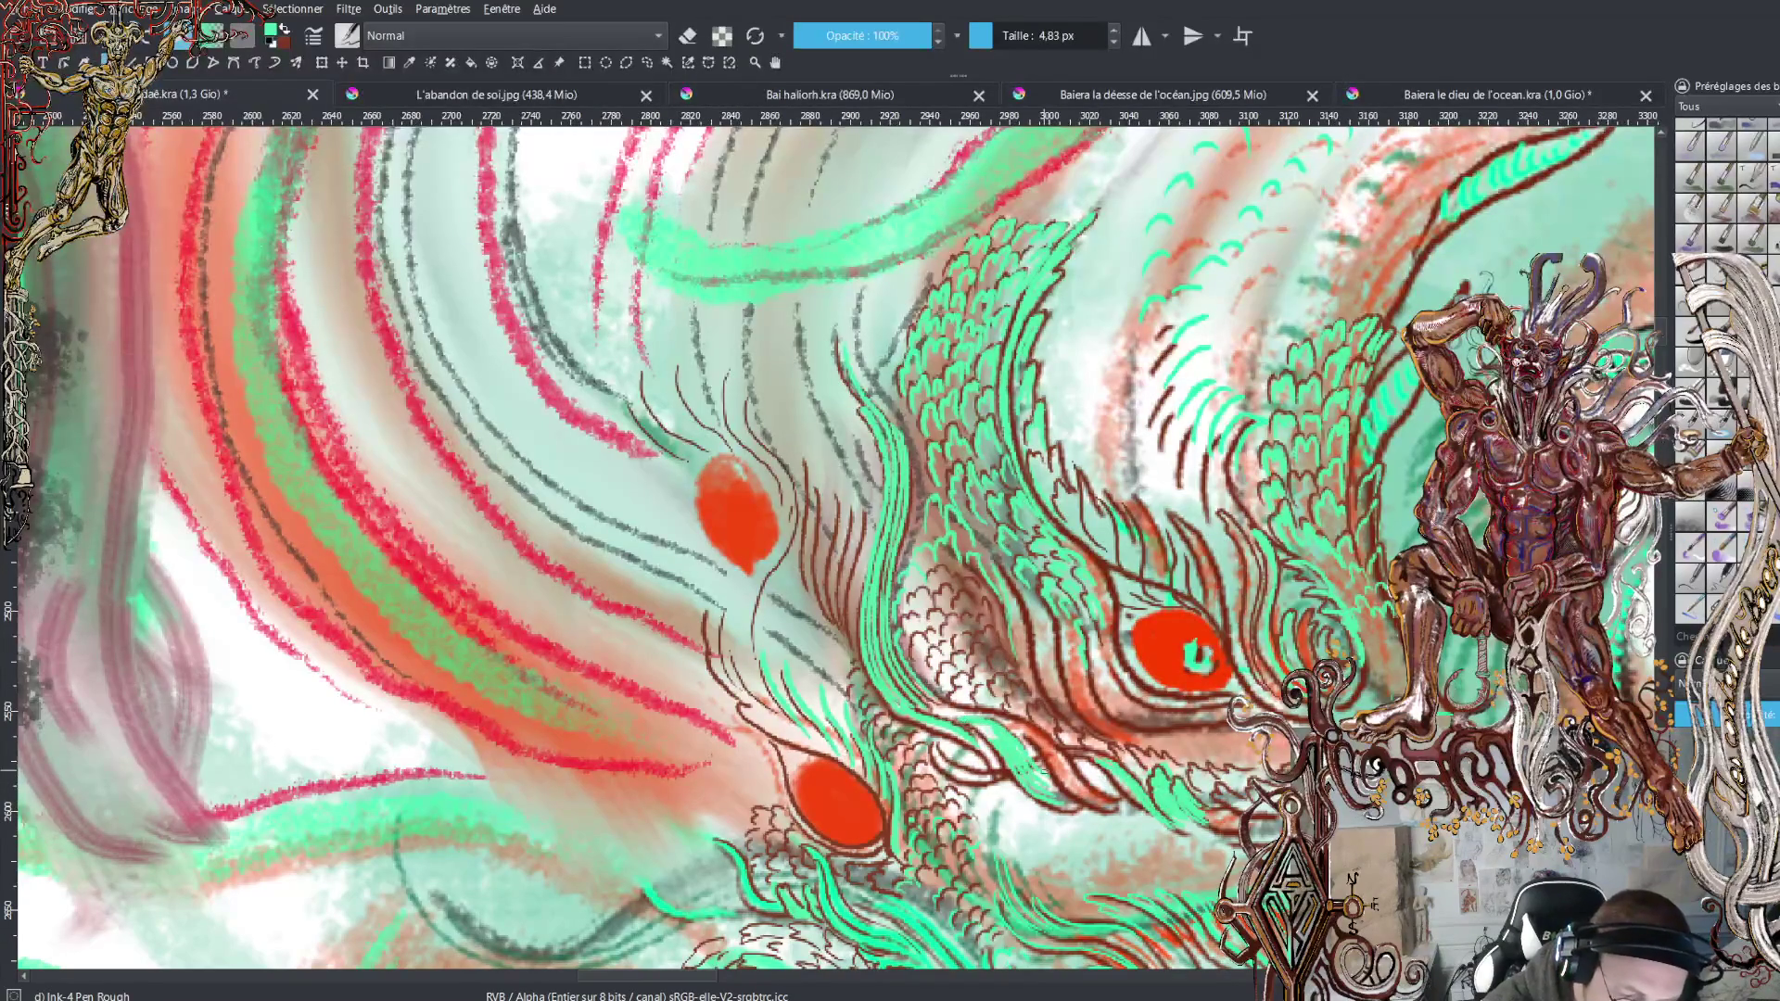
mouse_move(924, 696)
left_mouse_down()
mouse_move(1025, 737)
mouse_move(1103, 804)
left_mouse_up()
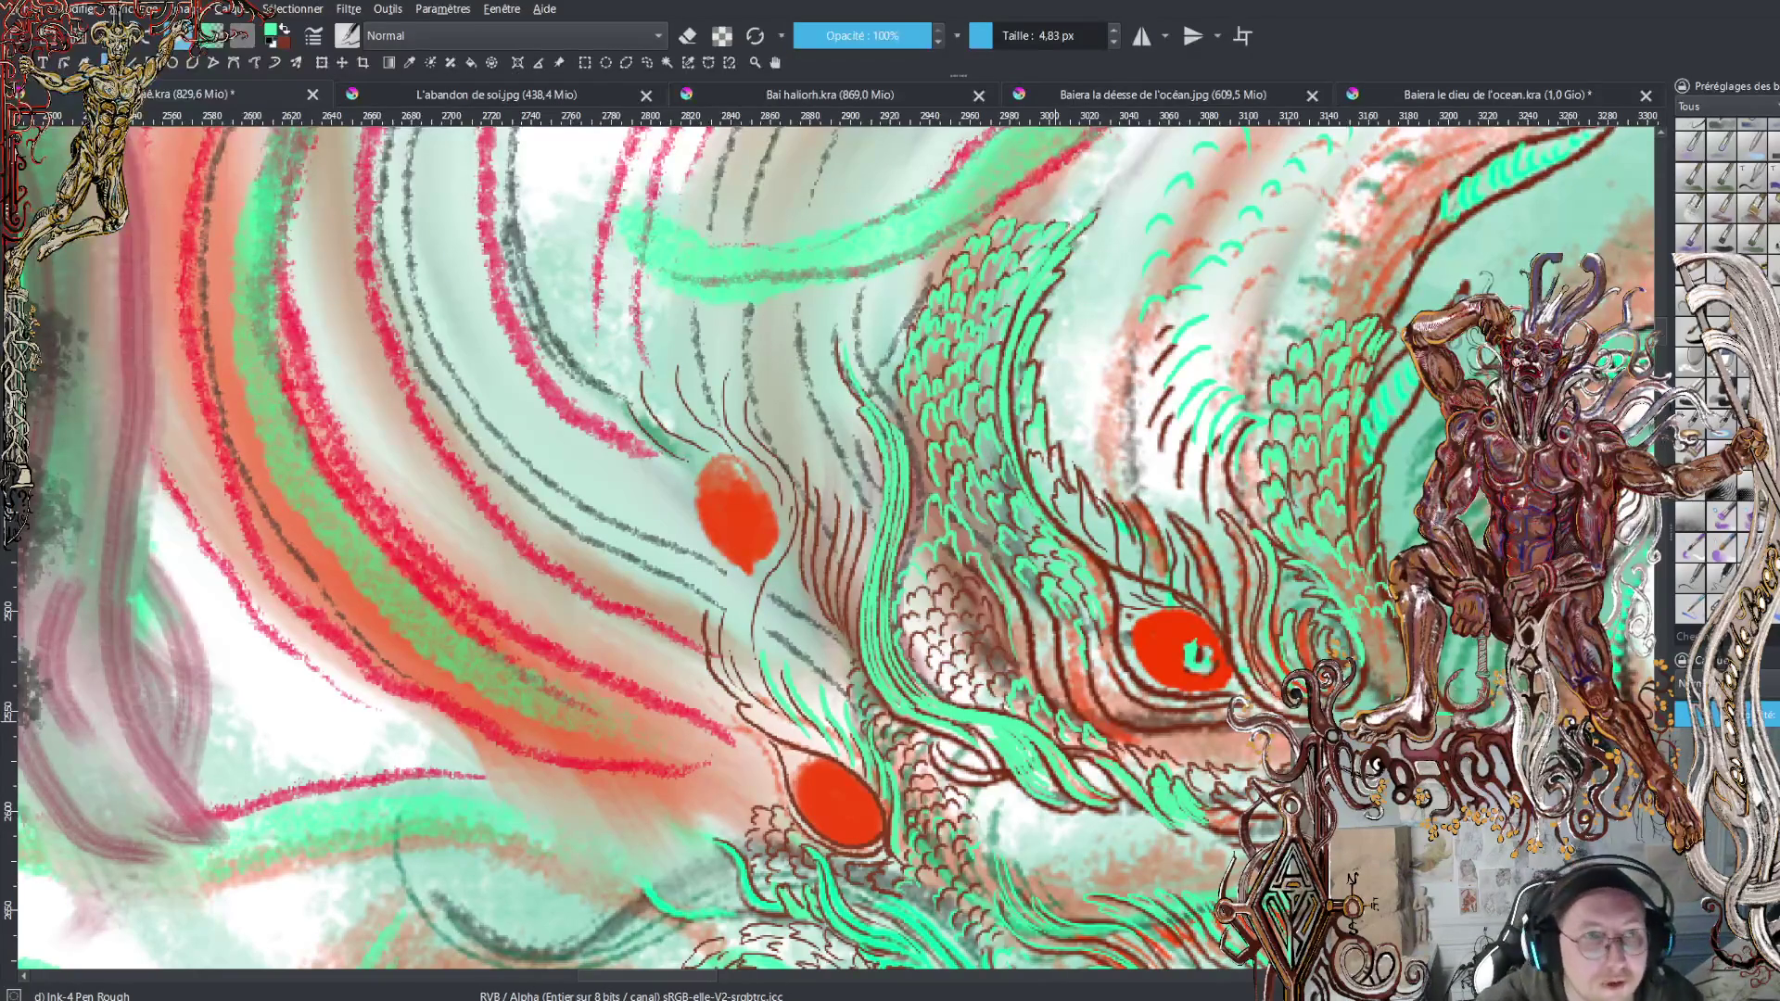
Zoom out until the whole deity page fits, then switch to the fire-dragon painting
key("minus")
key("minus")
key("minus")
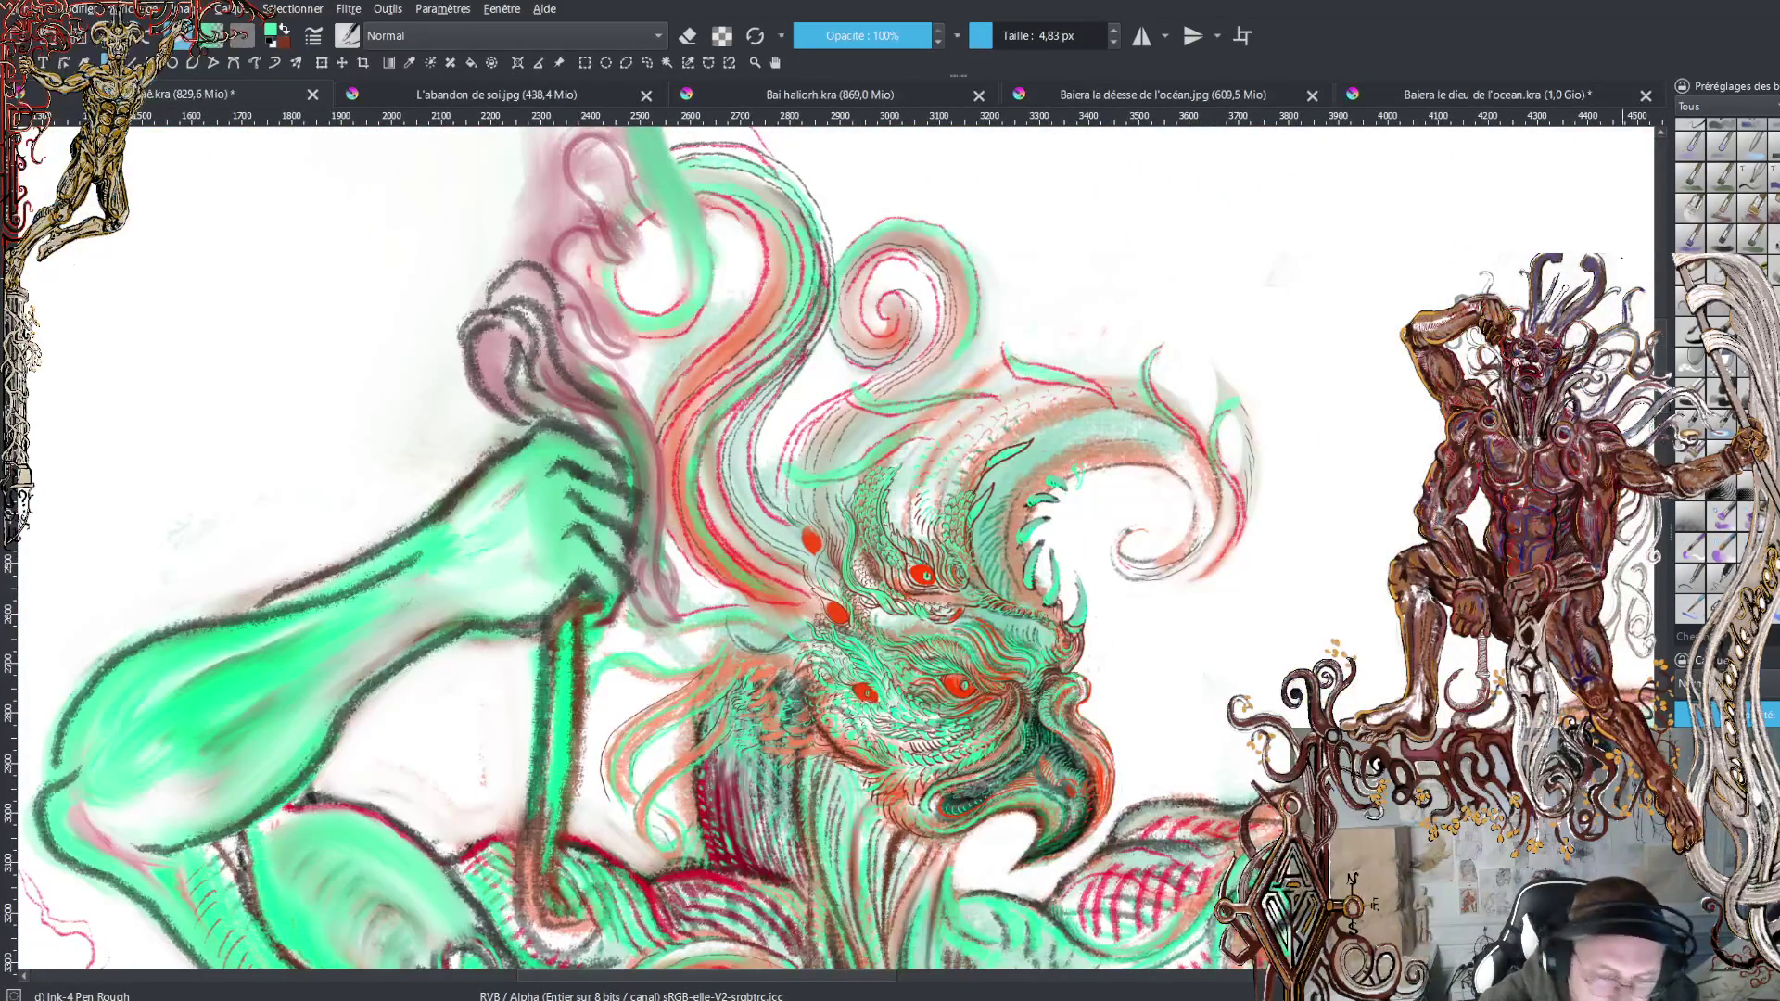
scroll(1661, 343, "down", 5)
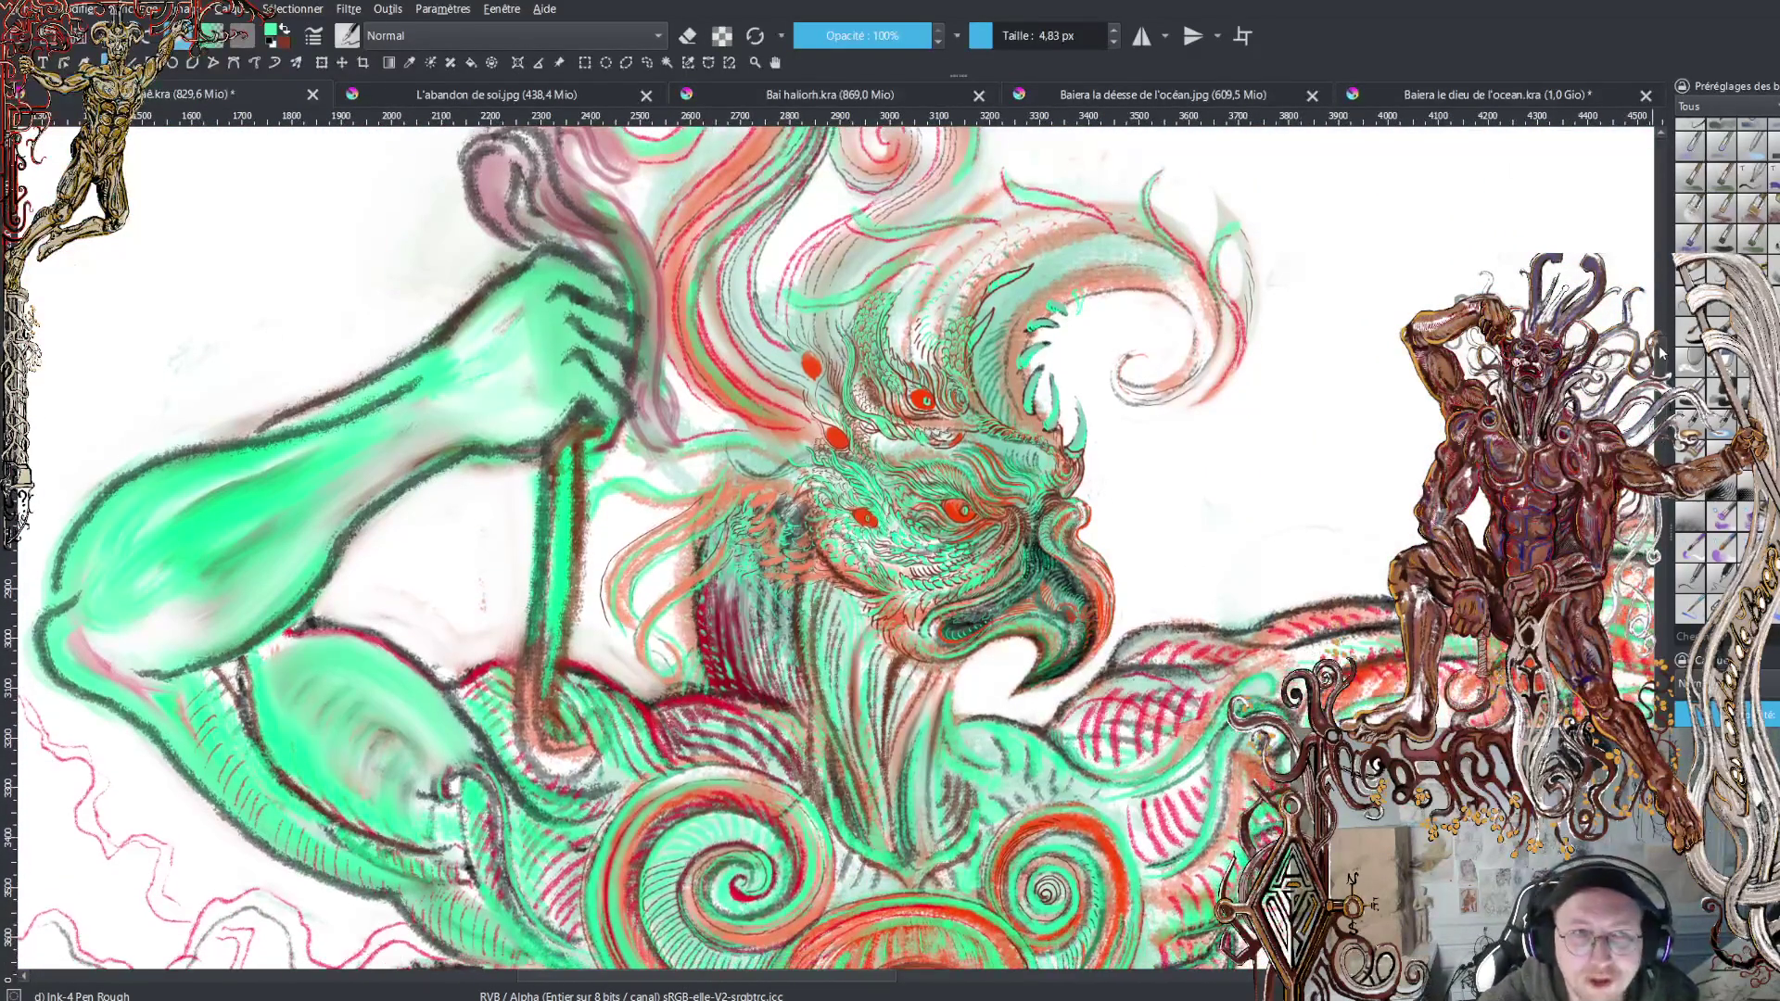
scroll(1660, 350, "down", 10)
key("minus")
scroll(1659, 350, "down", 10)
key("minus")
key("minus")
key("minus")
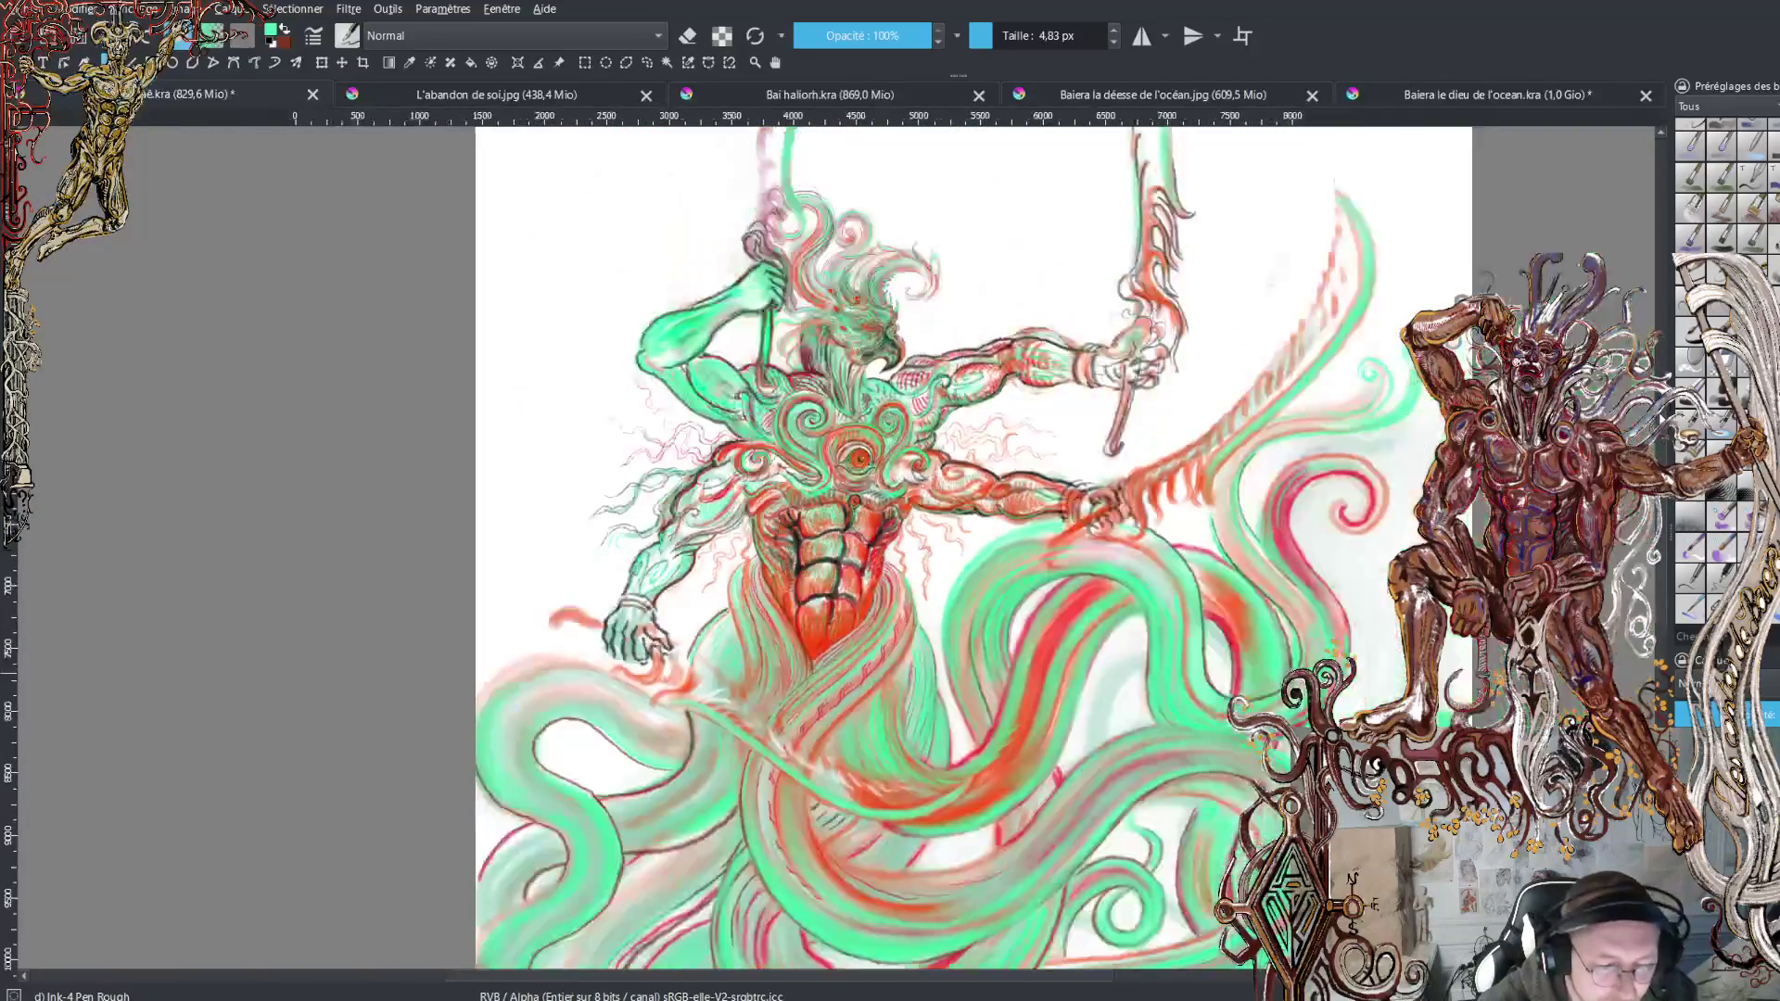
key("minus")
key("minus")
scroll(904, 477, "down", 2)
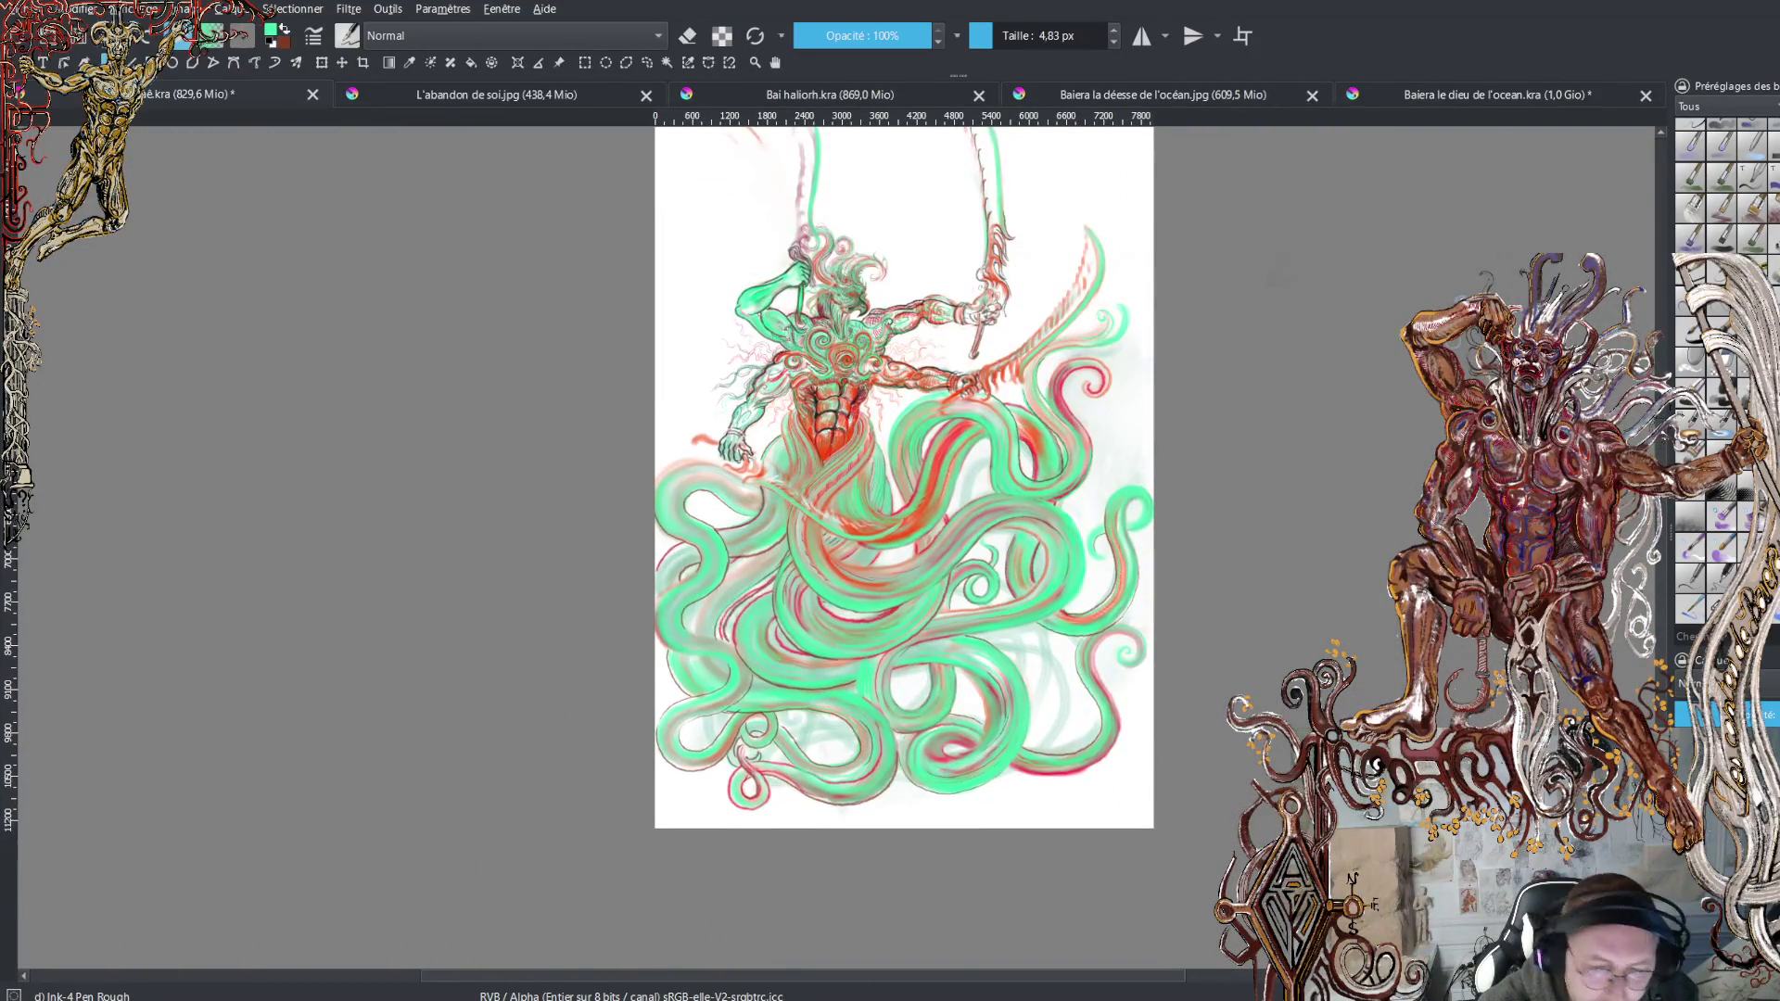
scroll(904, 505, "up", 2)
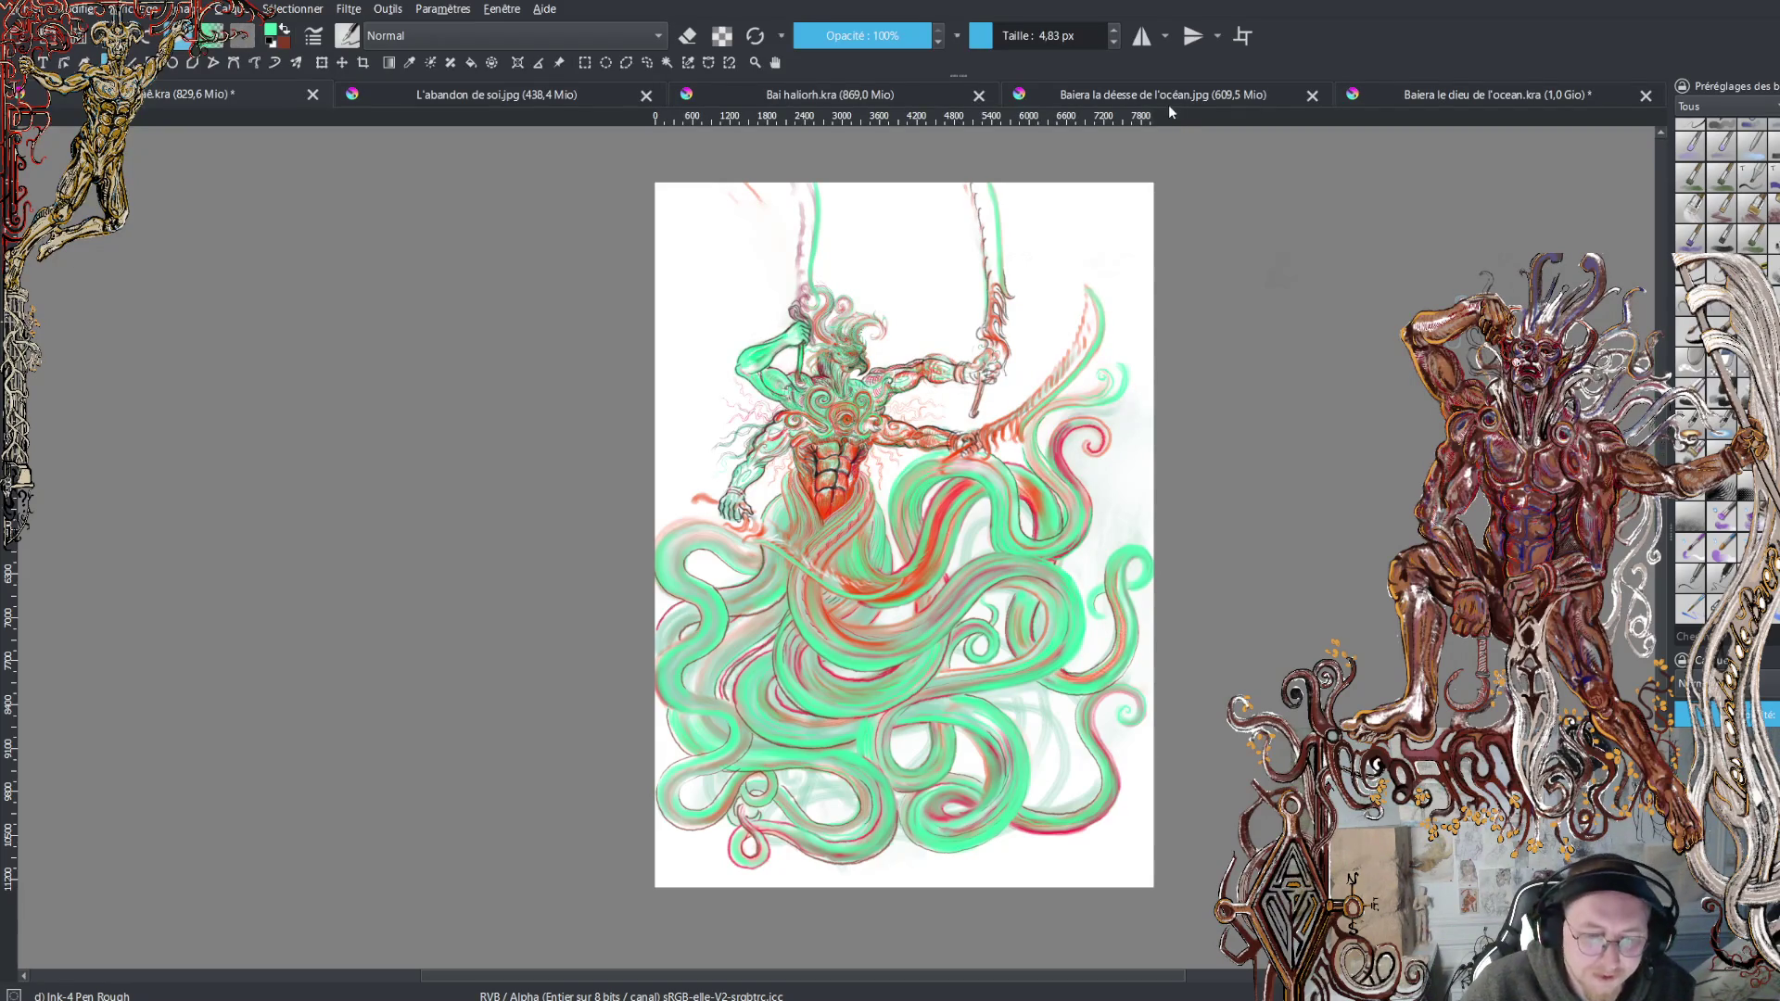
left_click(1193, 93)
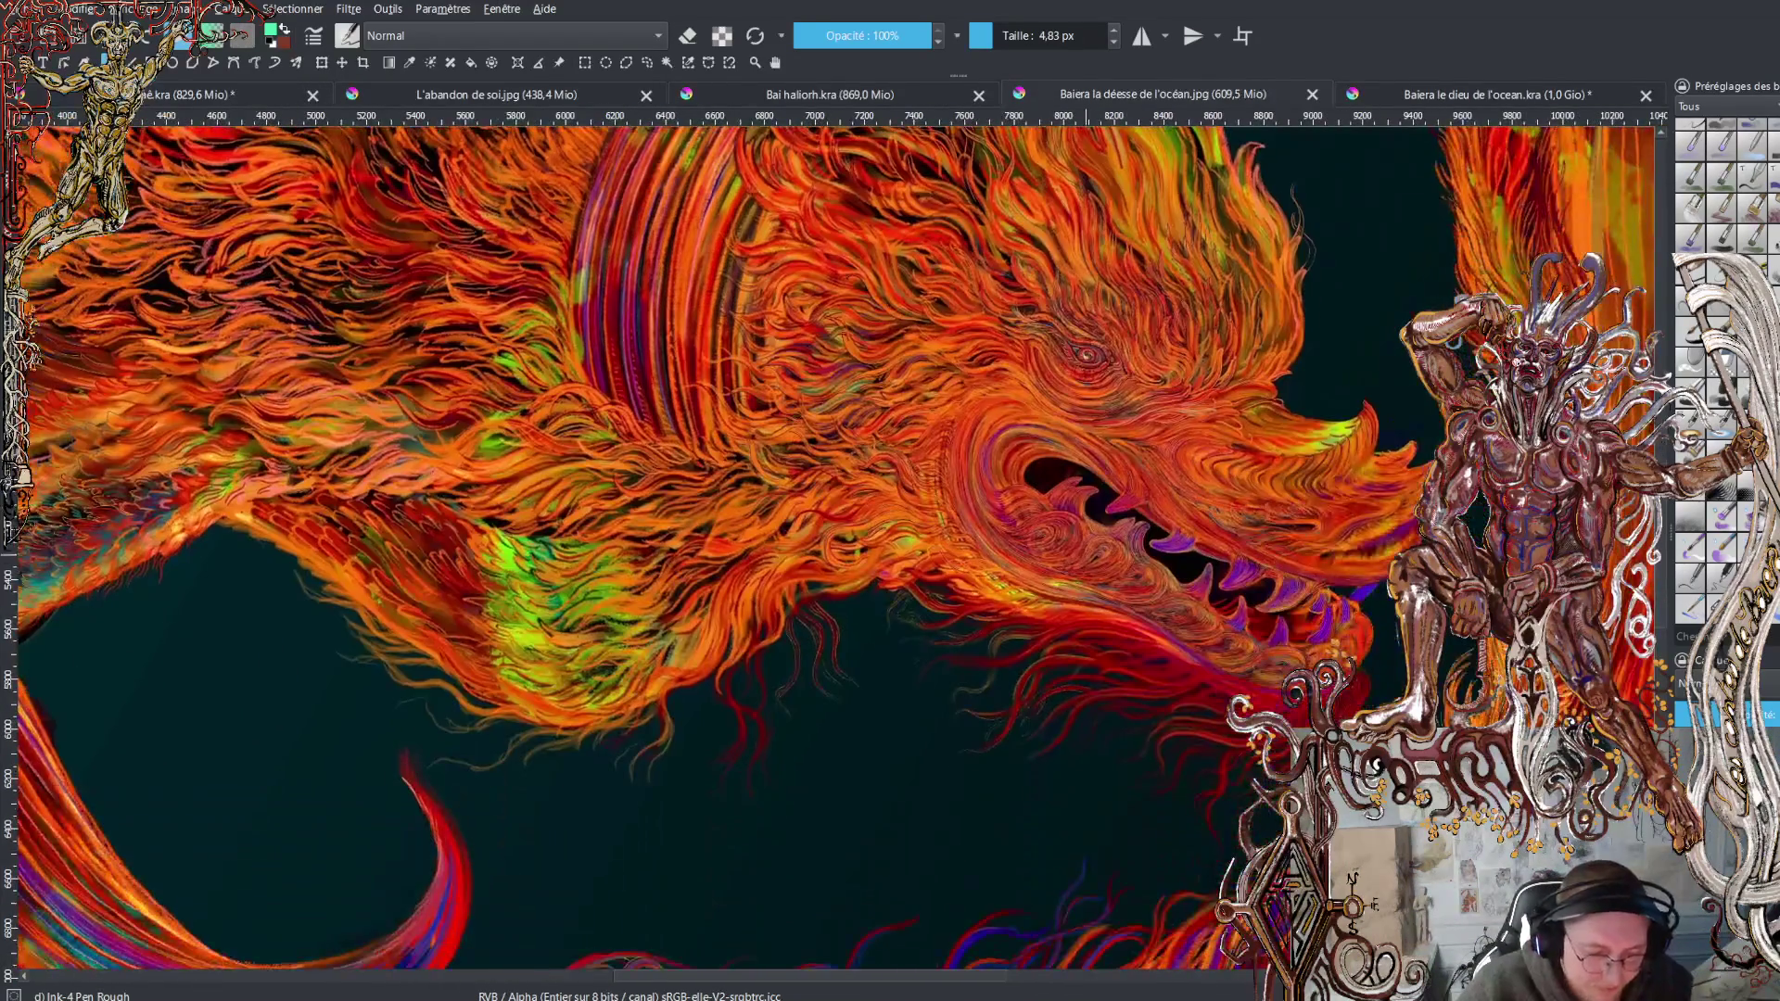
Zoom and pan across the dragon's mouth and purple teeth
scroll(834, 547, "up", 5)
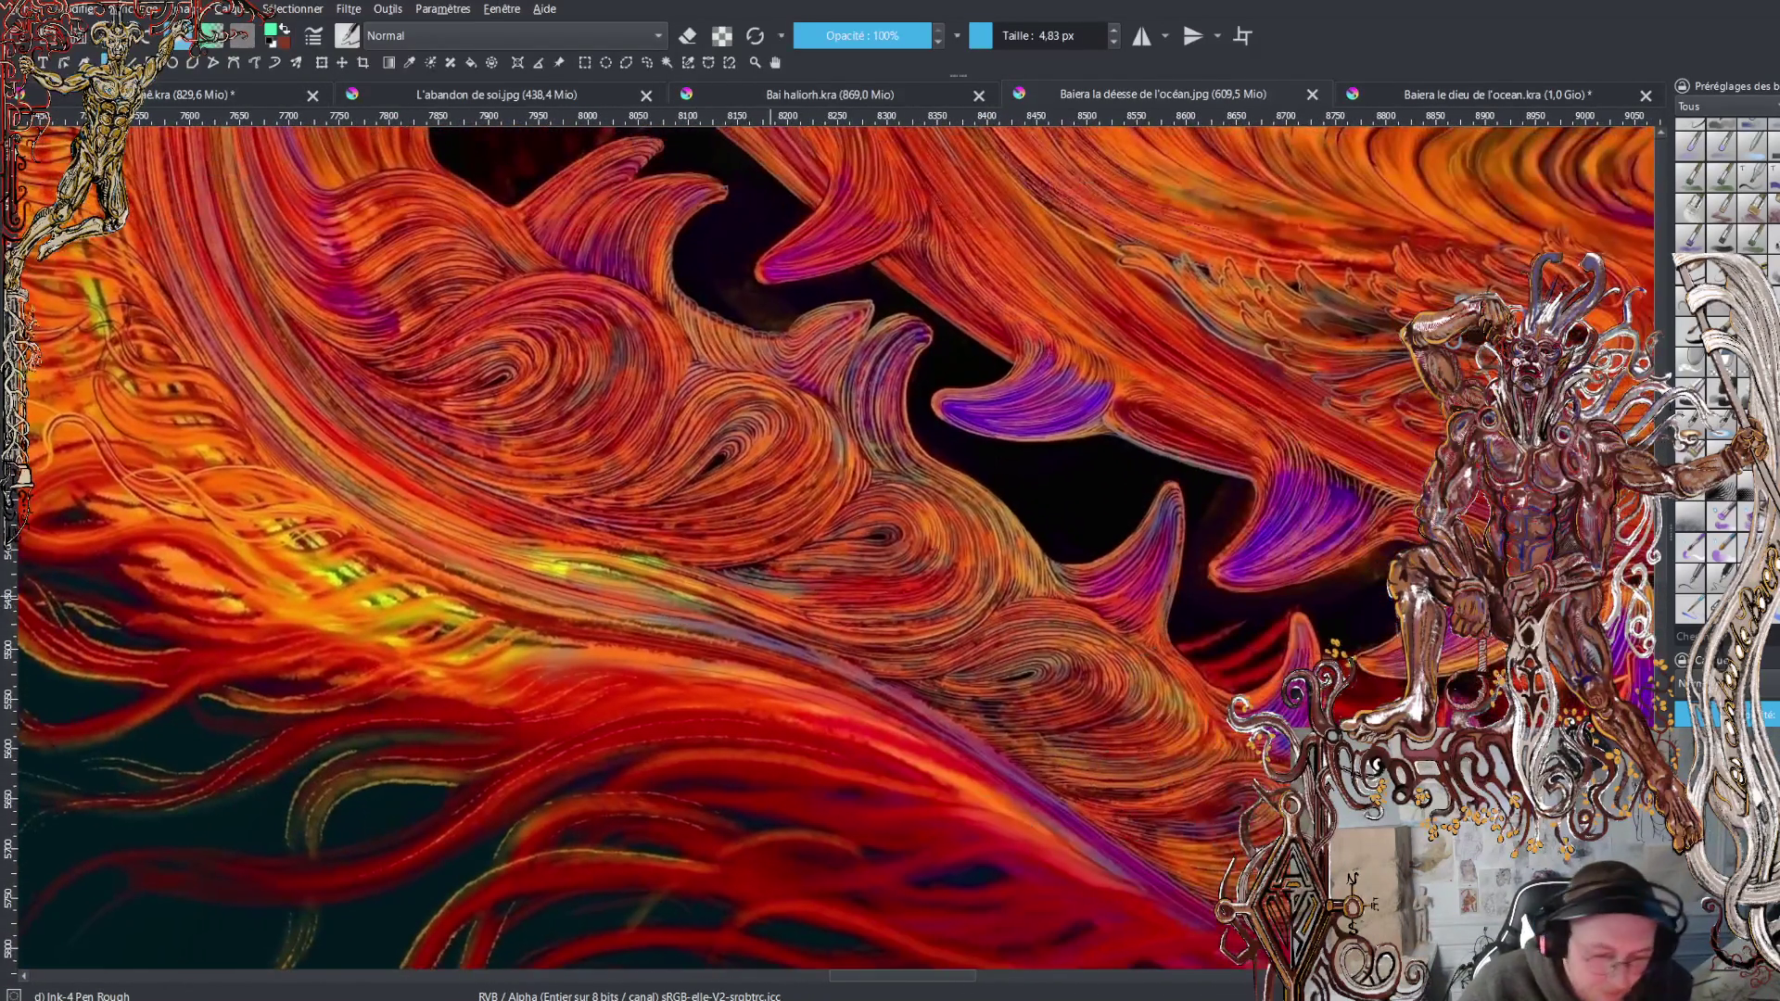
left_click_drag(927, 500, 510, 547)
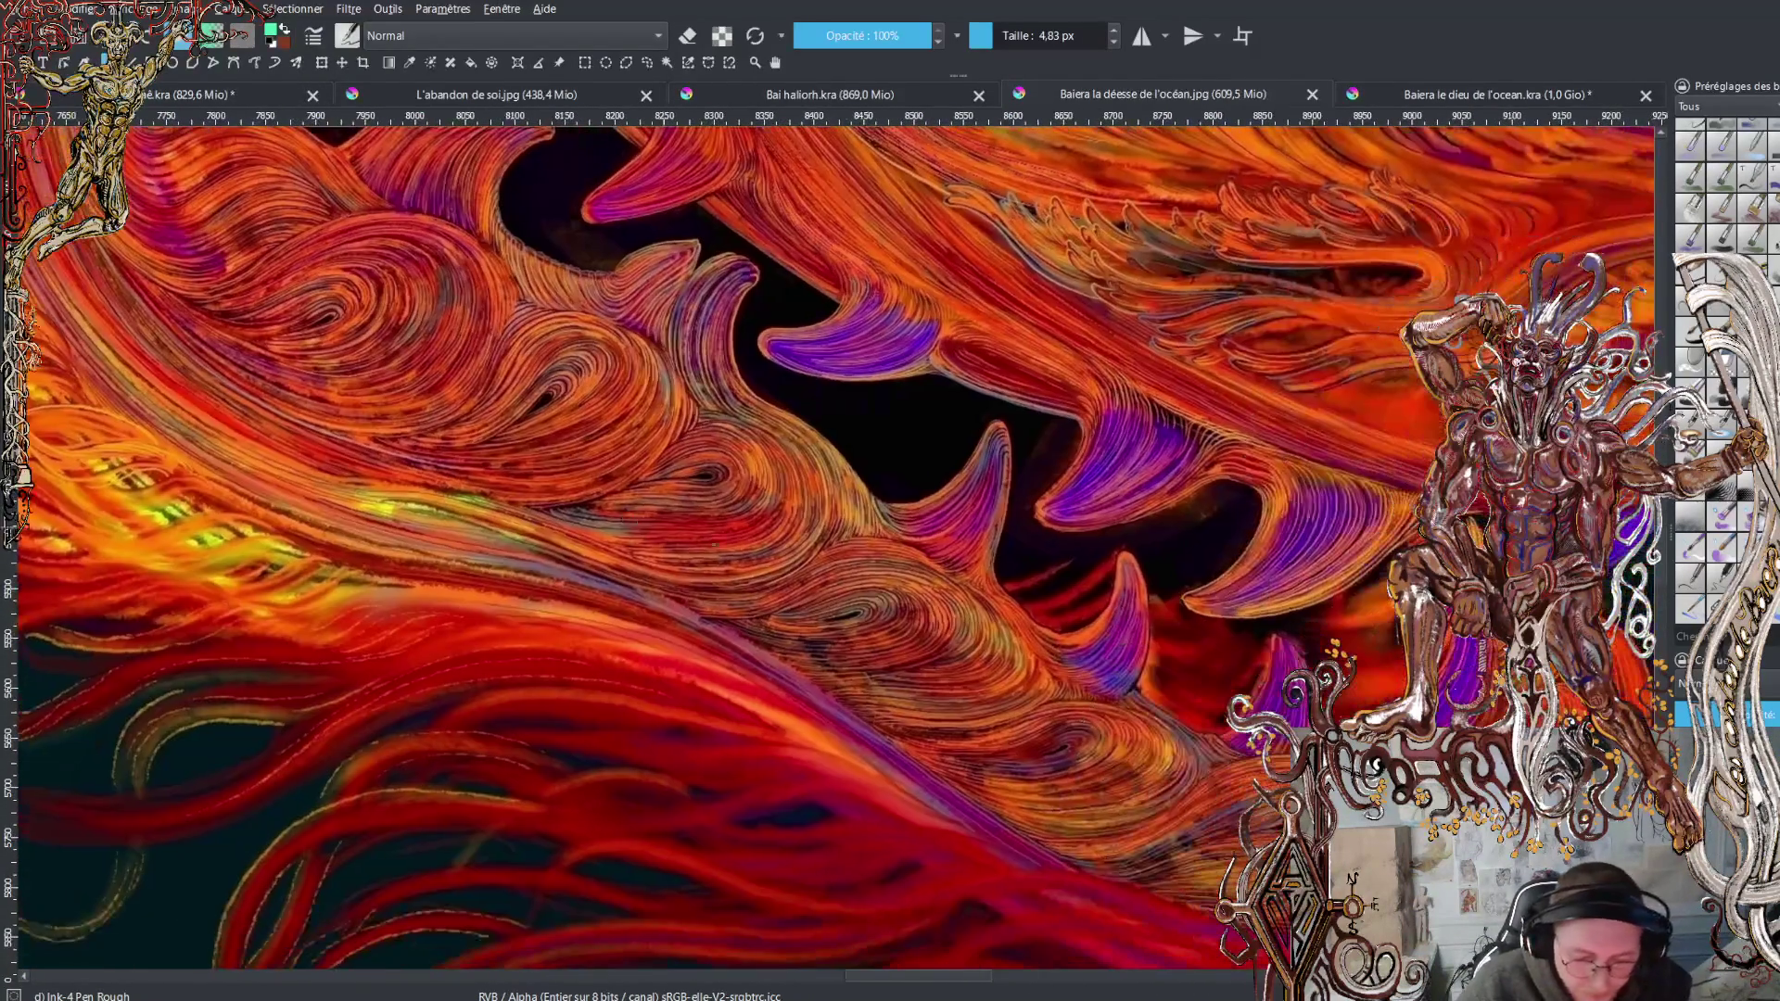
scroll(940, 525, "down", 1)
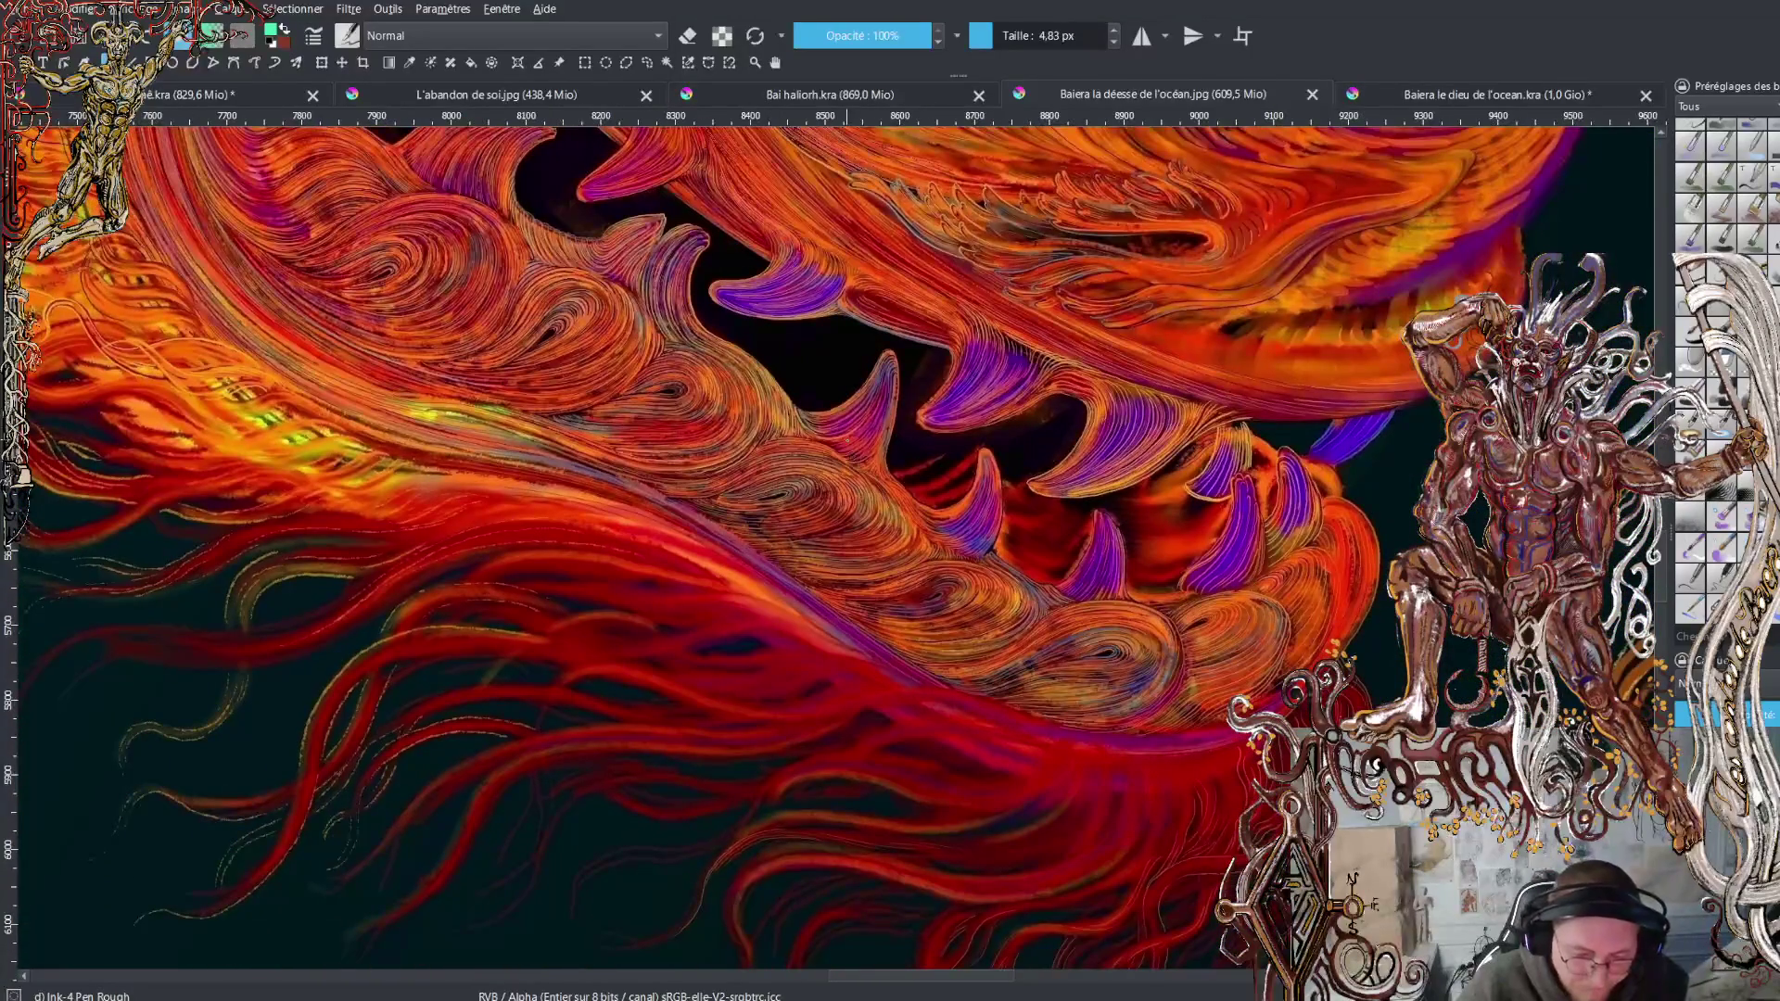
scroll(835, 547, "down", 6)
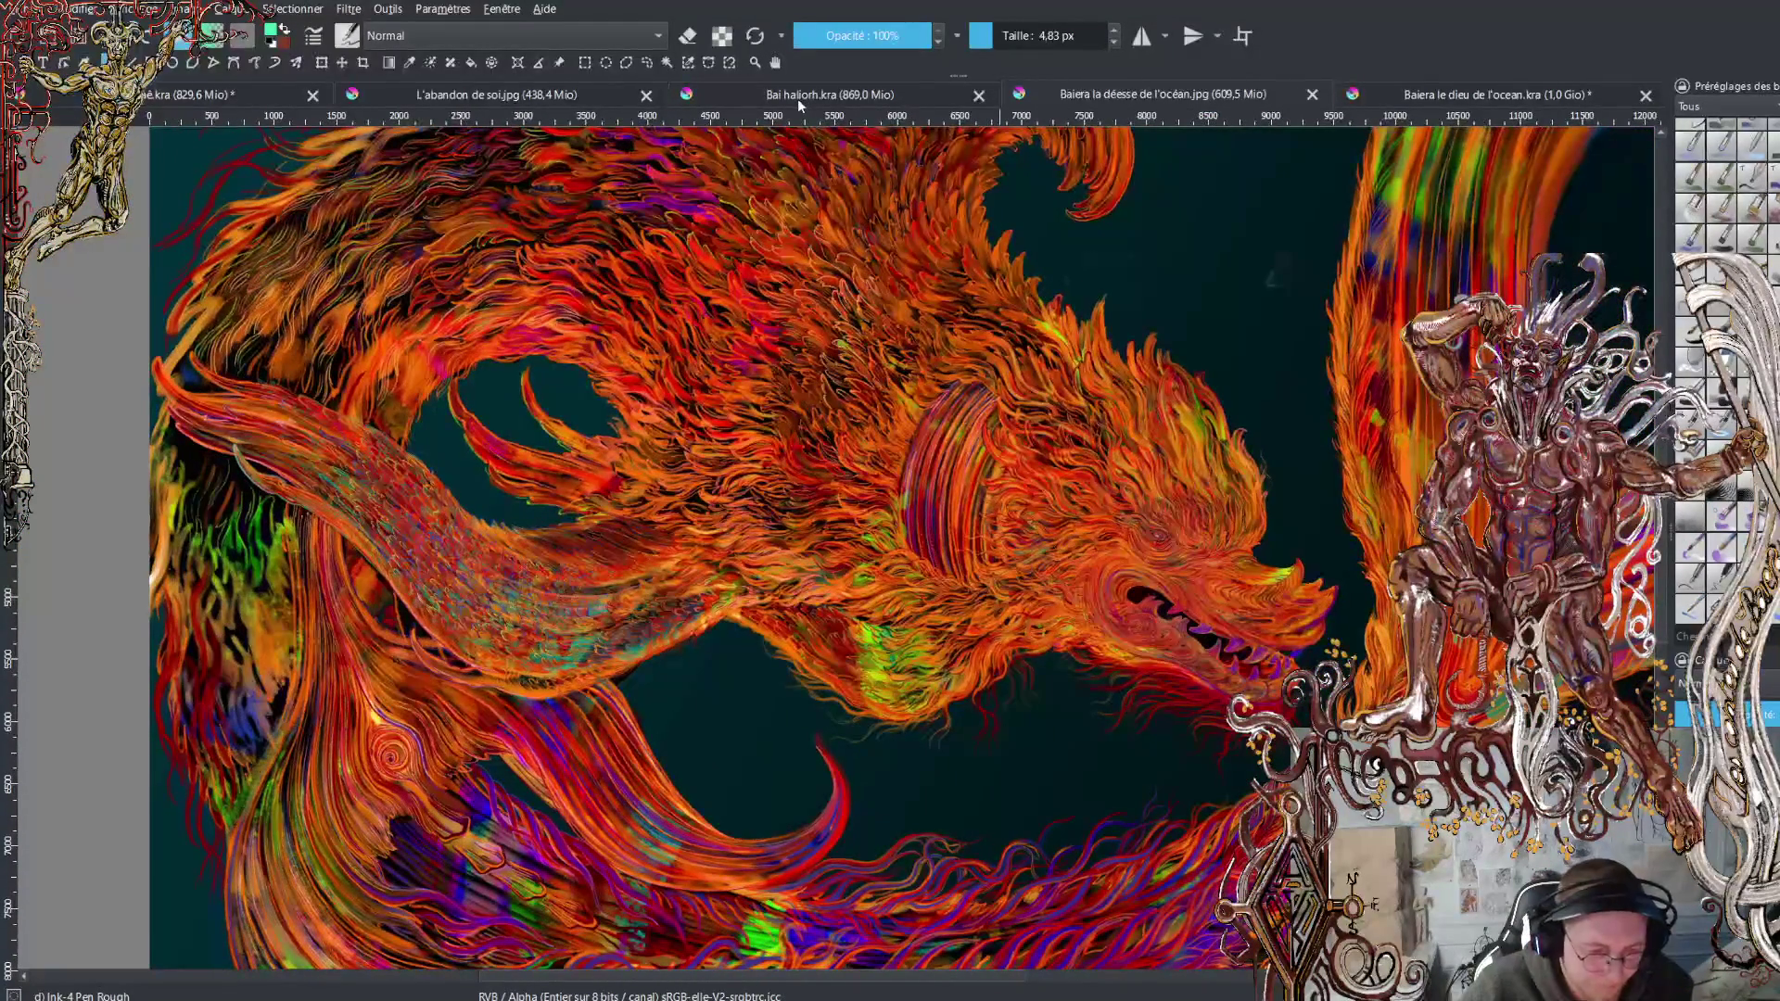
Switch to Bai haliorh.kra and pan down over the fiery figure's lower flames
left_click(798, 98)
left_click_drag(965, 649, 910, 603)
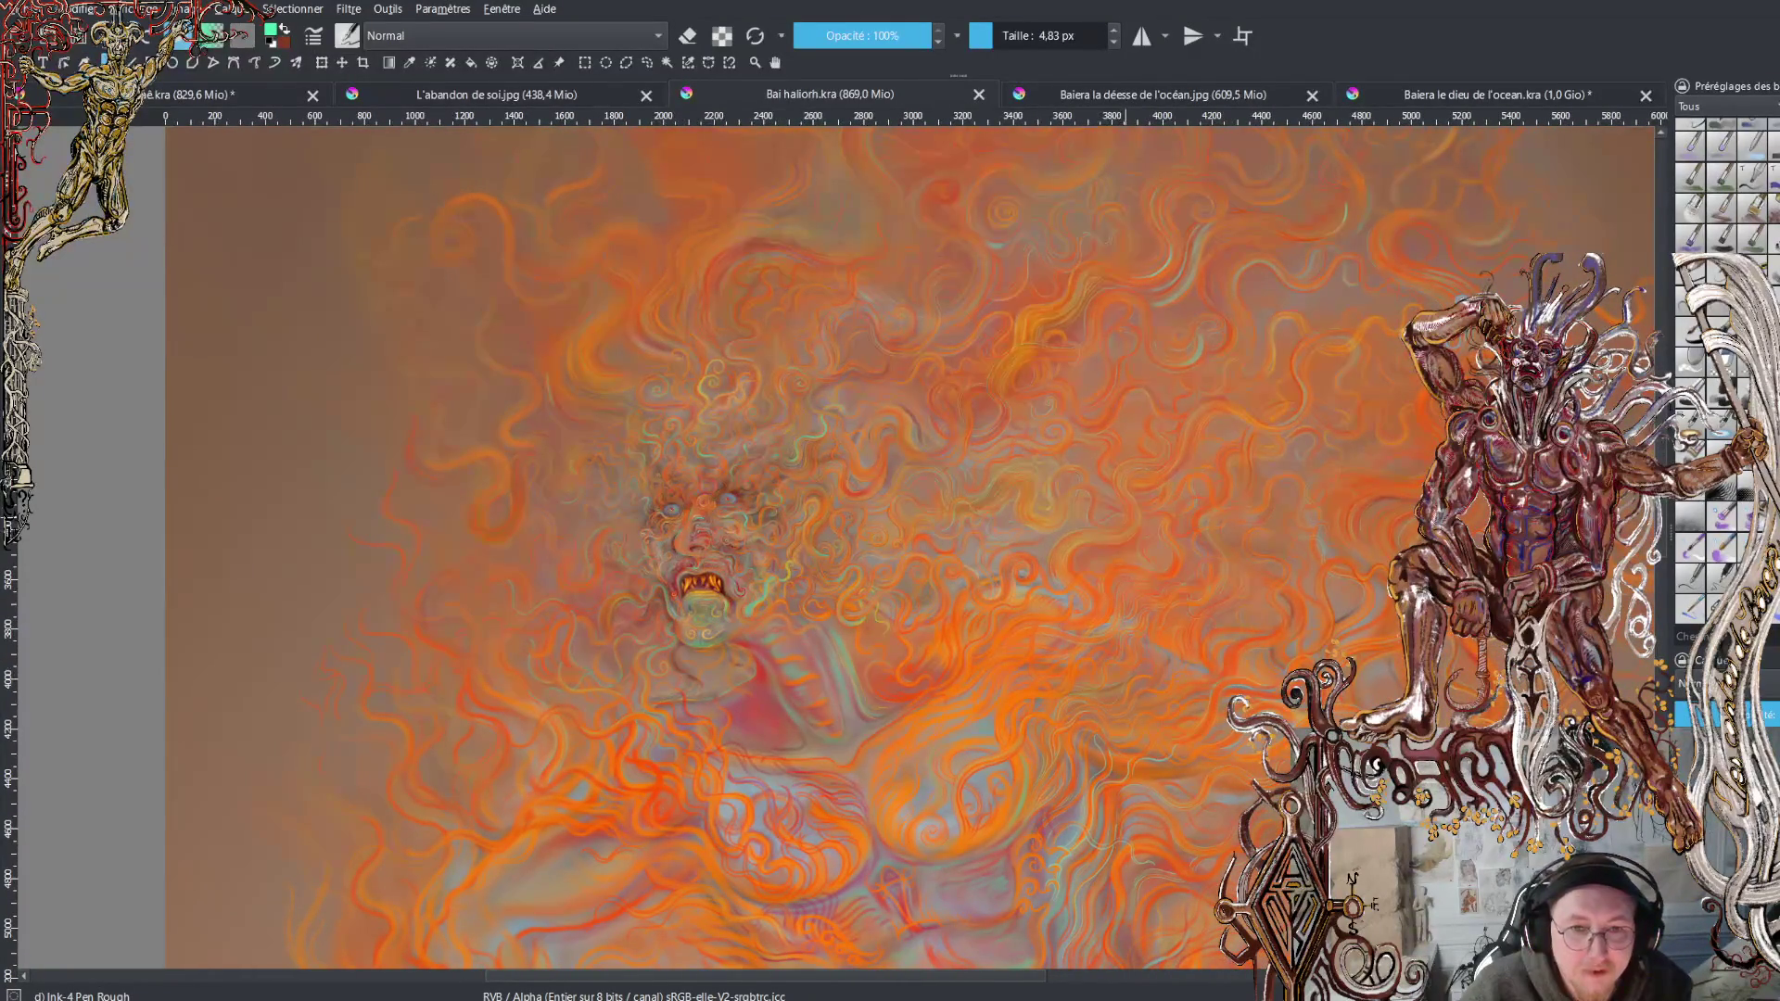
scroll(1012, 558, "down", 3)
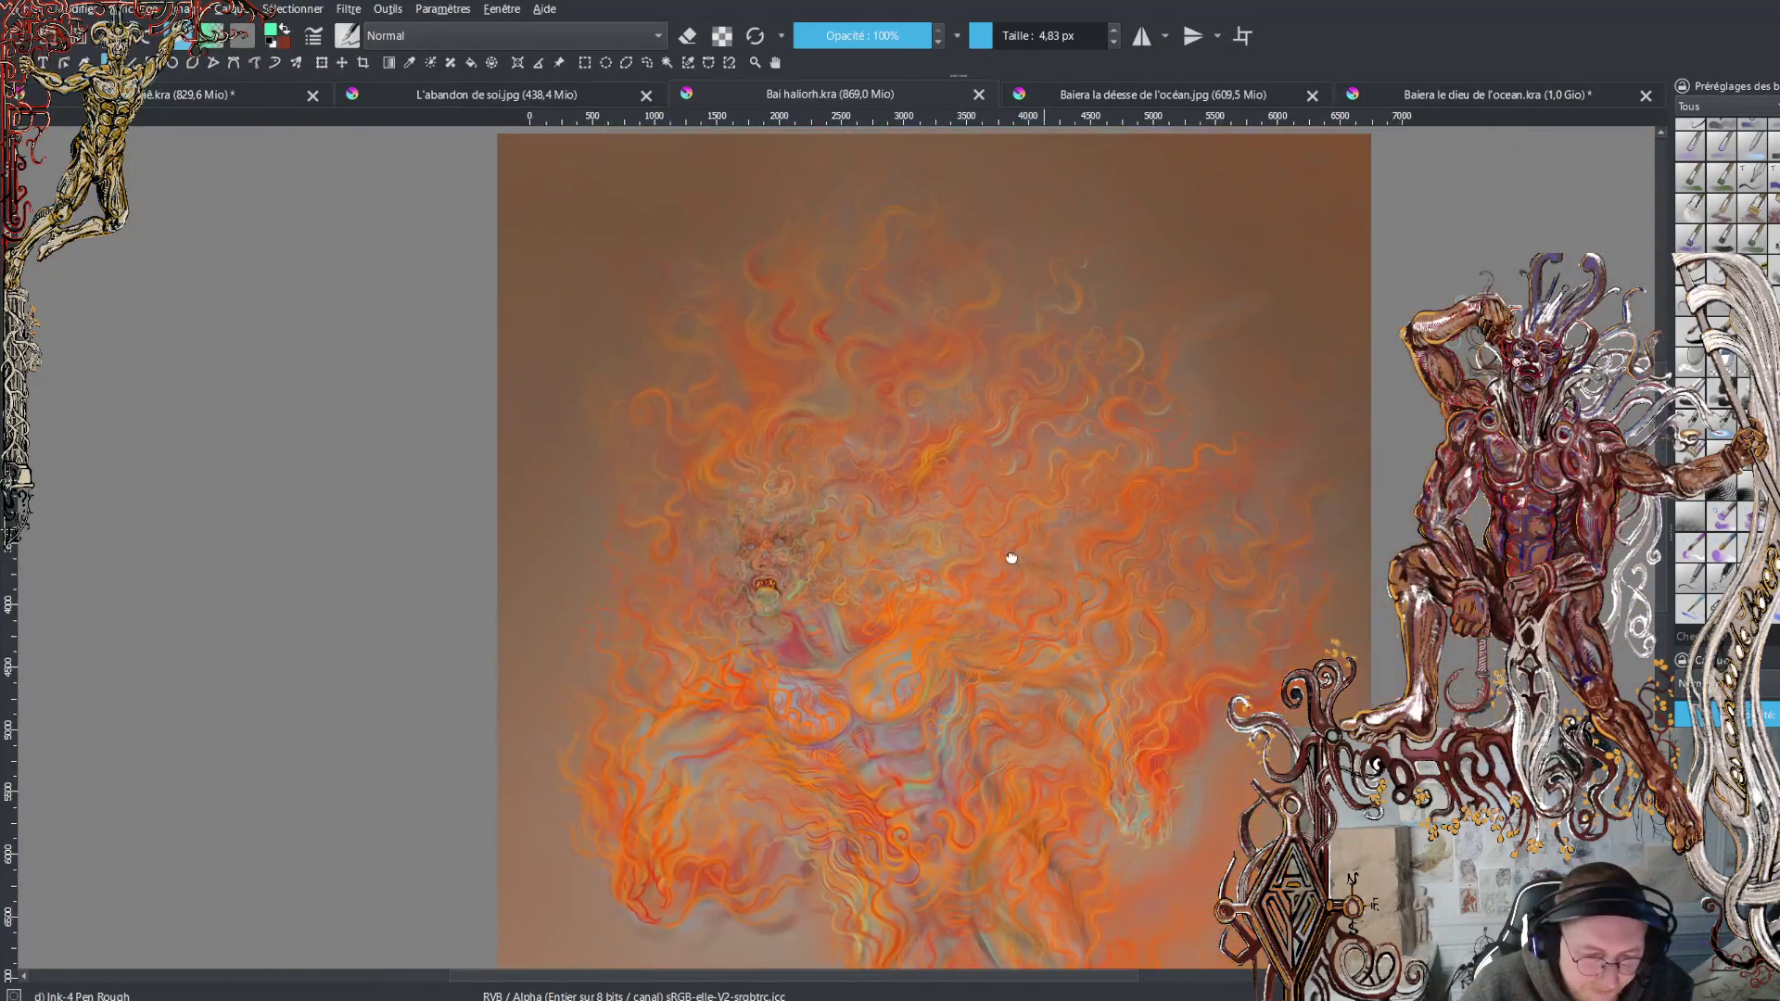
mouse_move(1013, 575)
left_mouse_down()
mouse_move(974, 346)
mouse_move(976, 371)
left_mouse_up()
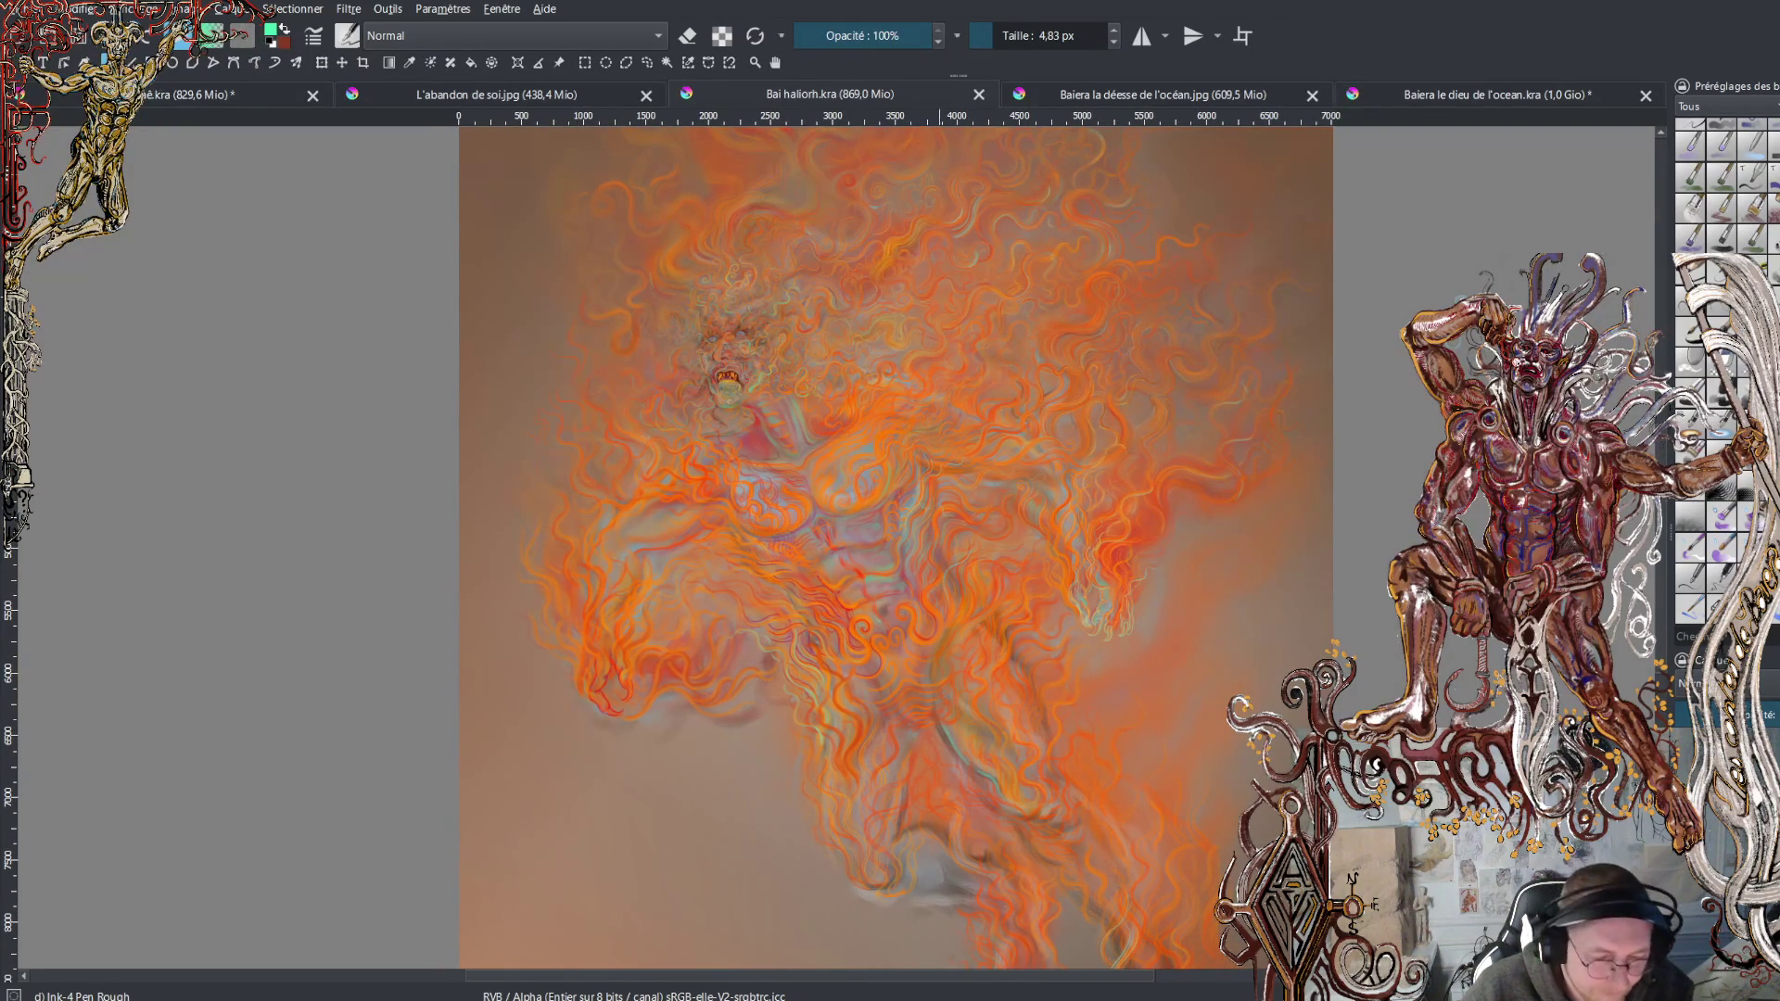
left_click_drag(907, 308, 954, 207)
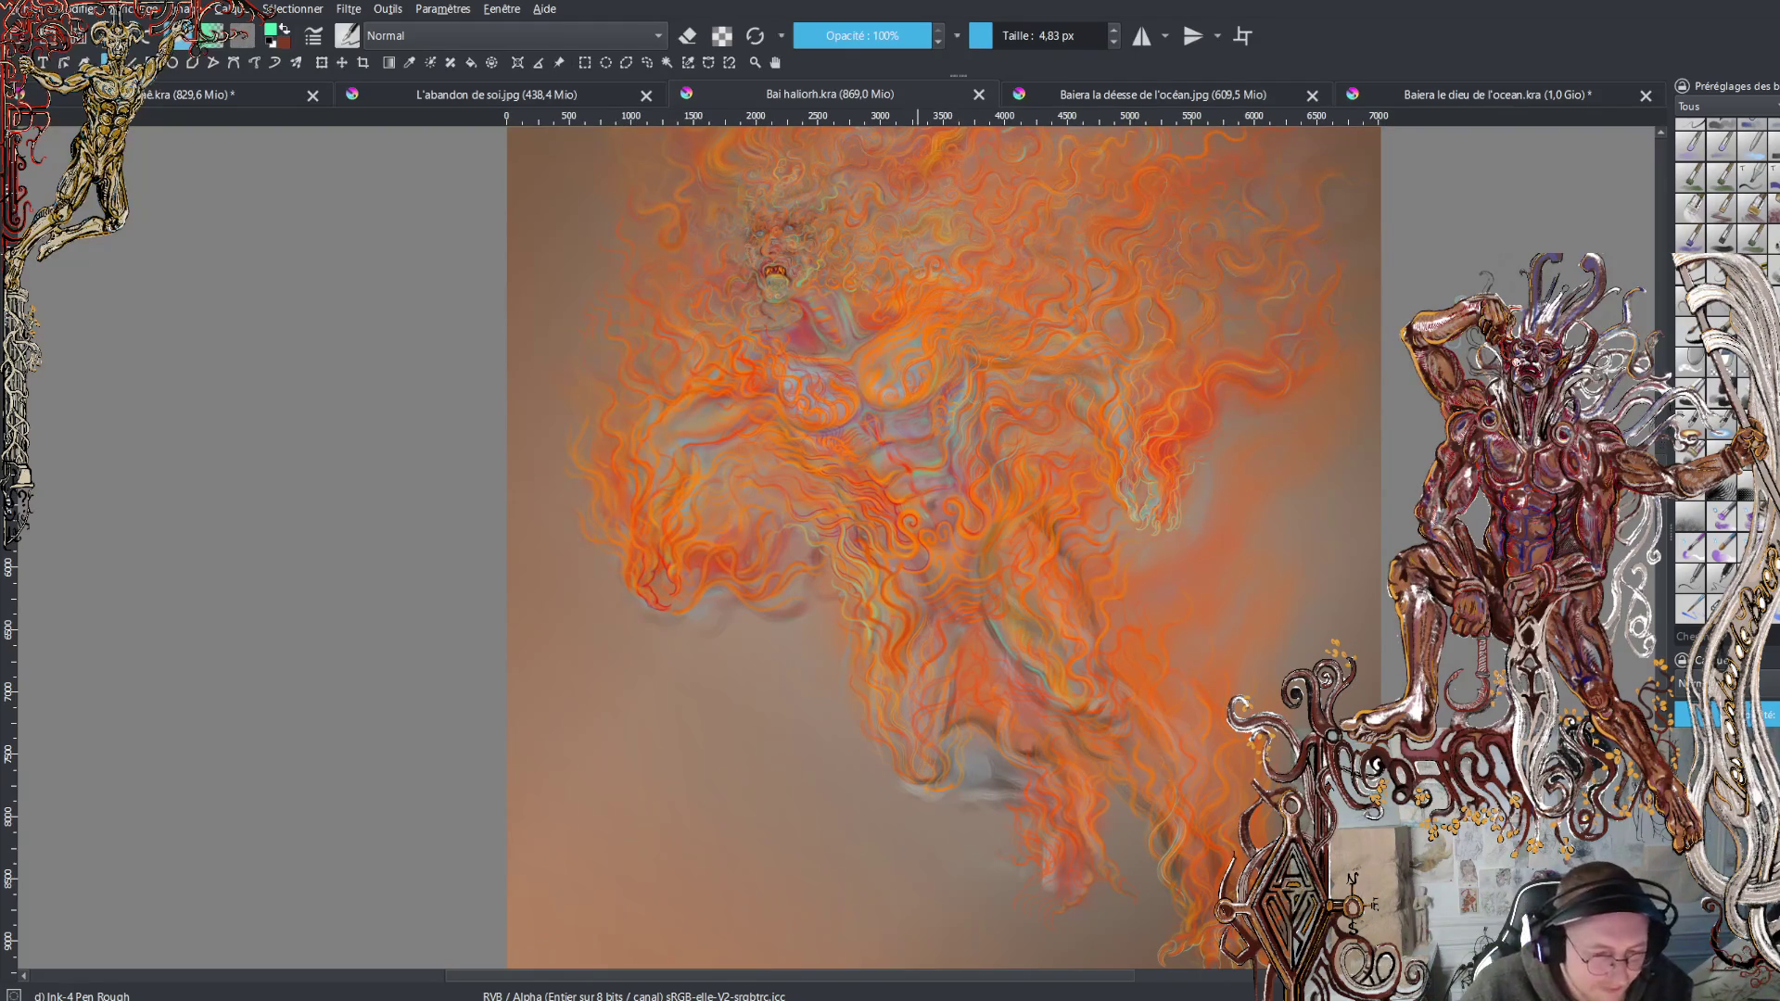
Switch to the L'abandon de soi painting and look over its golden strands
left_click(470, 93)
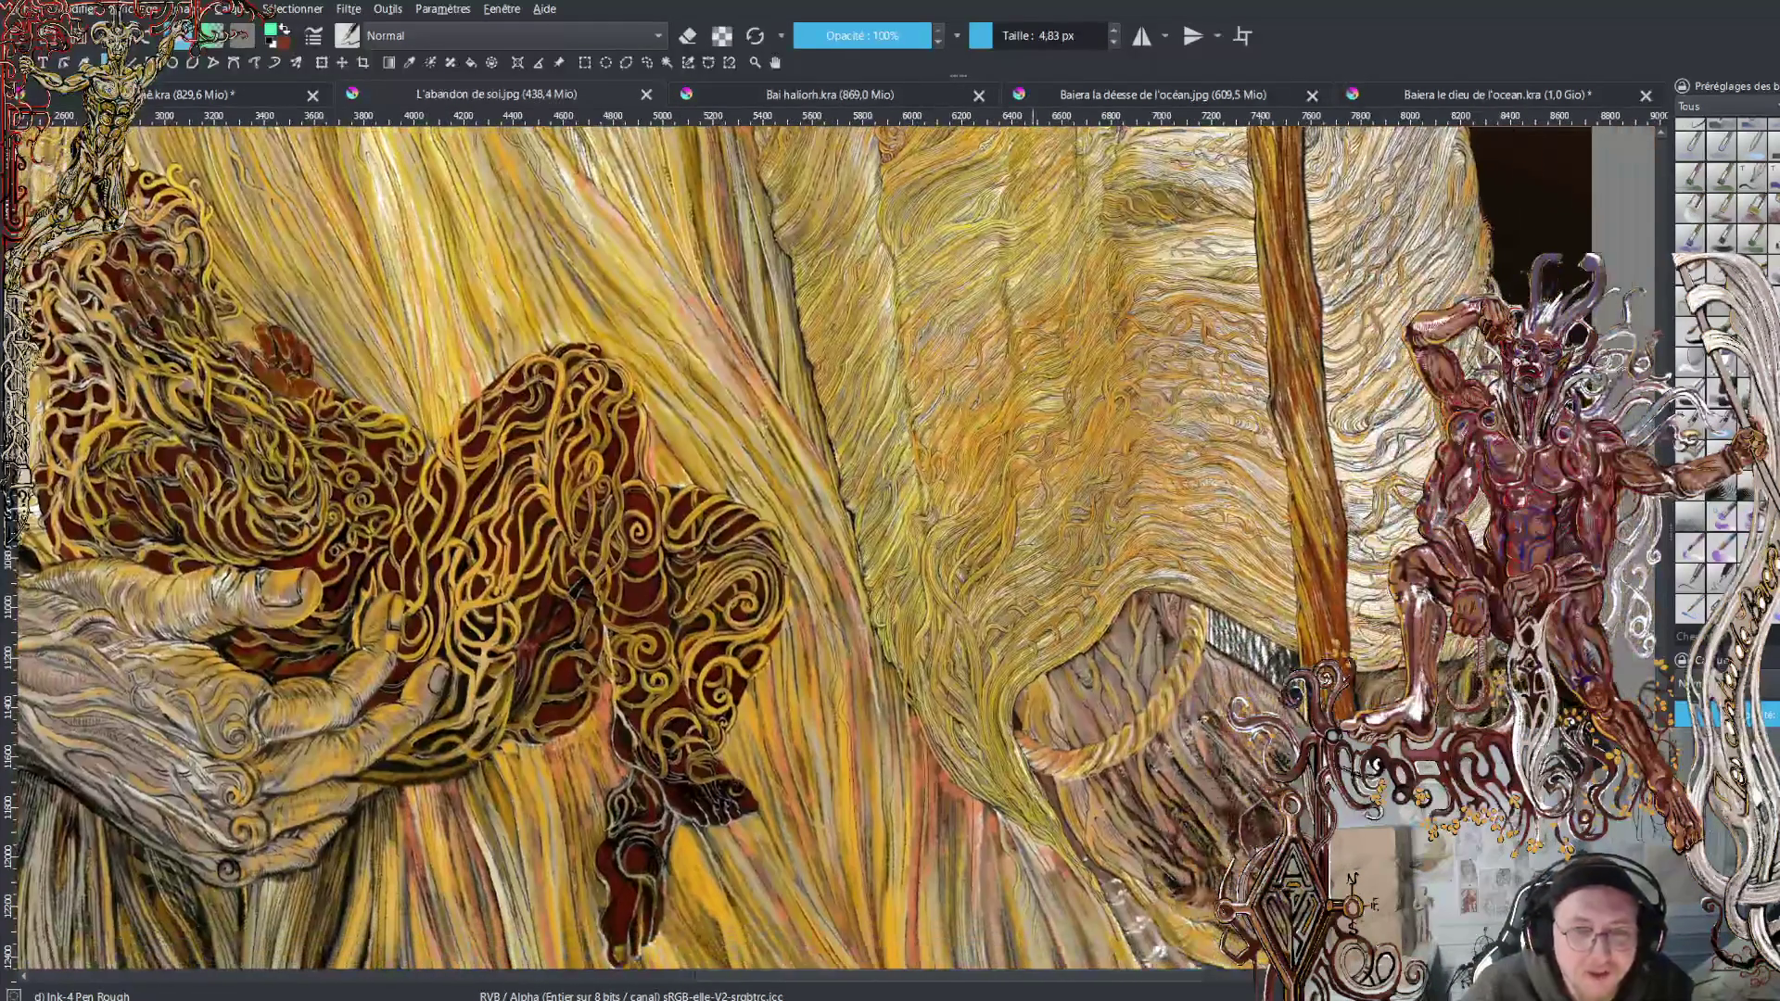
scroll(371, 186, "up", 3)
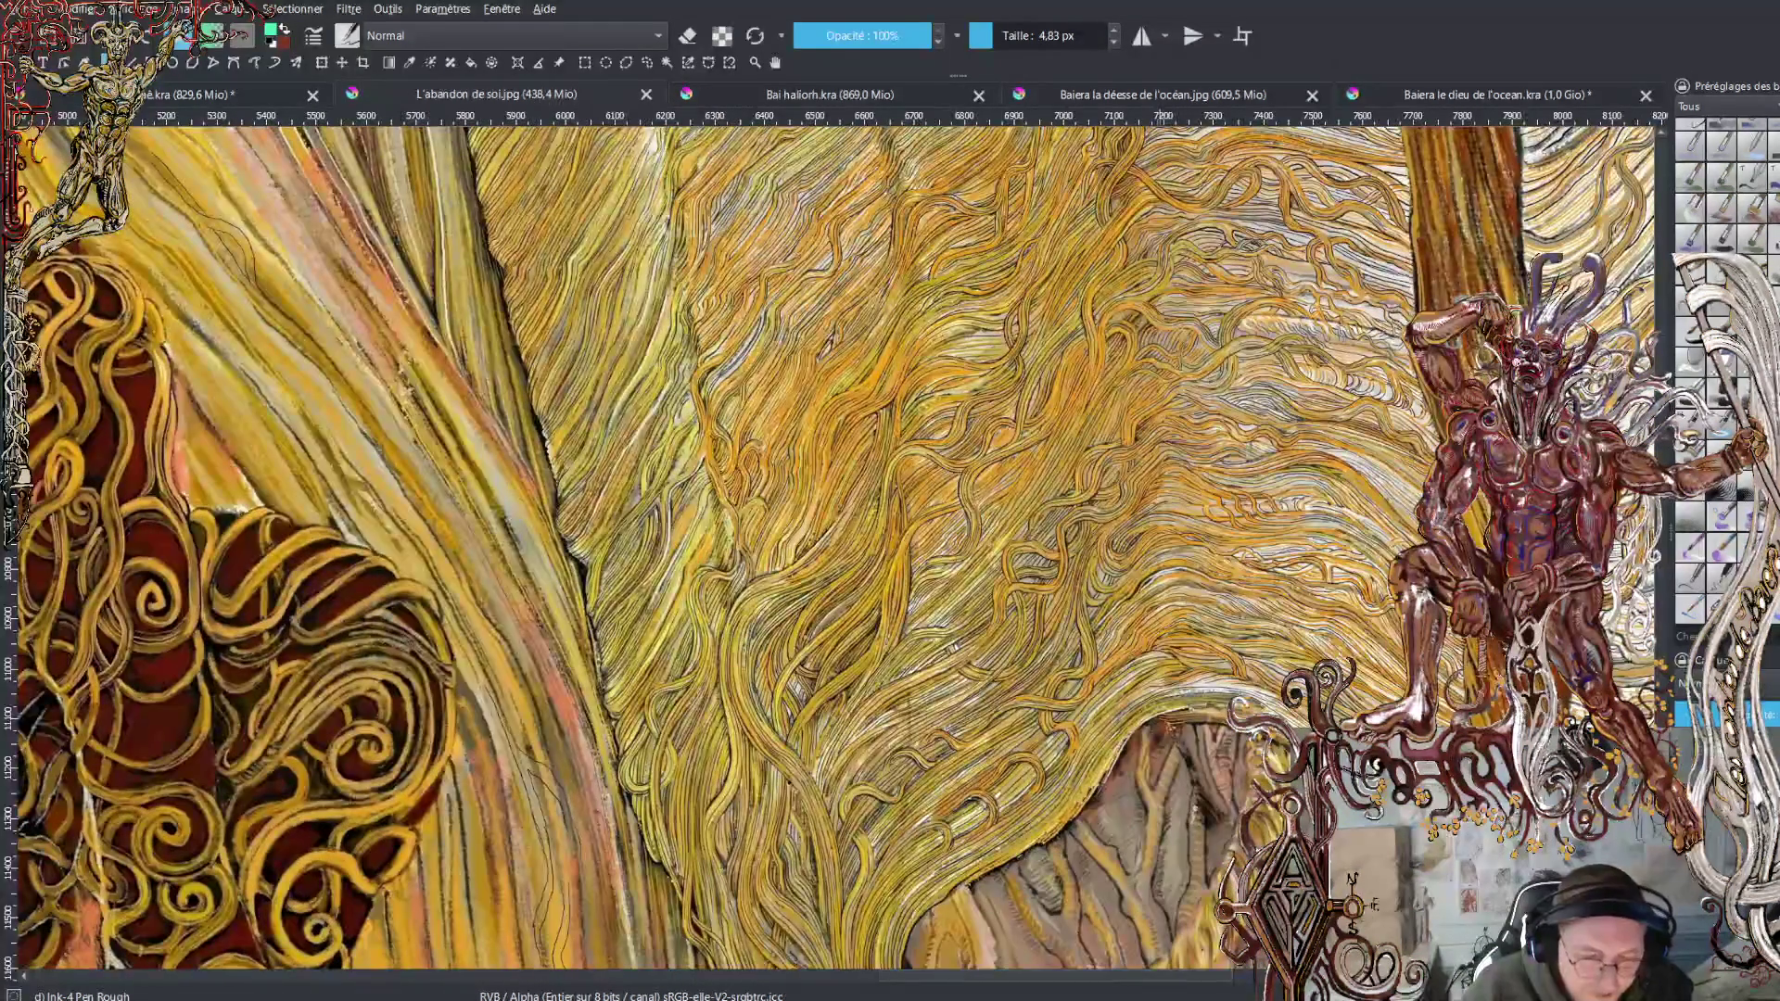
left_click_drag(1159, 445, 1138, 442)
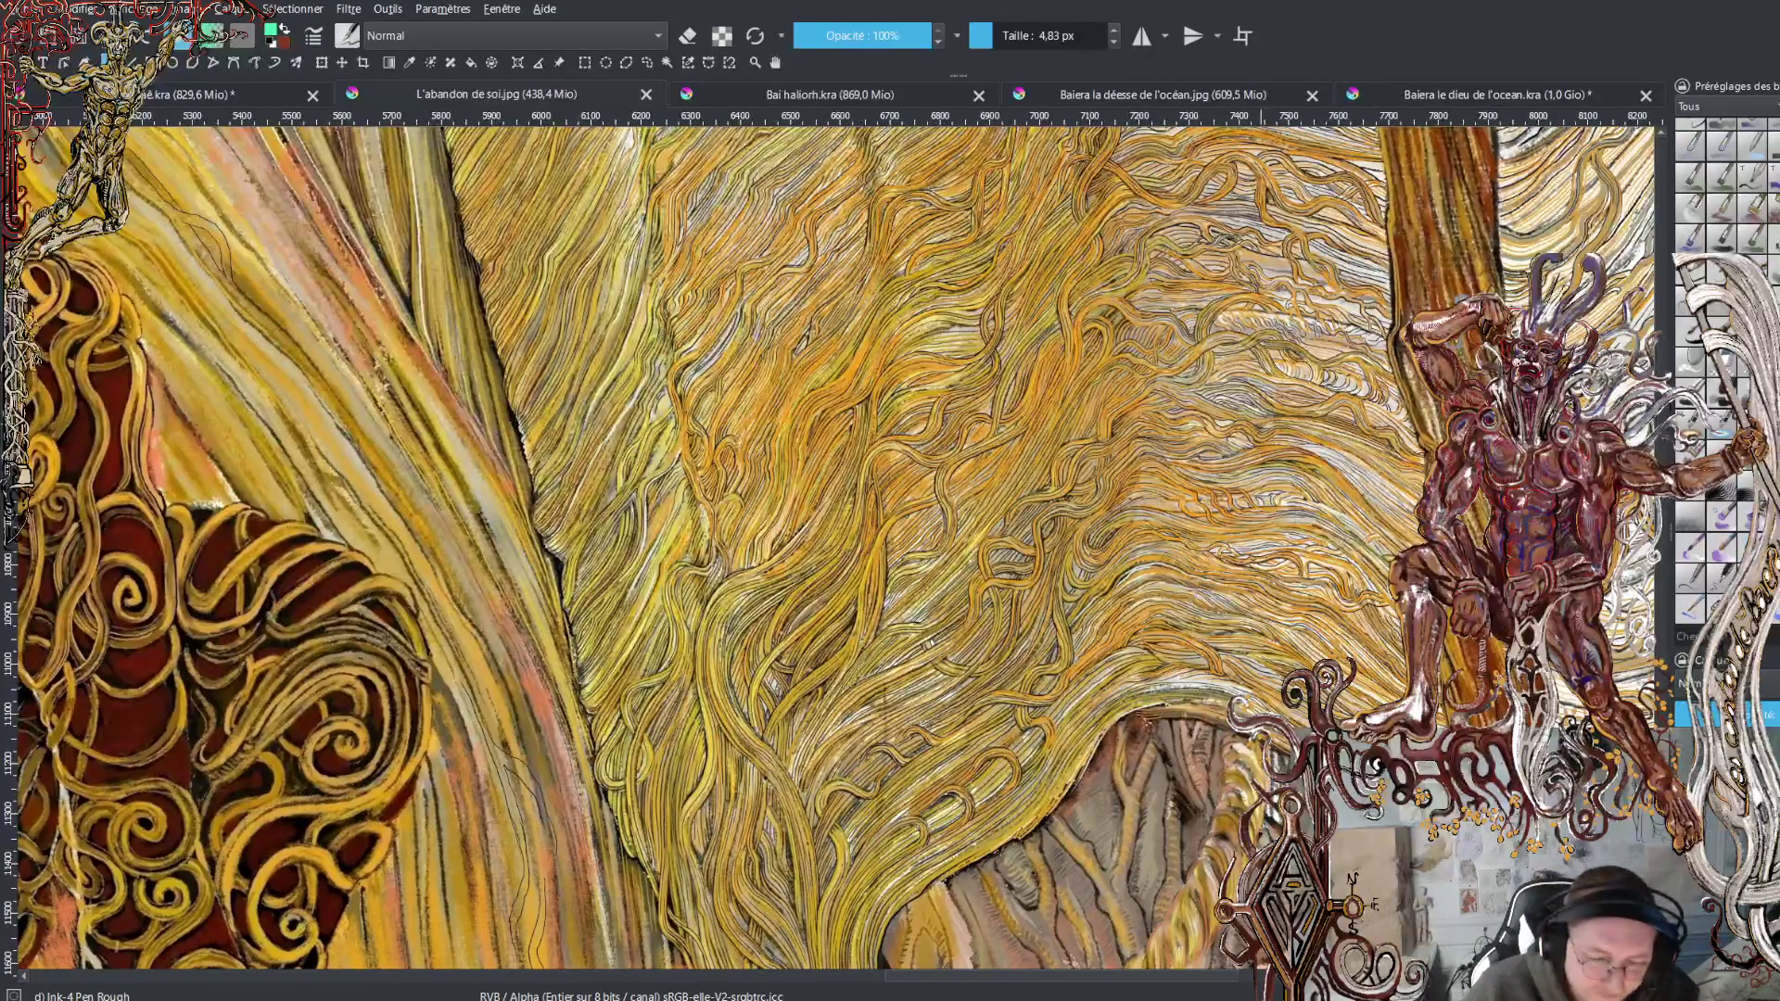
scroll(1139, 556, "down", 3)
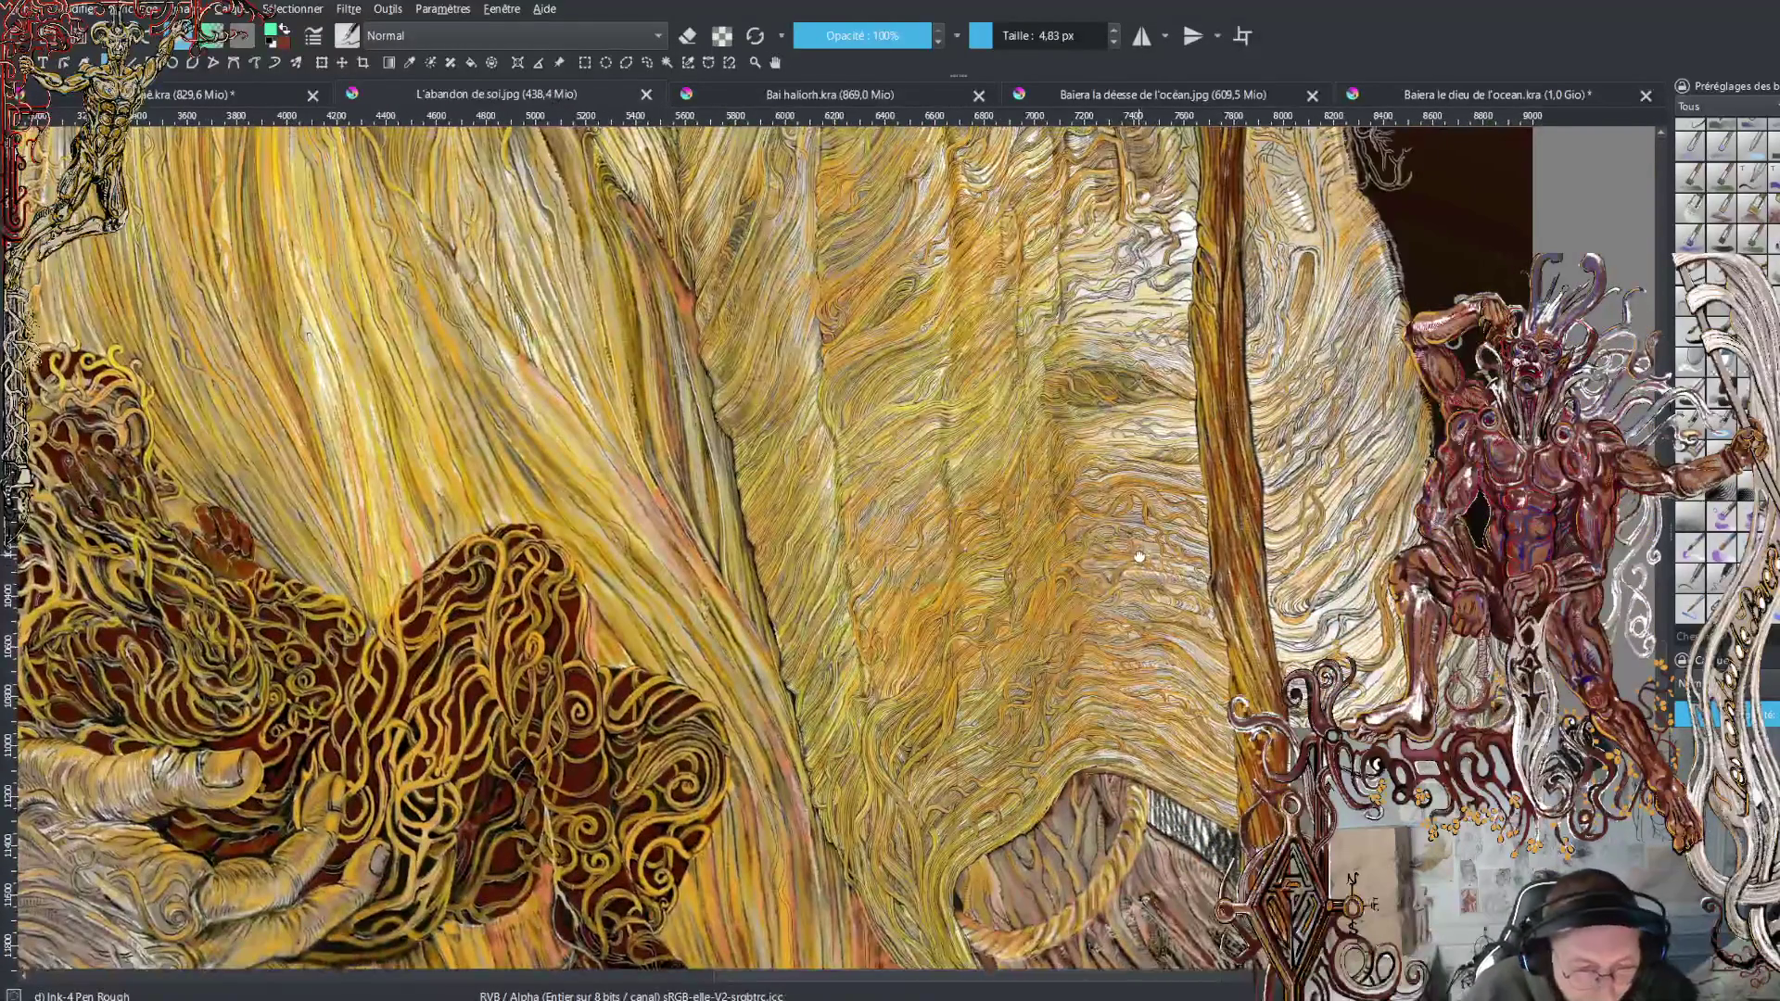
scroll(1139, 557, "down", 1)
scroll(1140, 556, "down", 1)
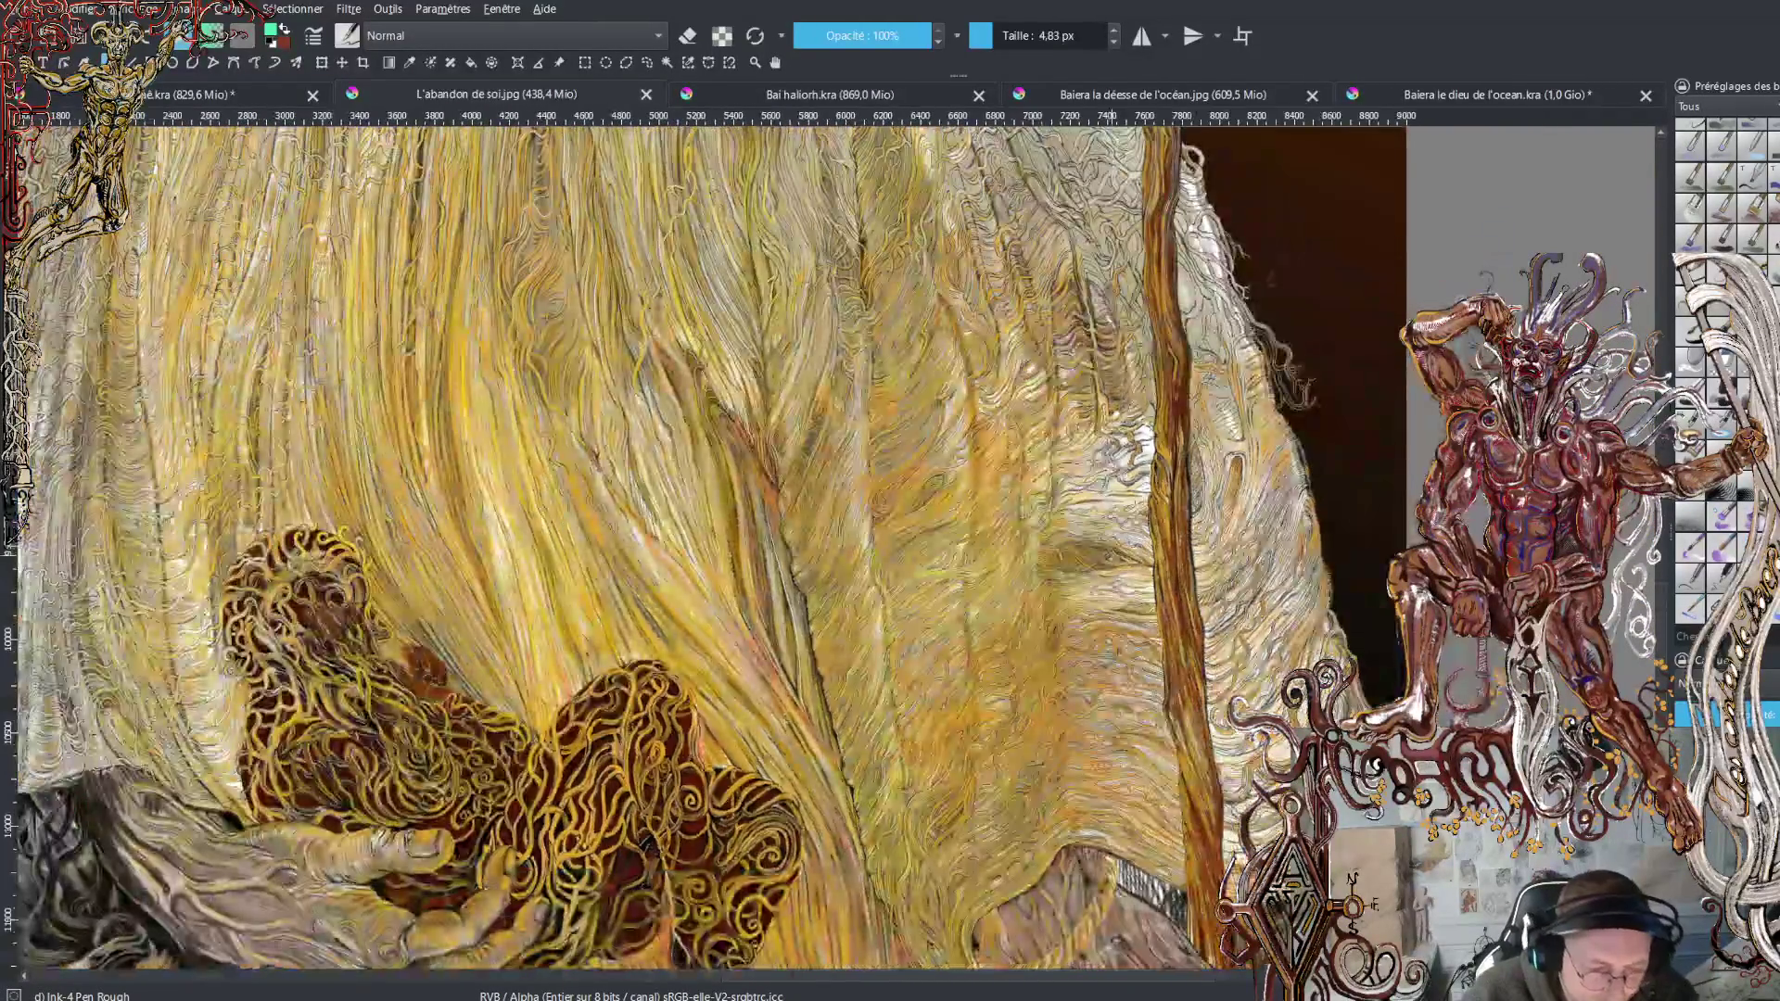
scroll(1140, 557, "down", 2)
scroll(1139, 556, "up", 1)
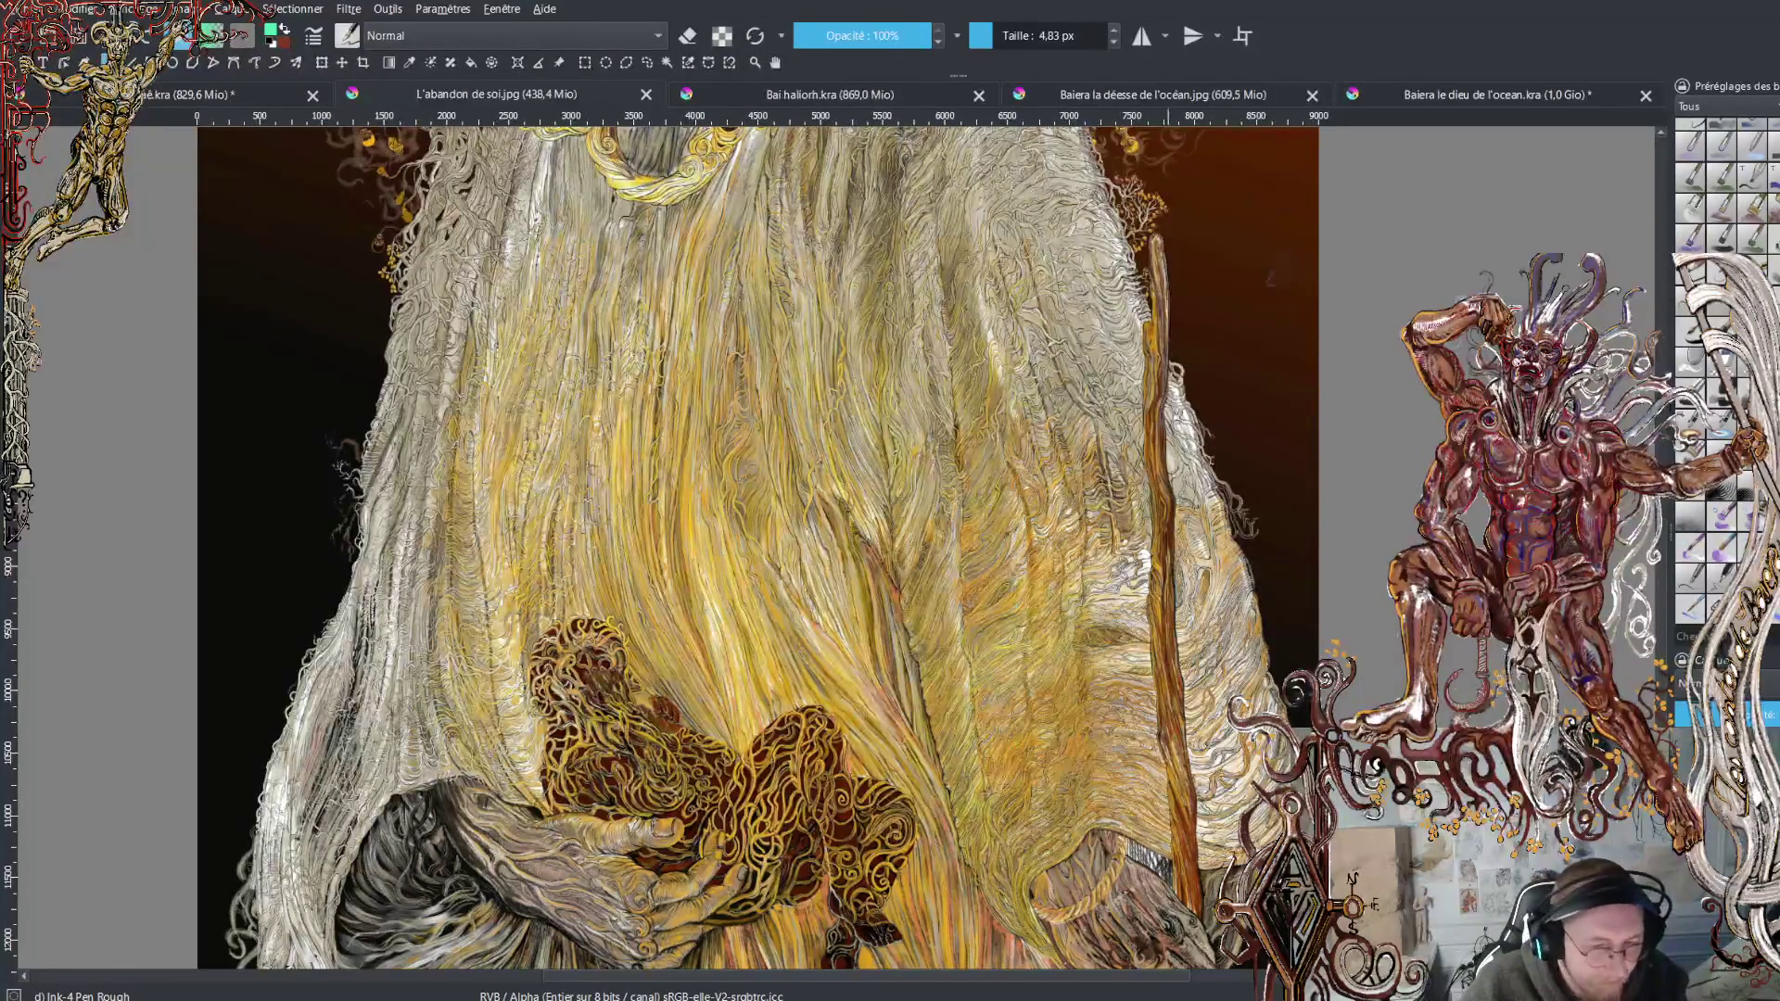
View the ocean god dragon's eye and snout, then return to the first painting
left_click(1459, 93)
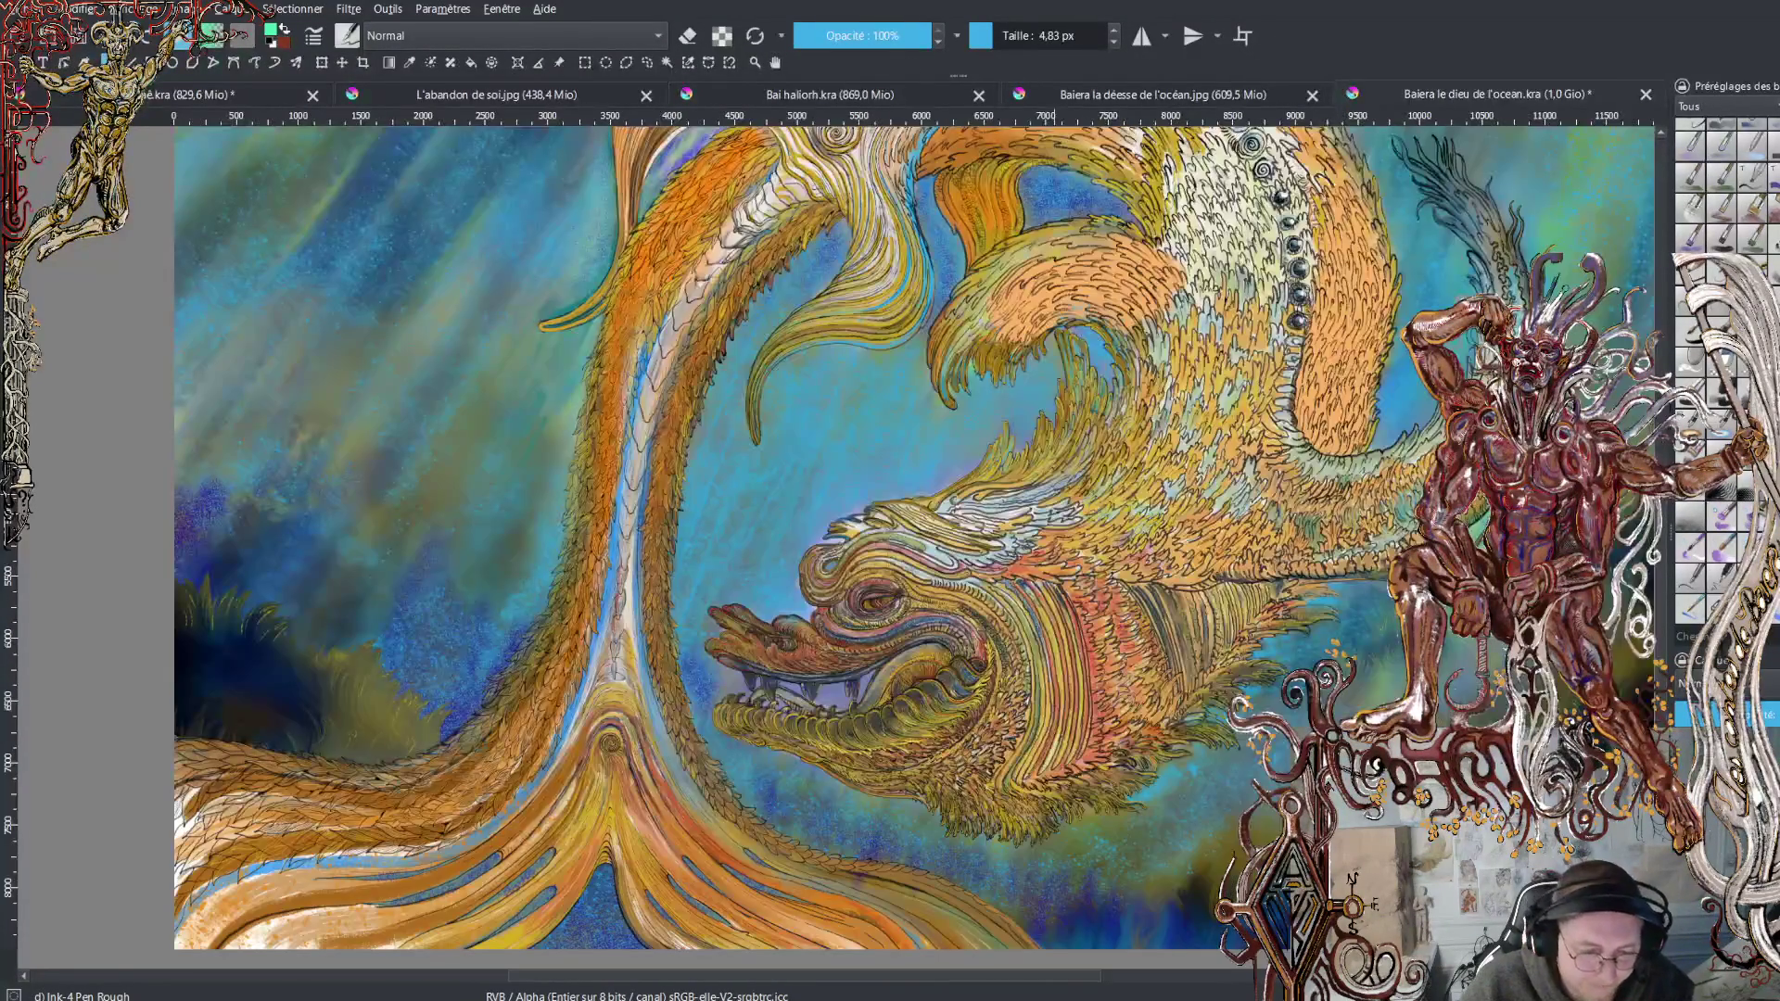
scroll(962, 576, "up", 5)
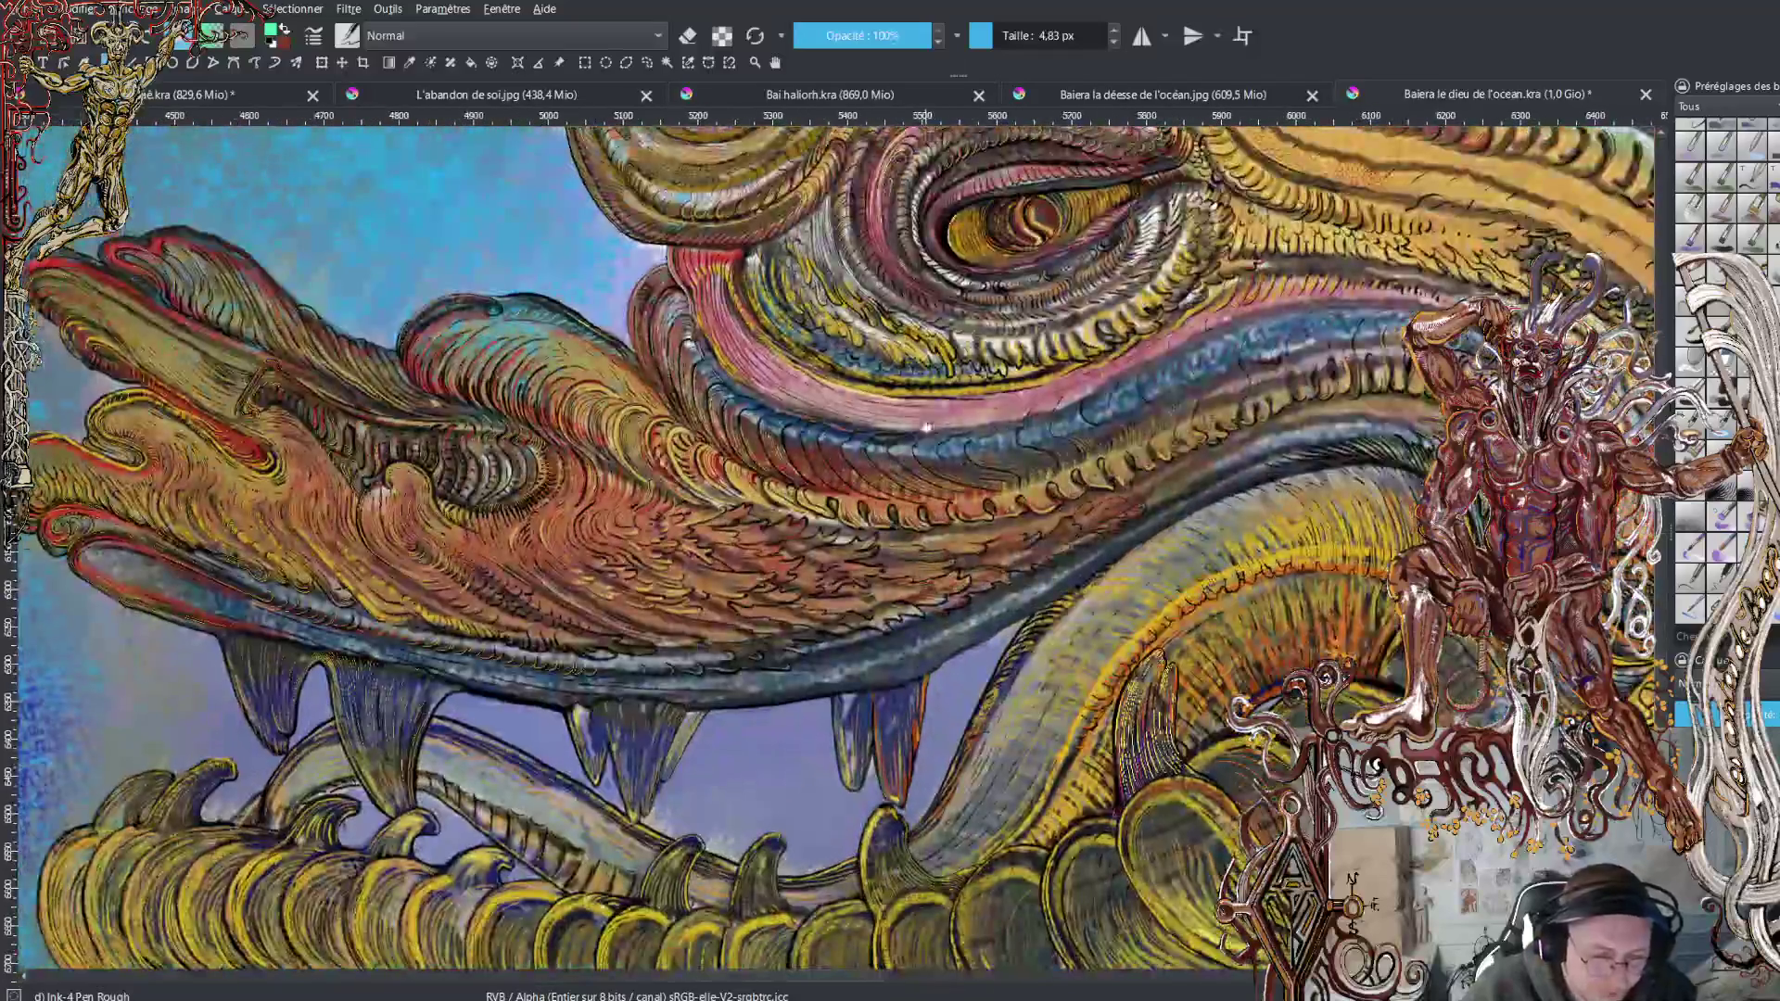
left_click_drag(927, 428, 1032, 655)
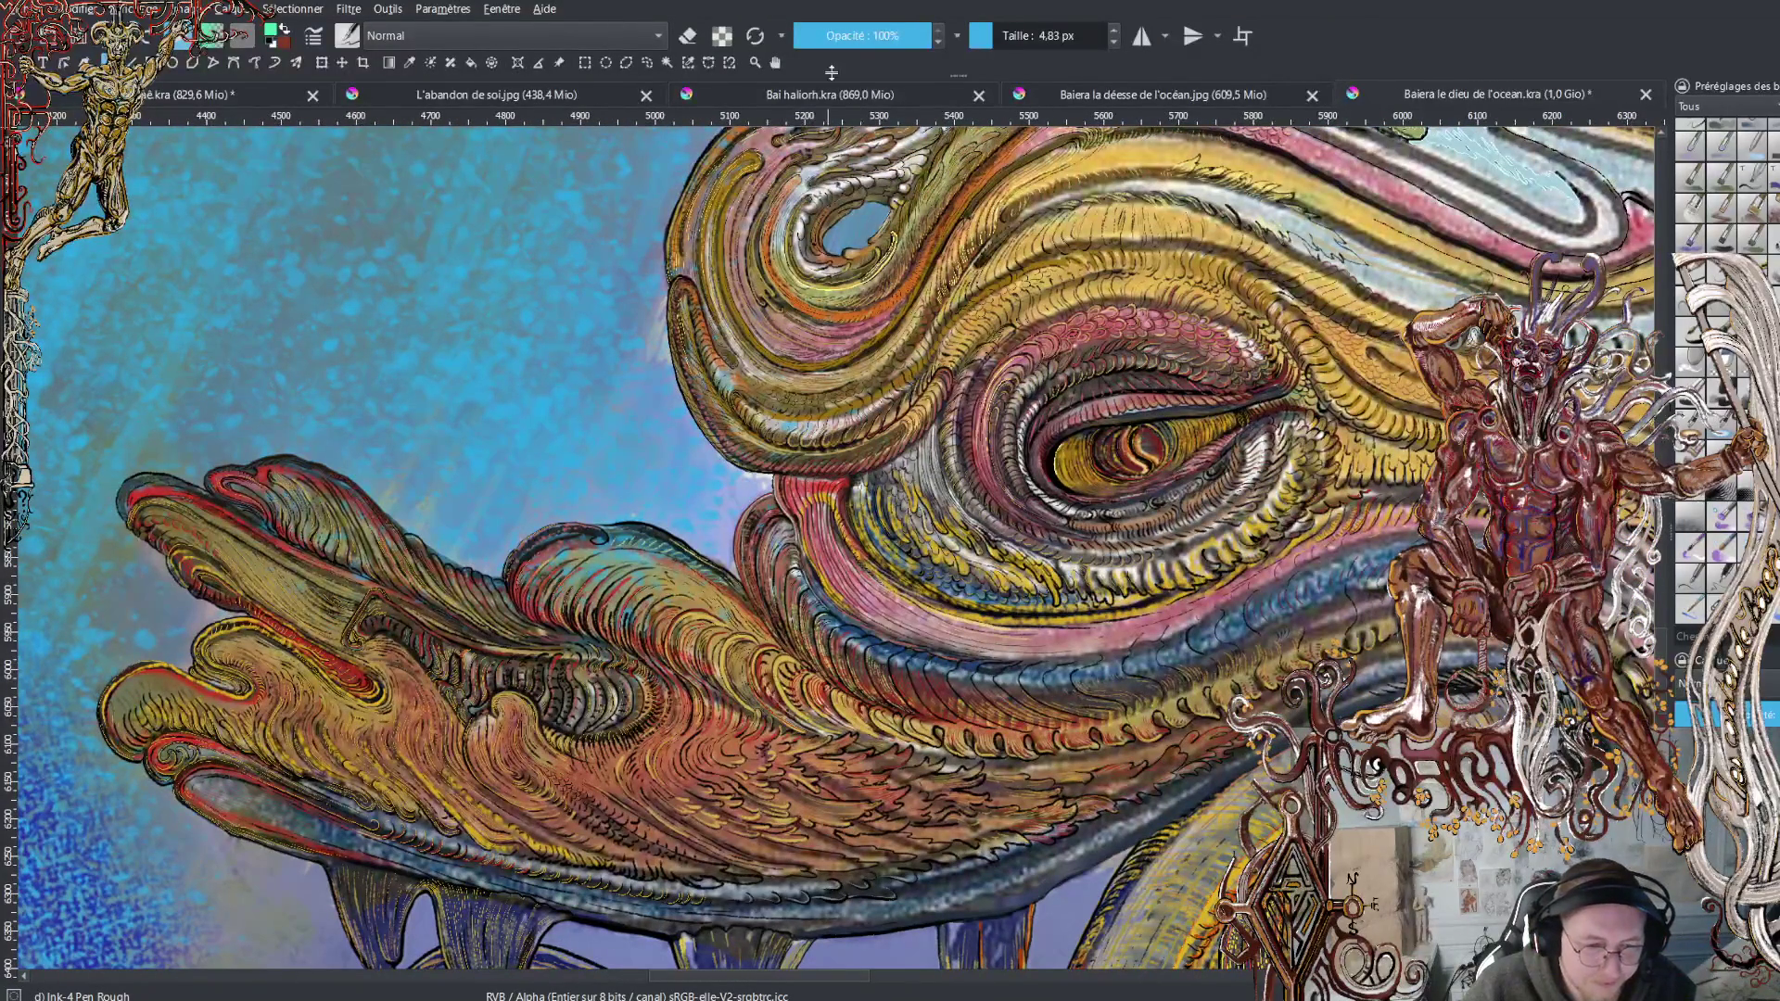
left_click(234, 93)
scroll(799, 378, "up", 10)
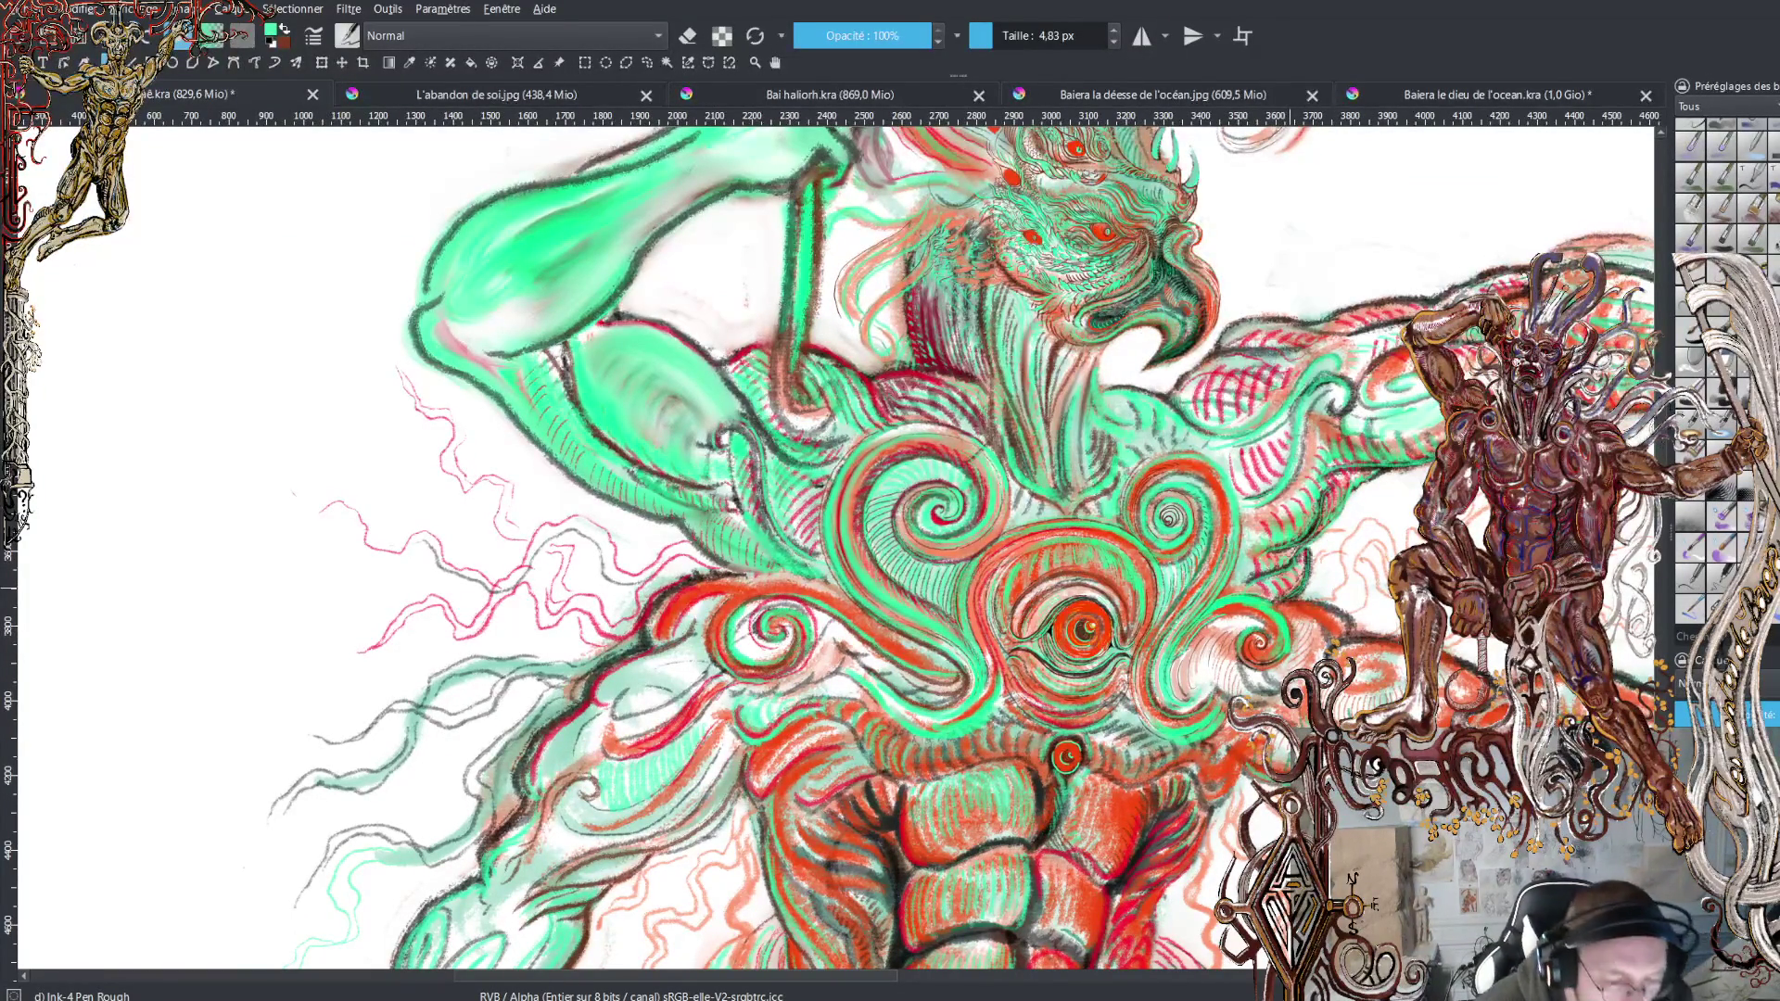
Raise the brush size to 26,29 px with the Taille slider
scroll(961, 548, "up", 5)
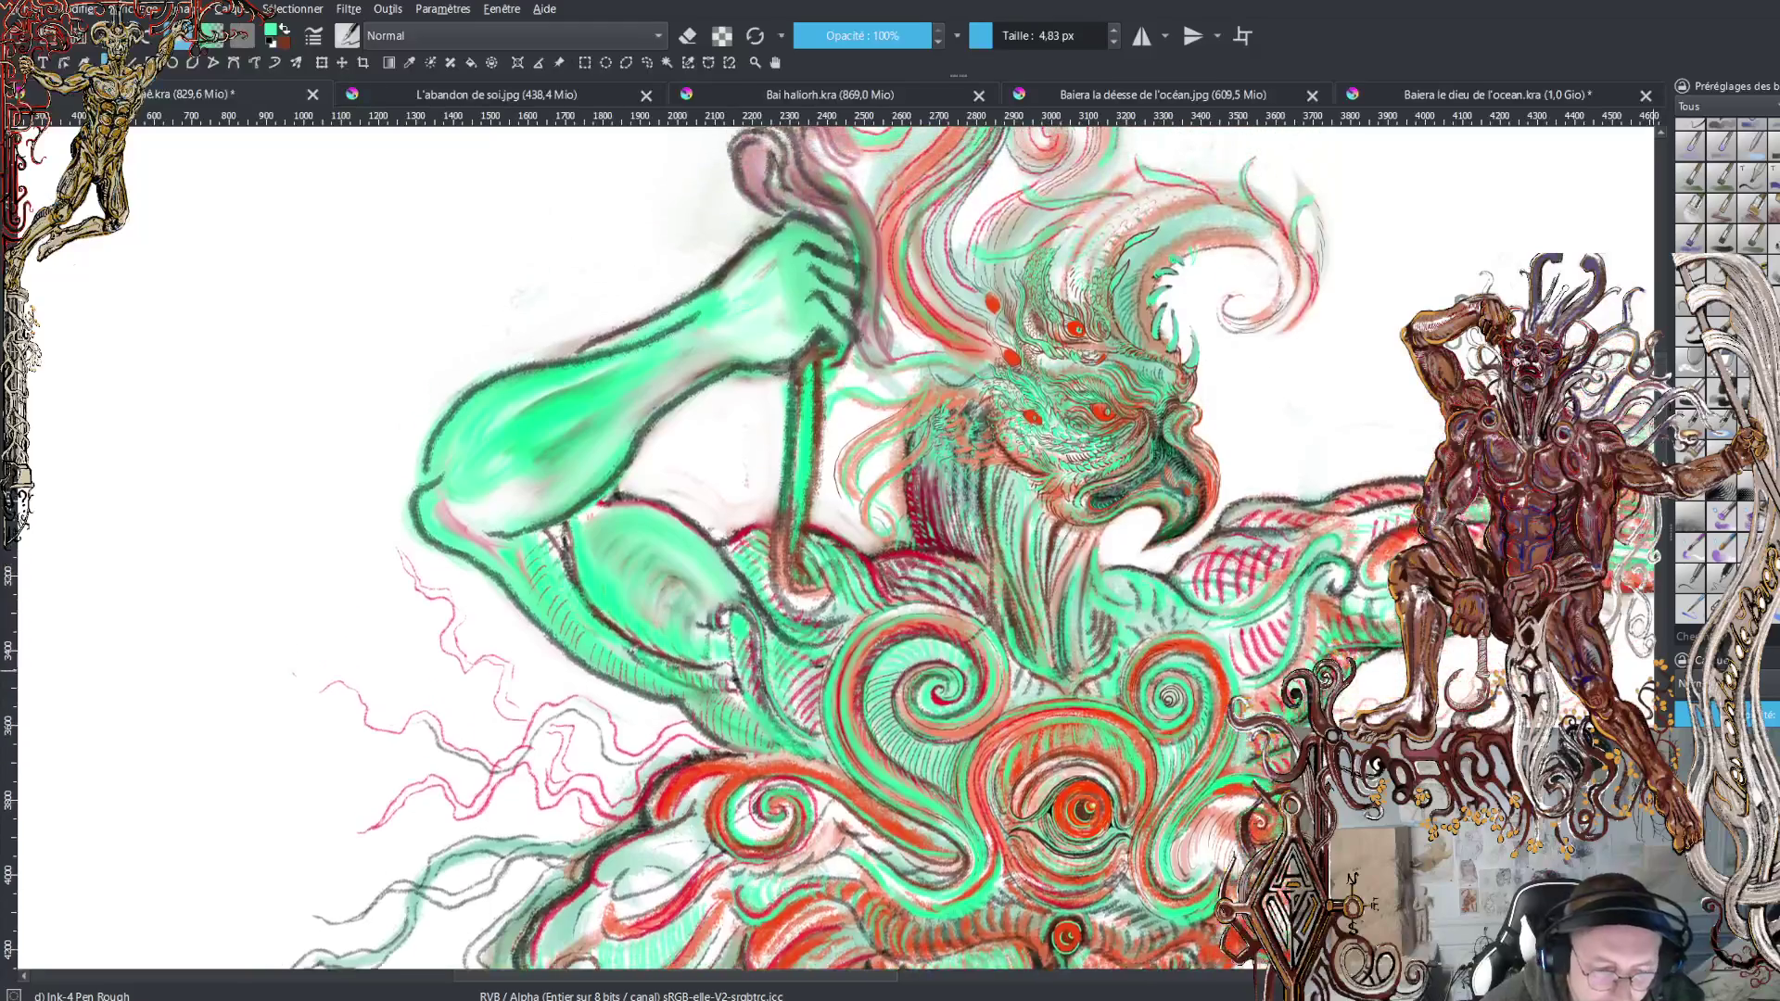
scroll(961, 548, "down", 2)
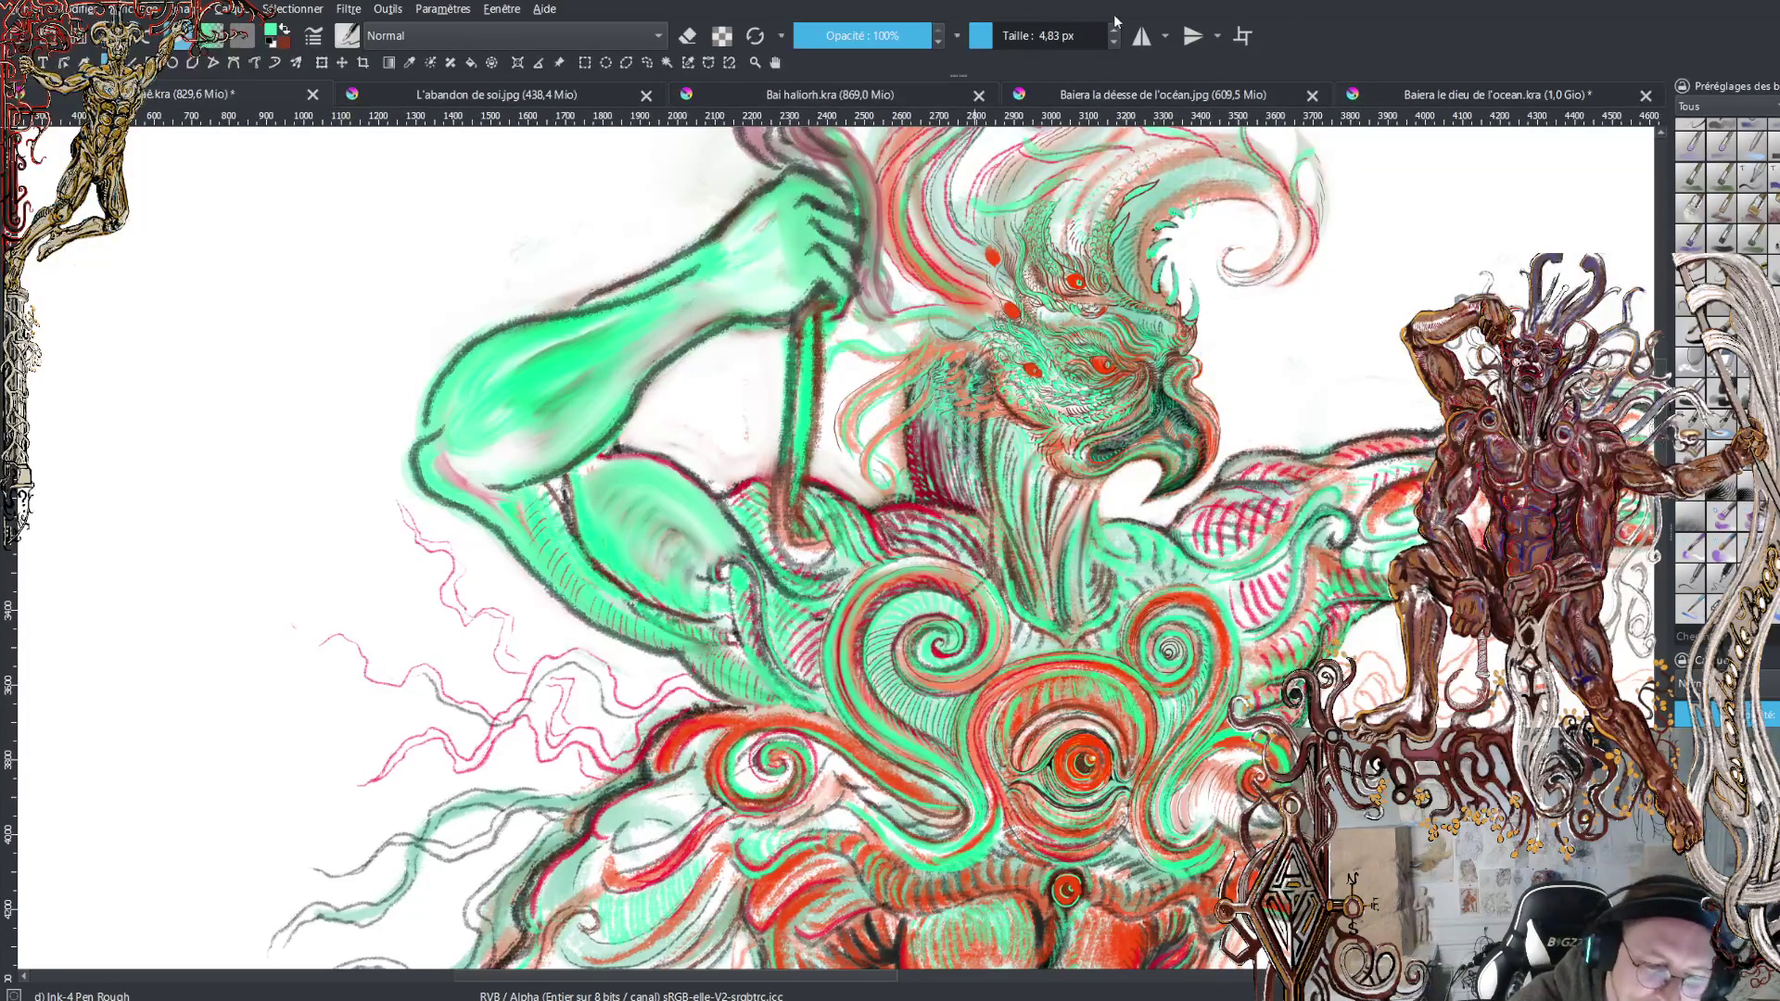
left_click(997, 35)
left_click(1010, 37)
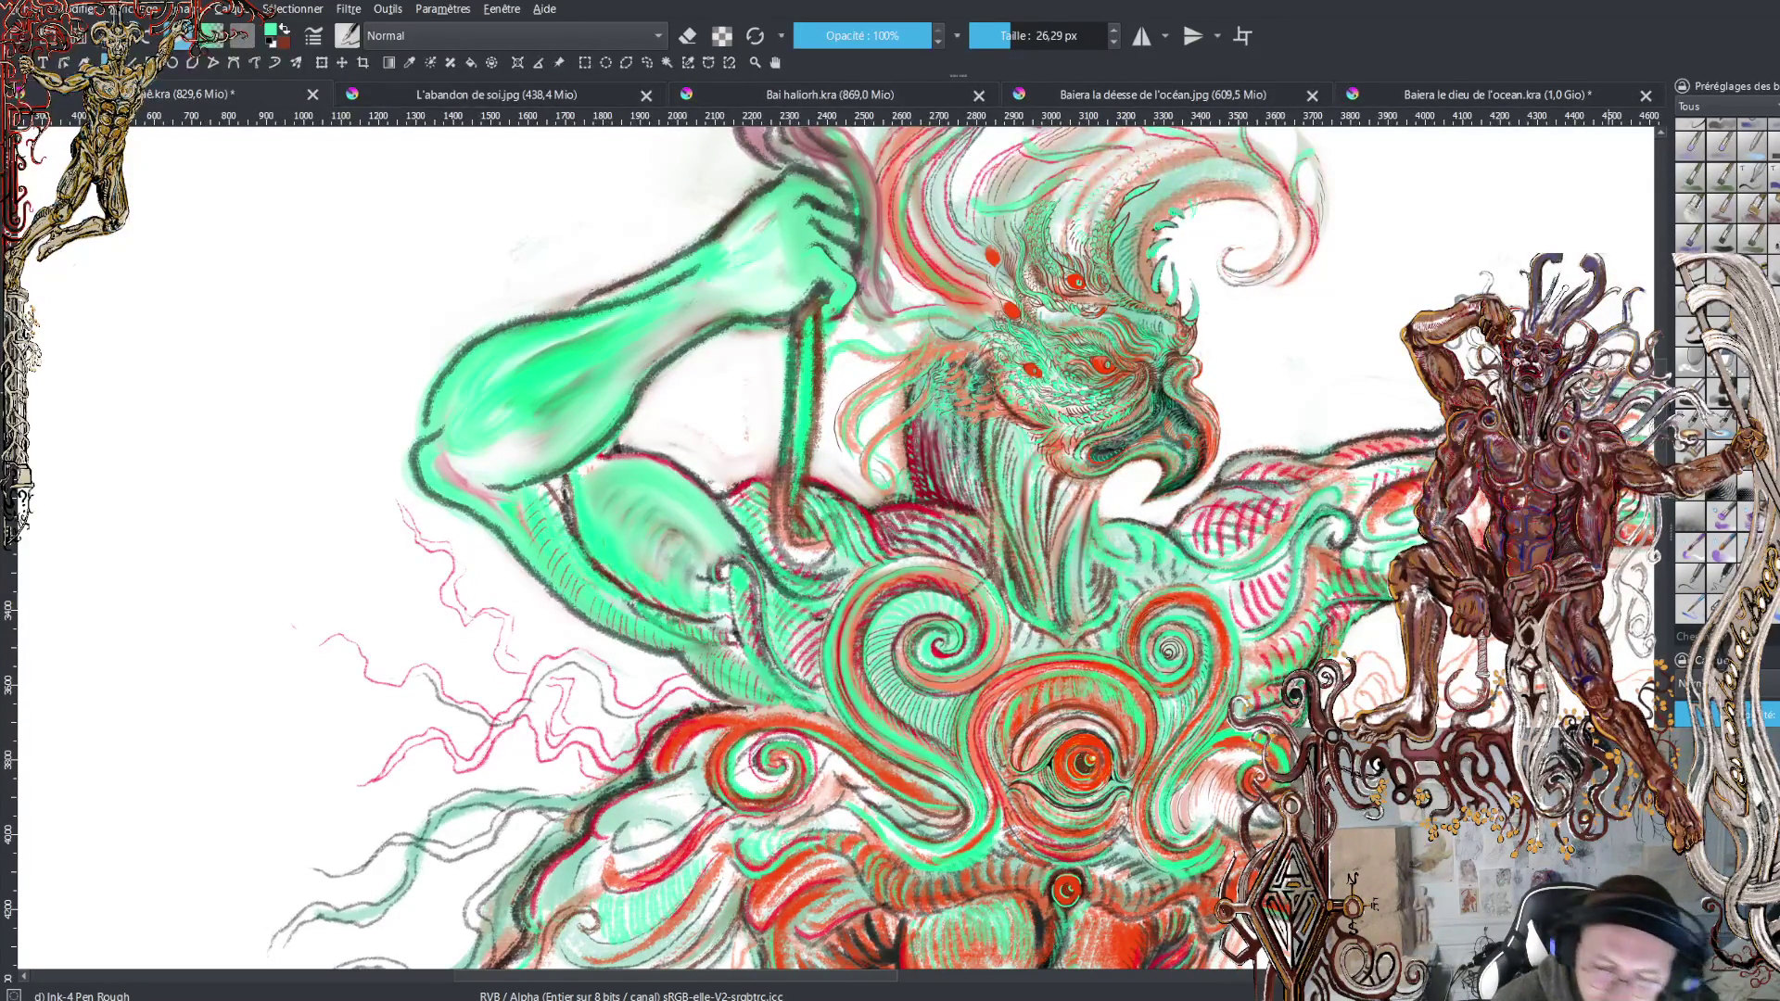
Pan the canvas up and left toward the bird head and crest
scroll(857, 548, "down", 2)
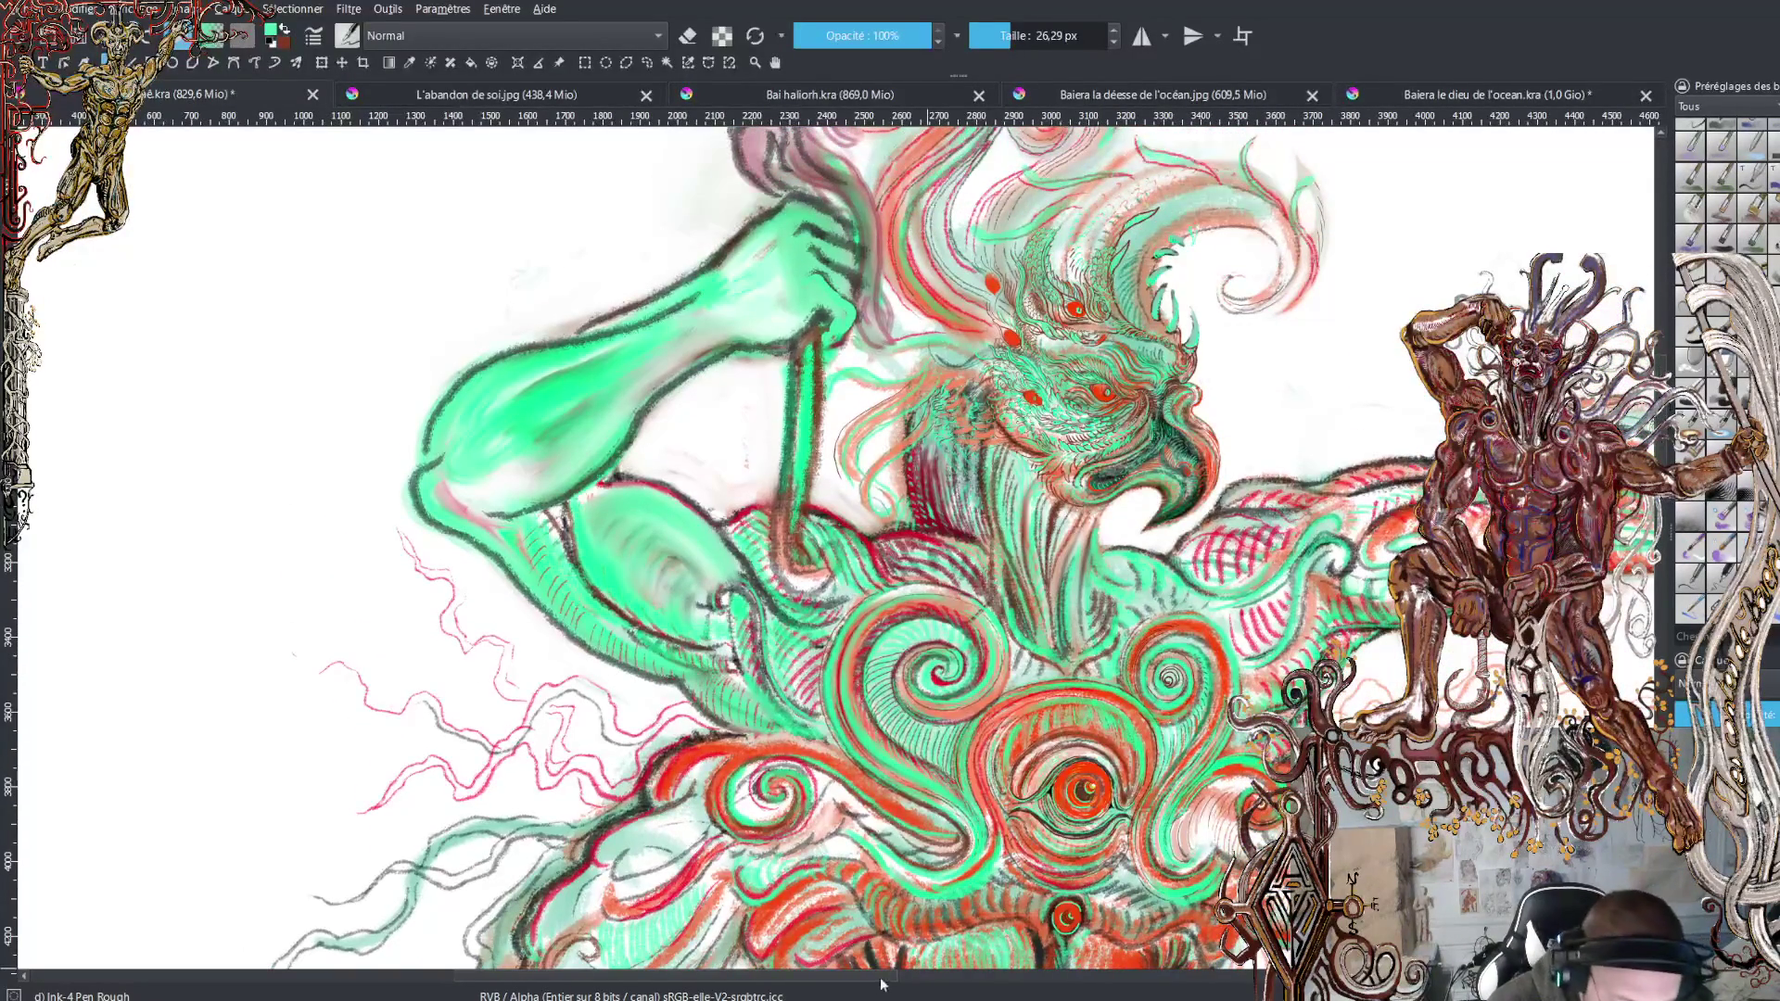
mouse_move(888, 983)
left_mouse_down()
mouse_move(1017, 997)
mouse_move(933, 998)
left_mouse_up()
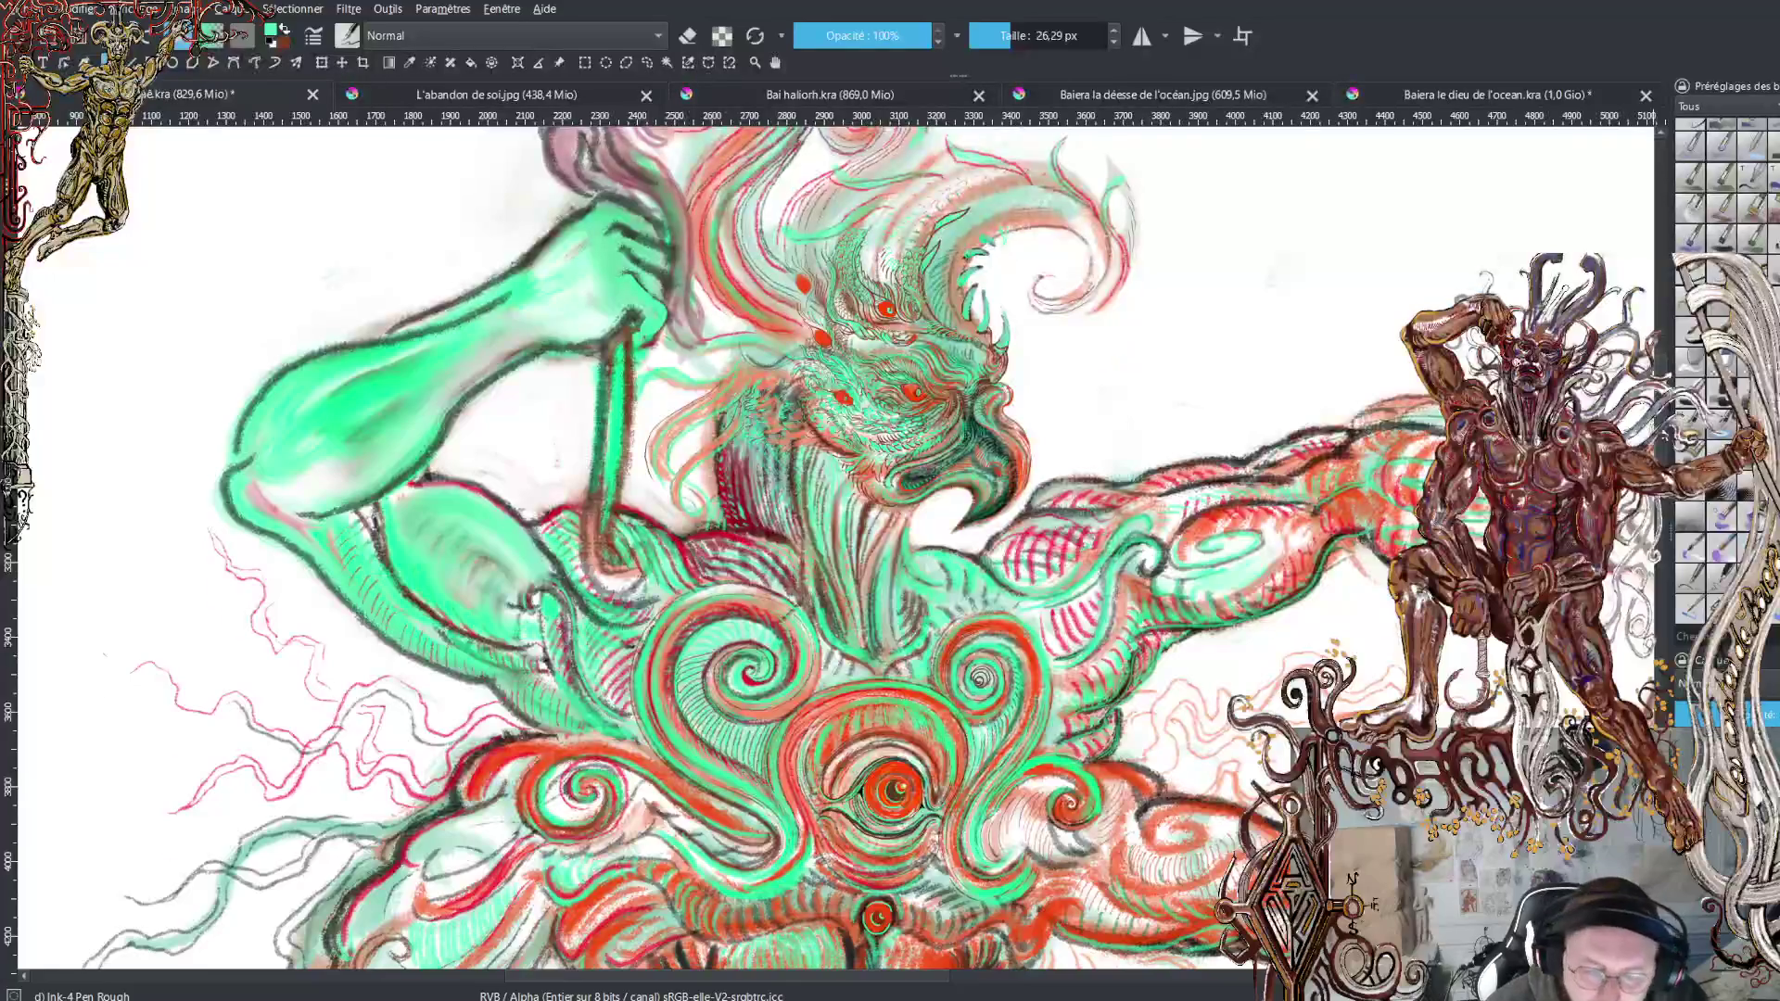
scroll(834, 547, "up", 5)
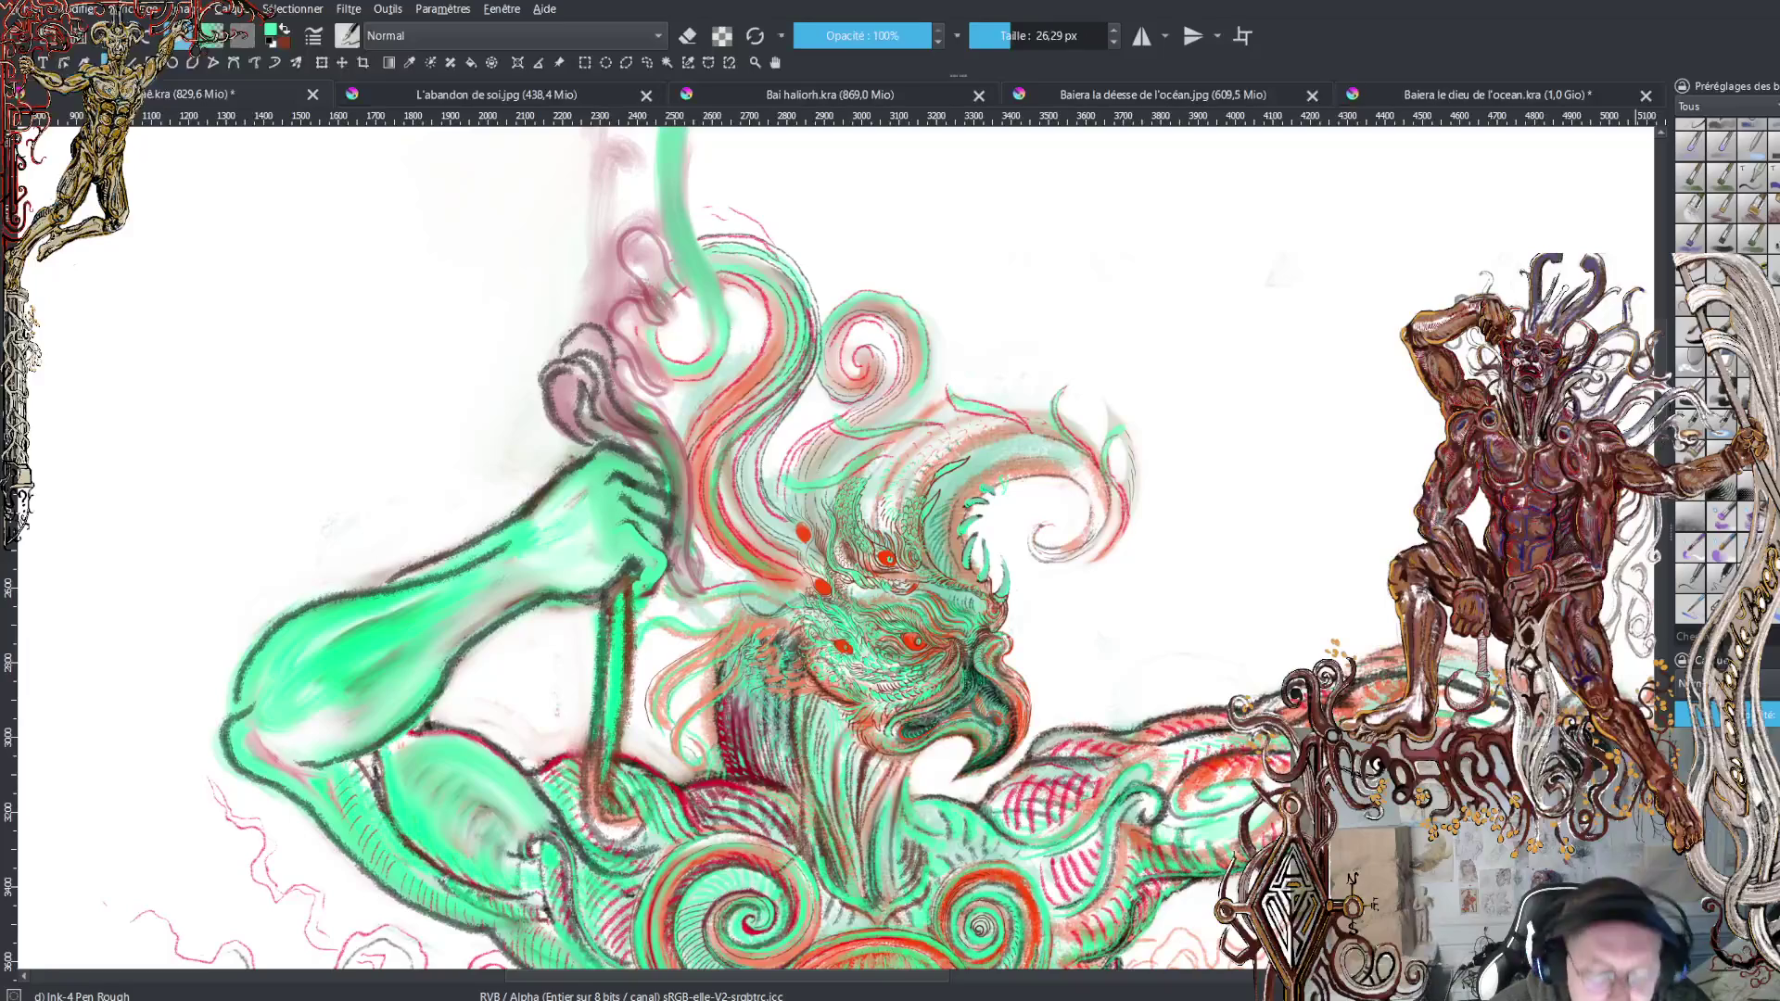
Zoom in on the bird heads and center the curling crest spiral
scroll(838, 616, "up", 4, "ctrl")
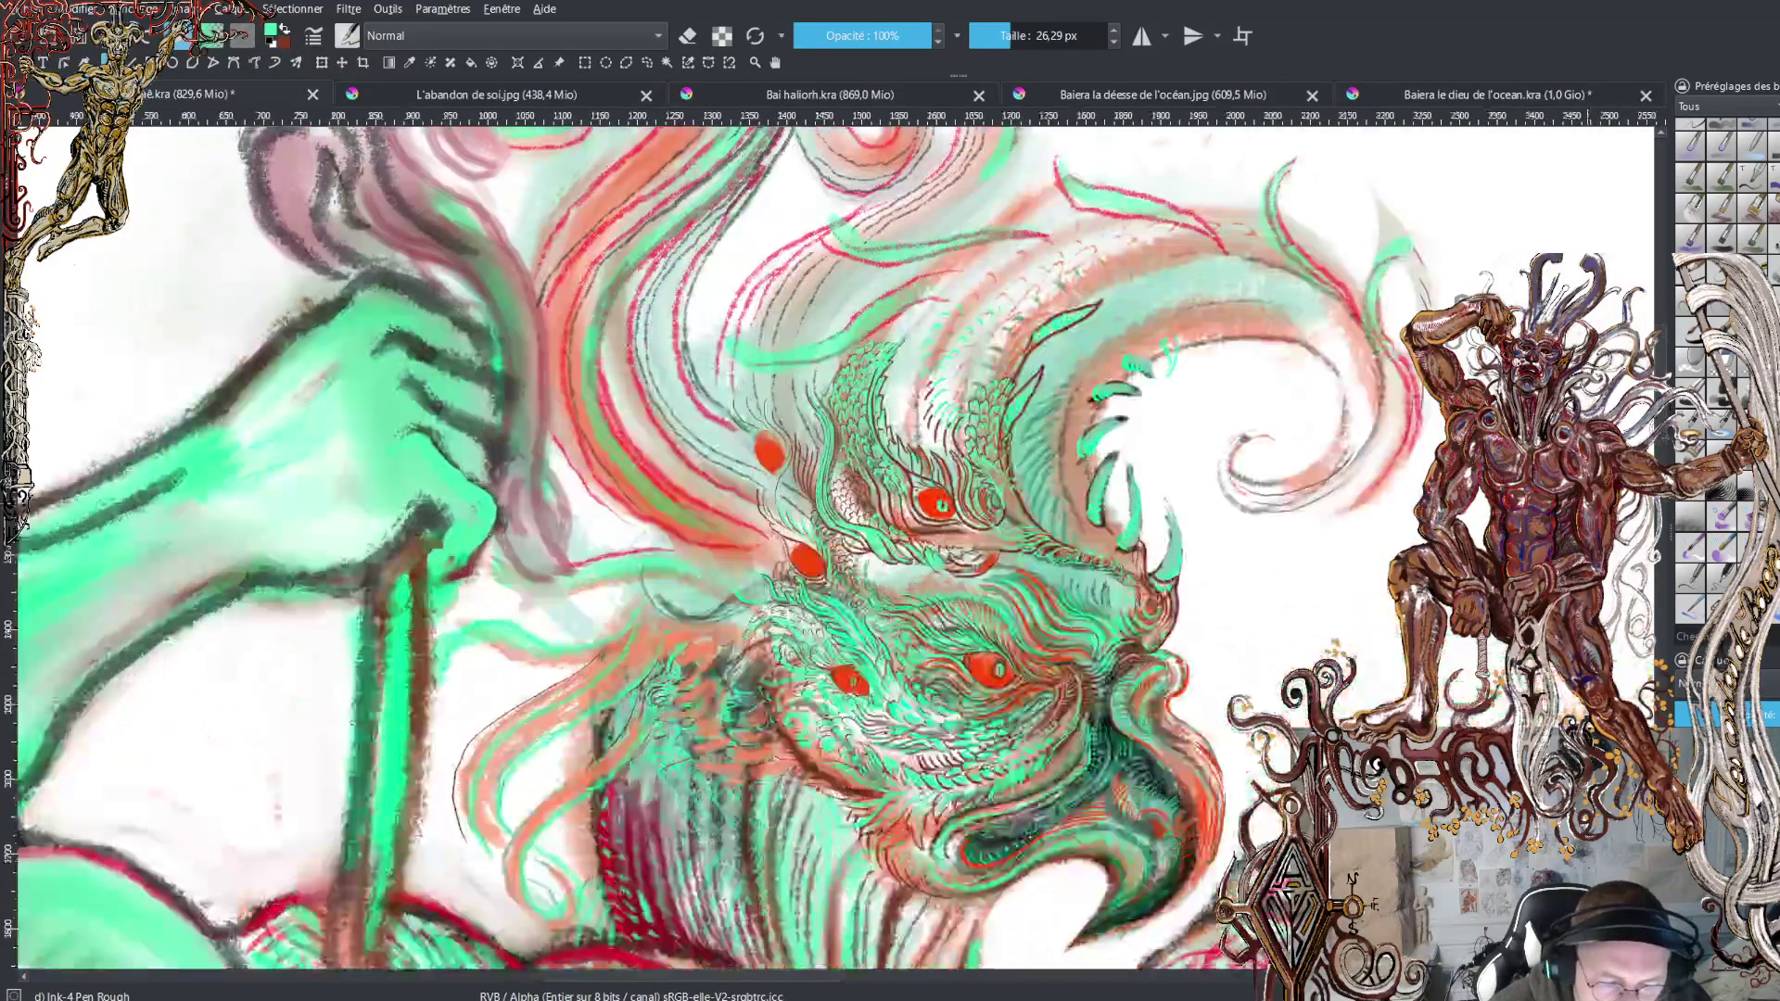
scroll(834, 547, "up", 2, "ctrl")
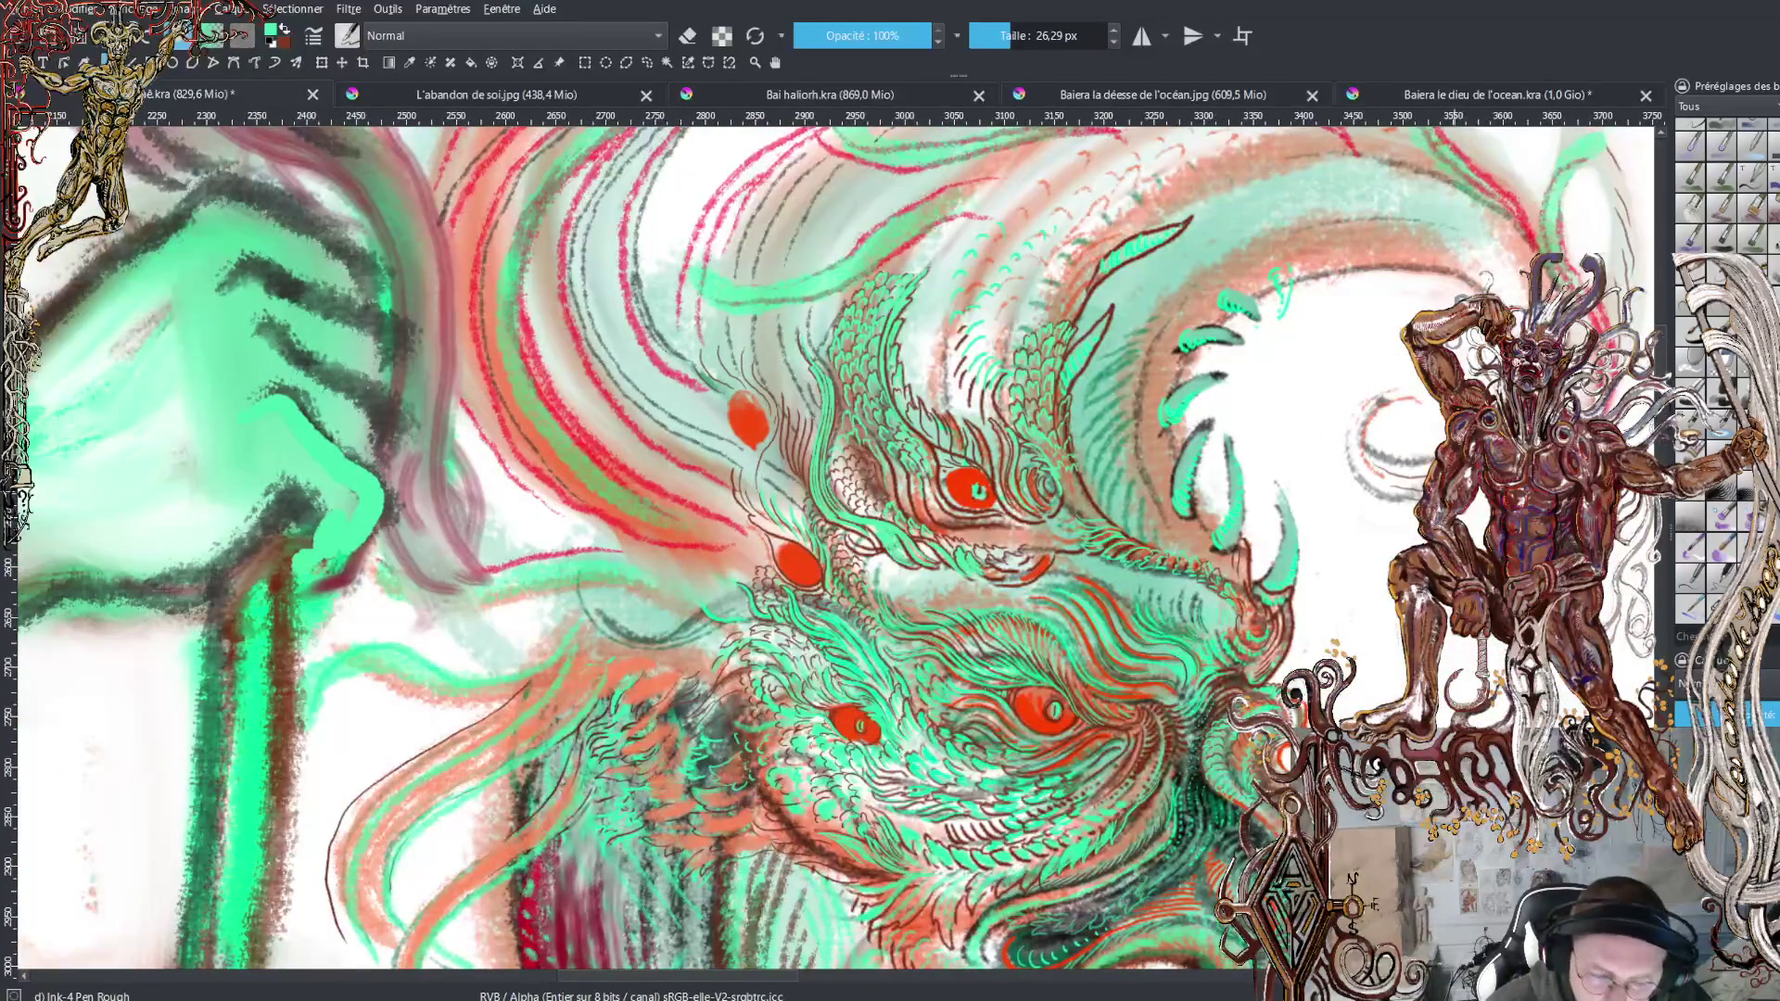
left_click_drag(762, 979, 812, 980)
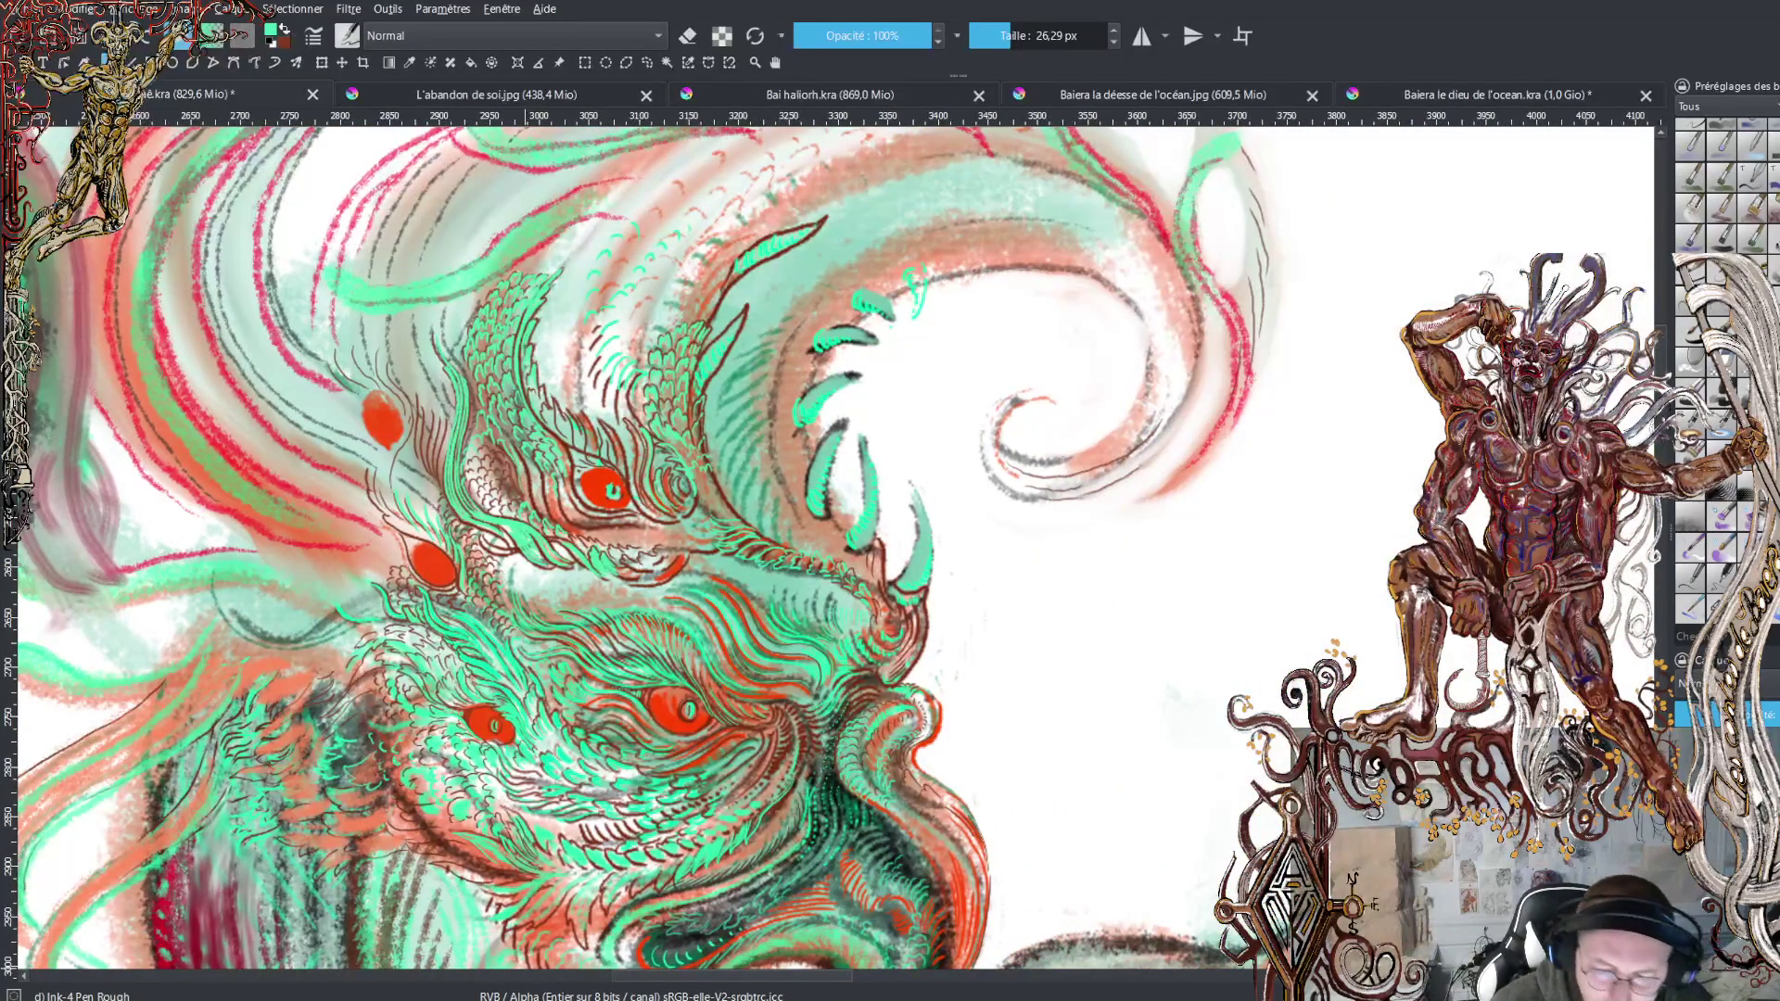
mouse_move(1665, 375)
left_mouse_down()
mouse_move(1666, 325)
mouse_move(1658, 338)
left_mouse_up()
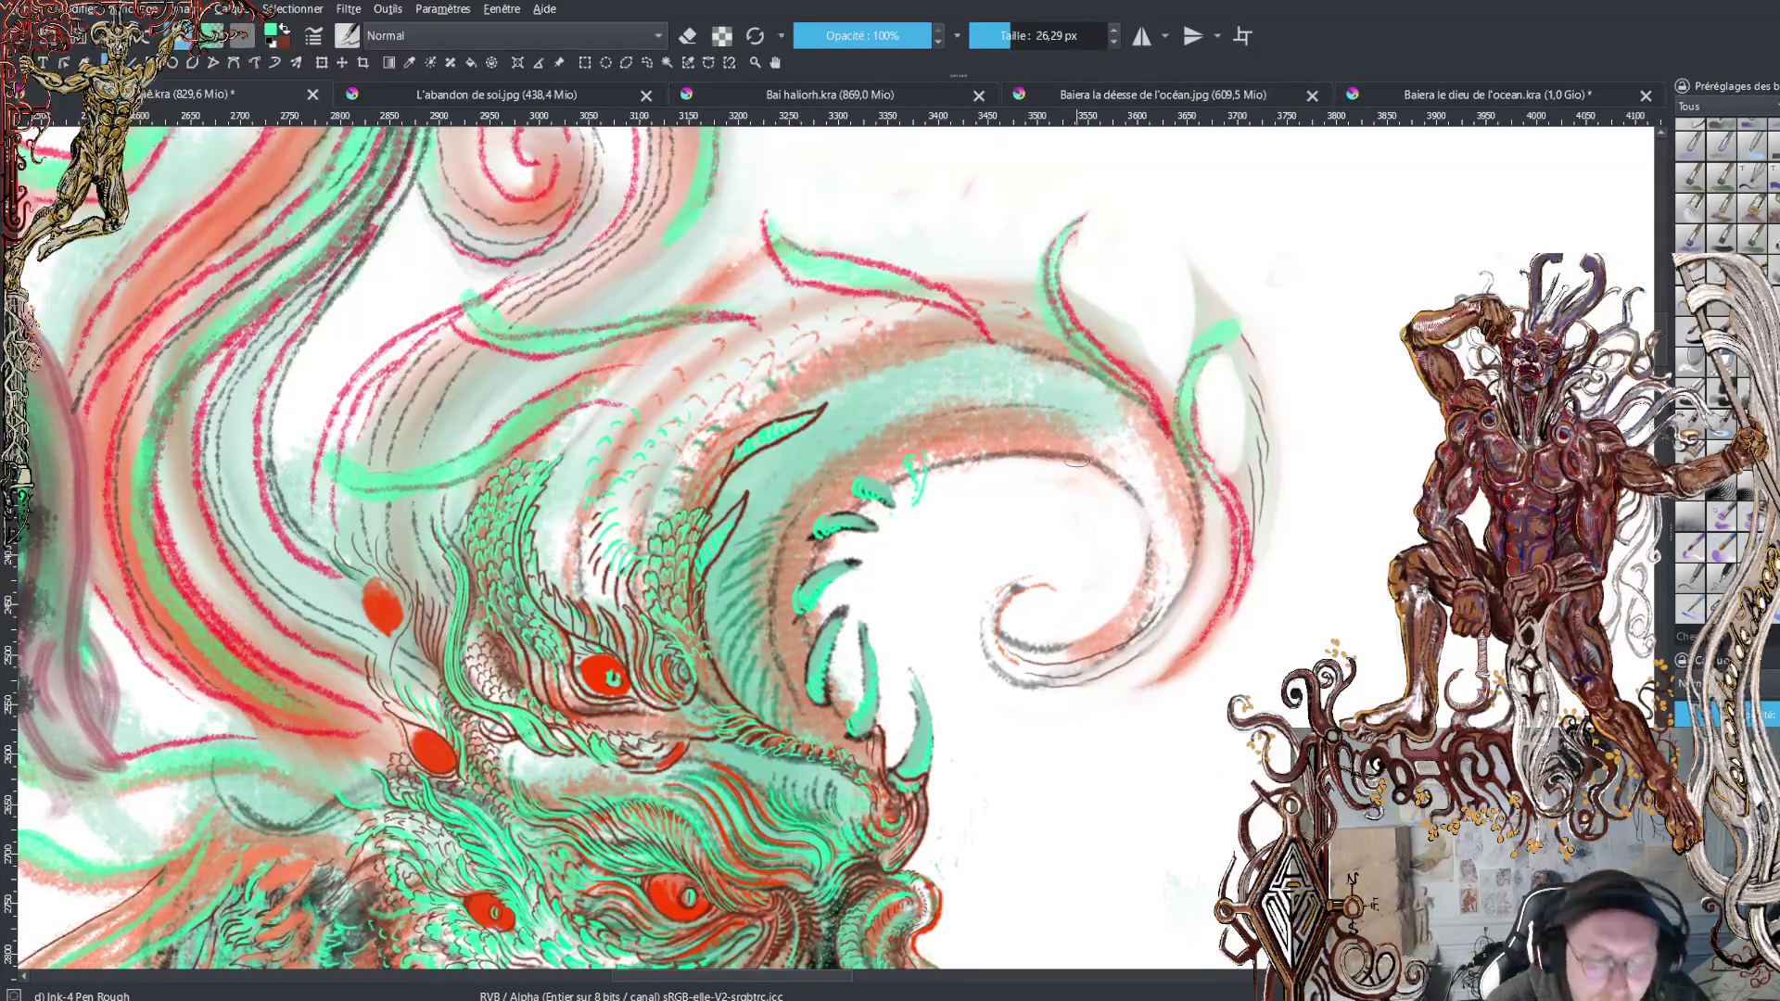
Shrink the brush to 10,12 px and paint two rows of green scale marks along the crest
left_click(995, 29)
mouse_move(951, 451)
left_mouse_down()
mouse_move(943, 489)
mouse_move(1009, 462)
mouse_move(1101, 489)
left_mouse_up()
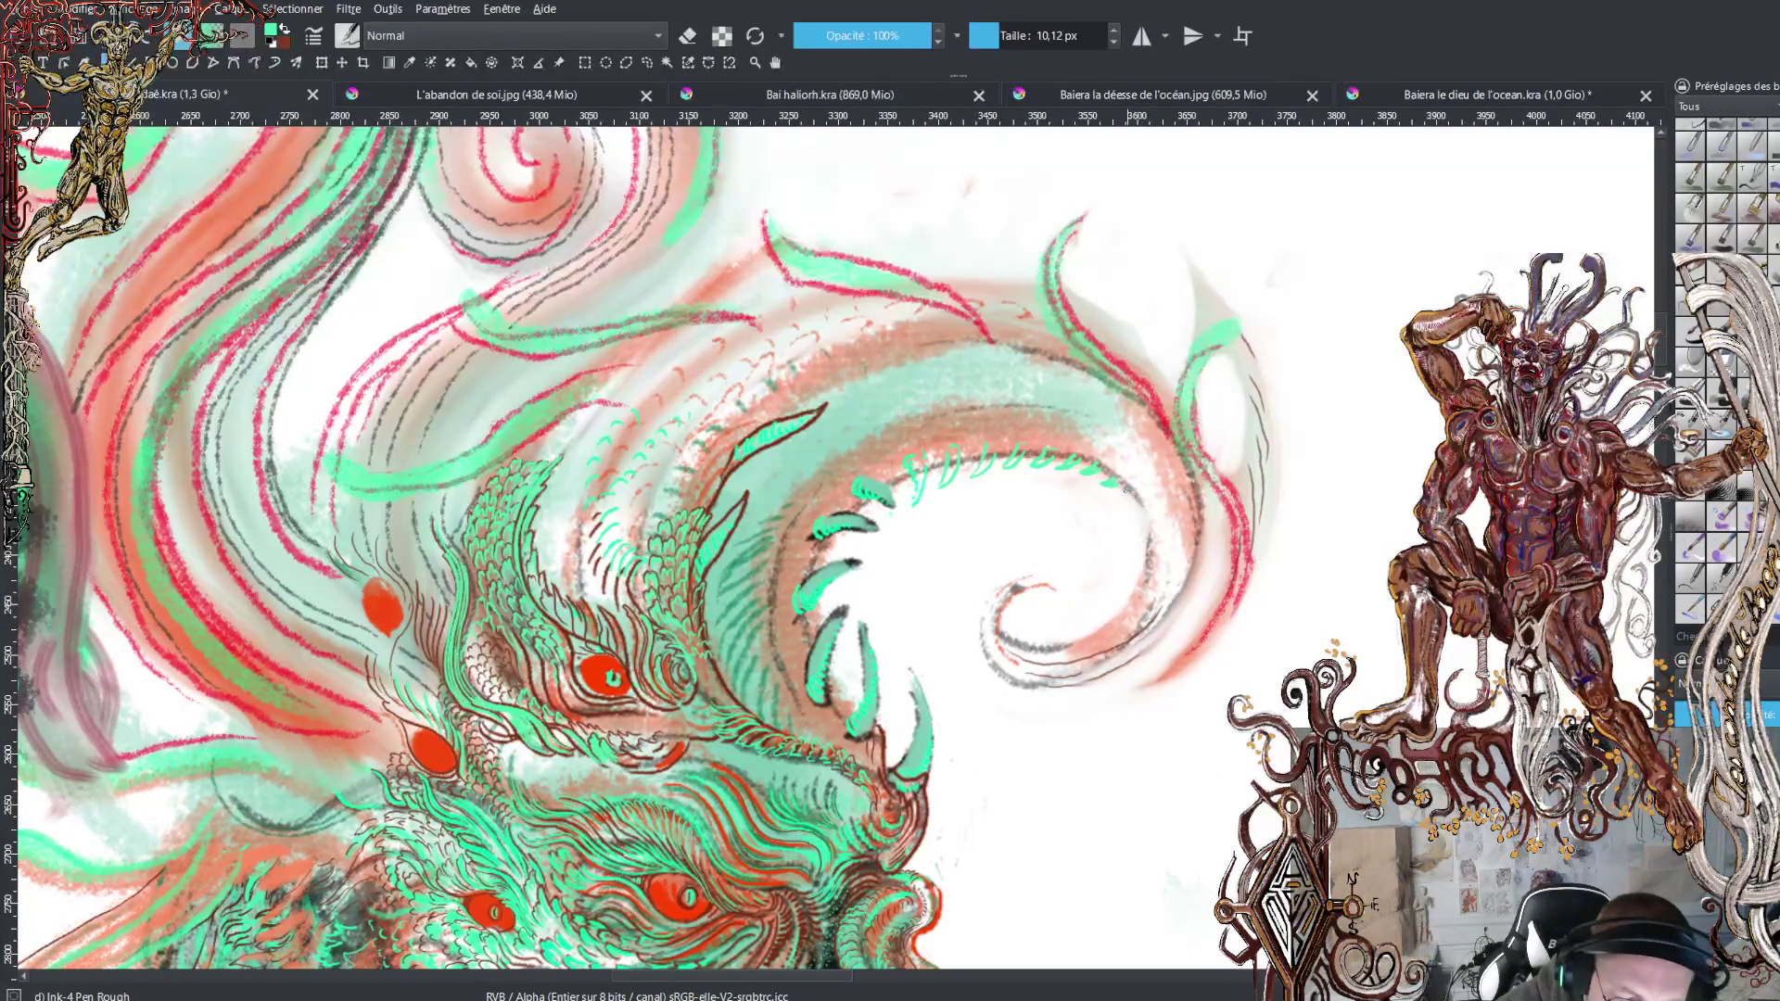
mouse_move(1150, 520)
left_mouse_down()
mouse_move(1112, 619)
mouse_move(1023, 653)
mouse_move(1004, 628)
left_mouse_up()
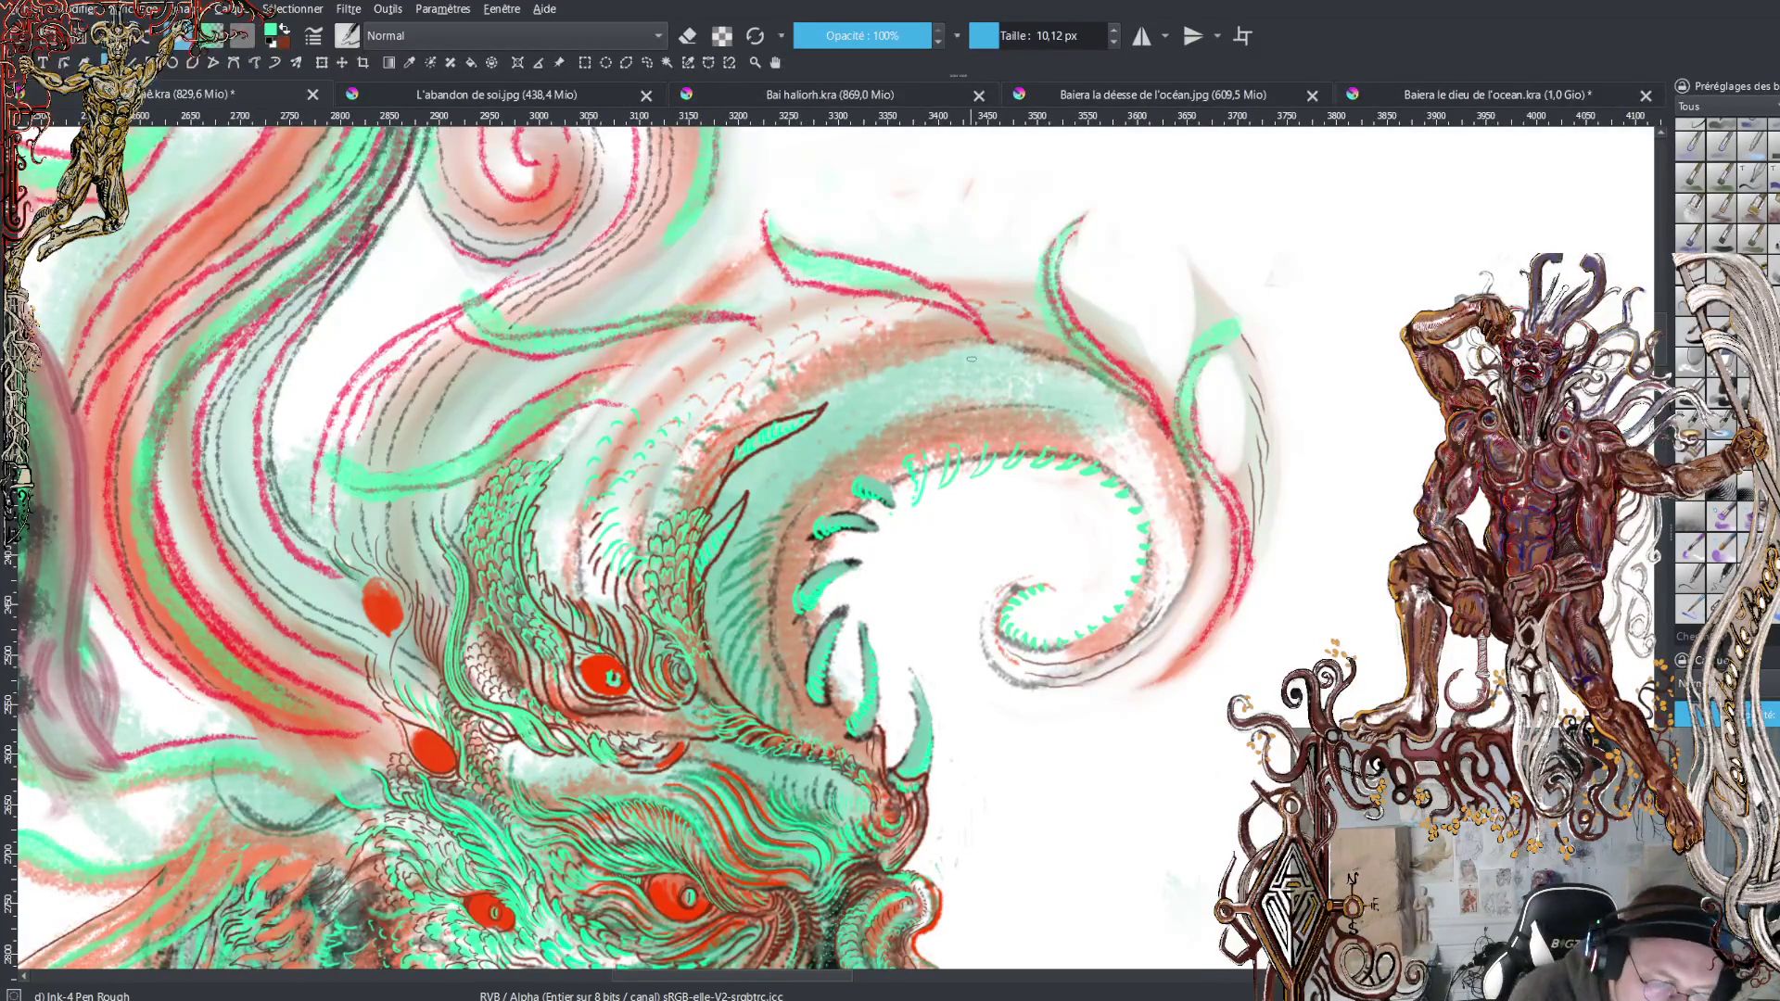
Draw a thin green line along the crest, redoing the first attempt
left_click_drag(854, 384, 909, 372)
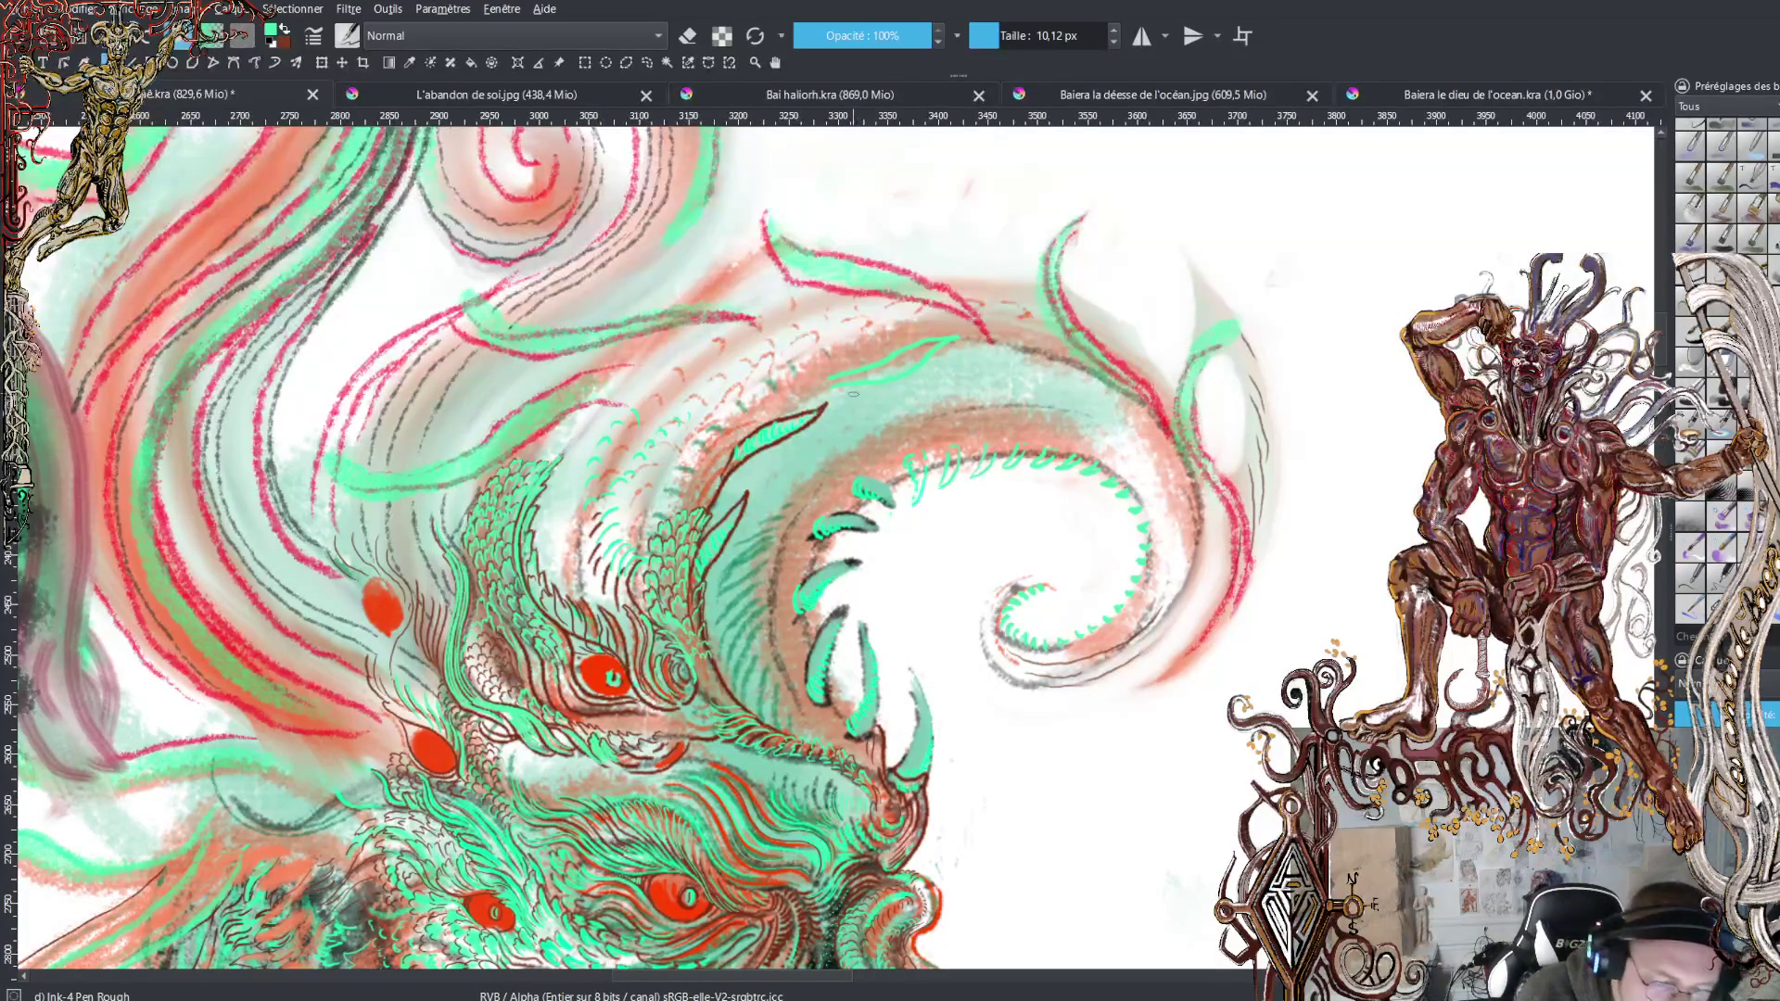
key("ctrl+z")
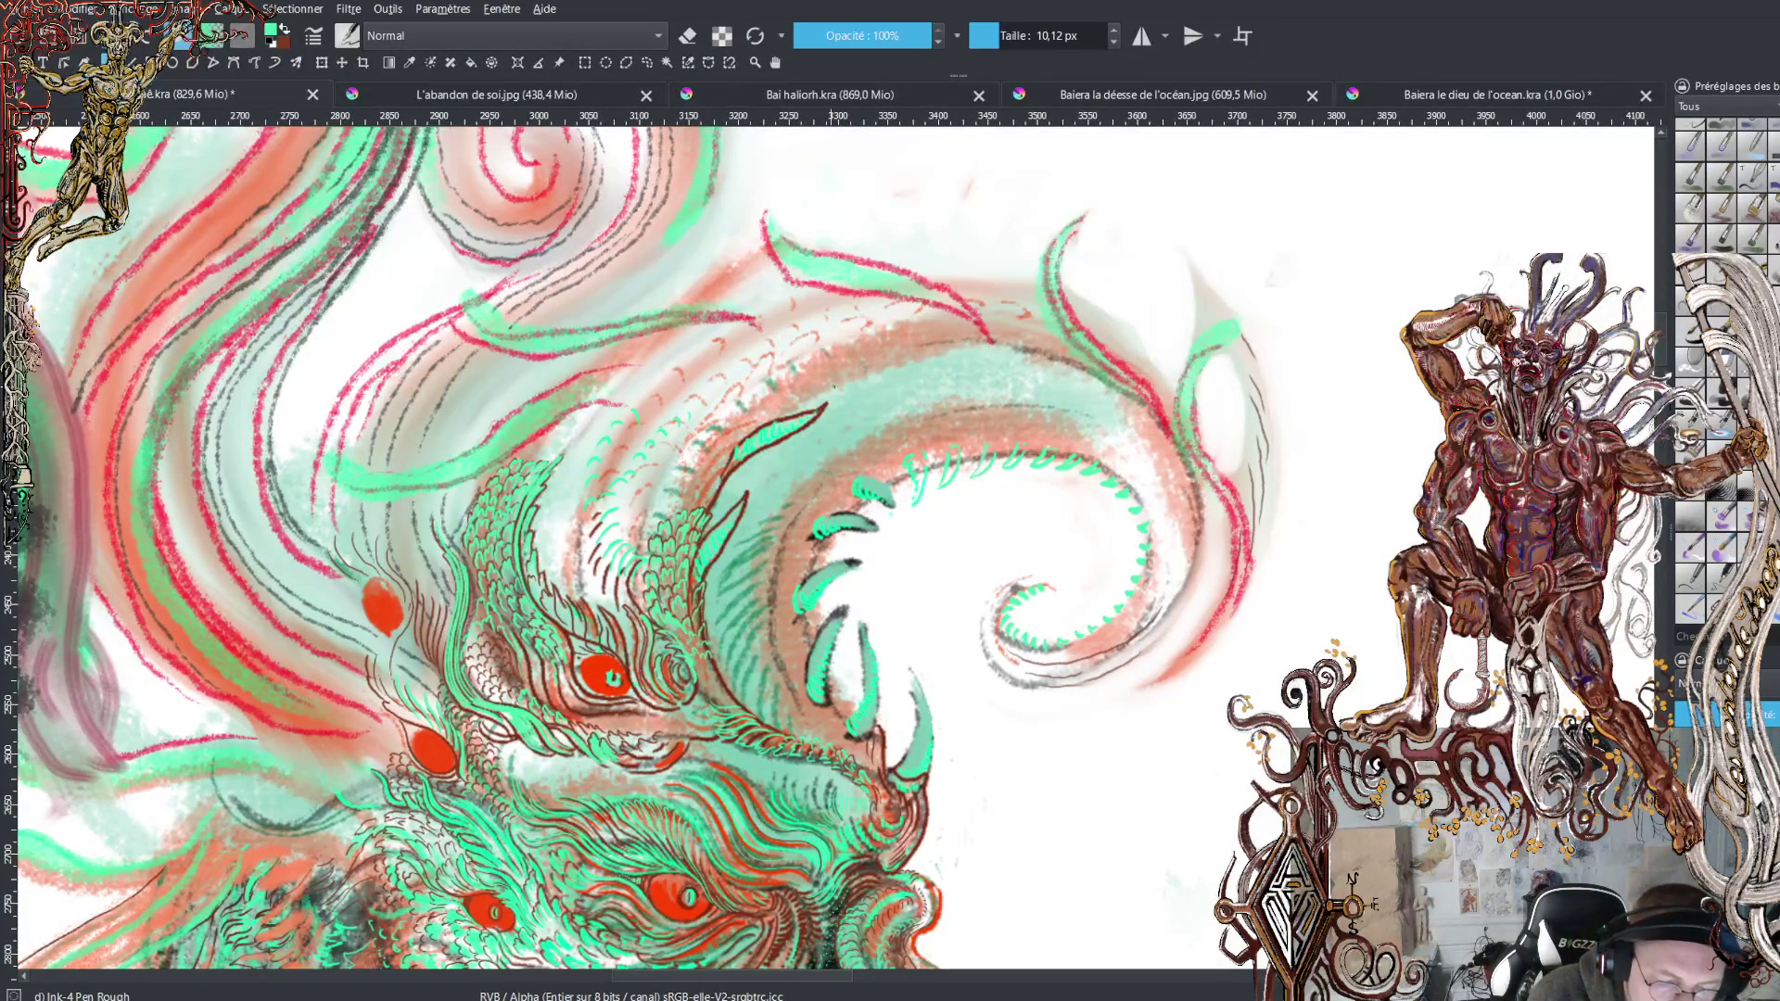
left_click_drag(935, 339, 822, 380)
mouse_move(933, 343)
left_mouse_down()
mouse_move(1042, 328)
mouse_move(1136, 374)
mouse_move(1072, 372)
mouse_move(1170, 411)
mouse_move(1210, 475)
mouse_move(1179, 463)
mouse_move(1215, 524)
mouse_move(1161, 629)
mouse_move(1181, 594)
mouse_move(1117, 662)
mouse_move(1038, 668)
left_mouse_up()
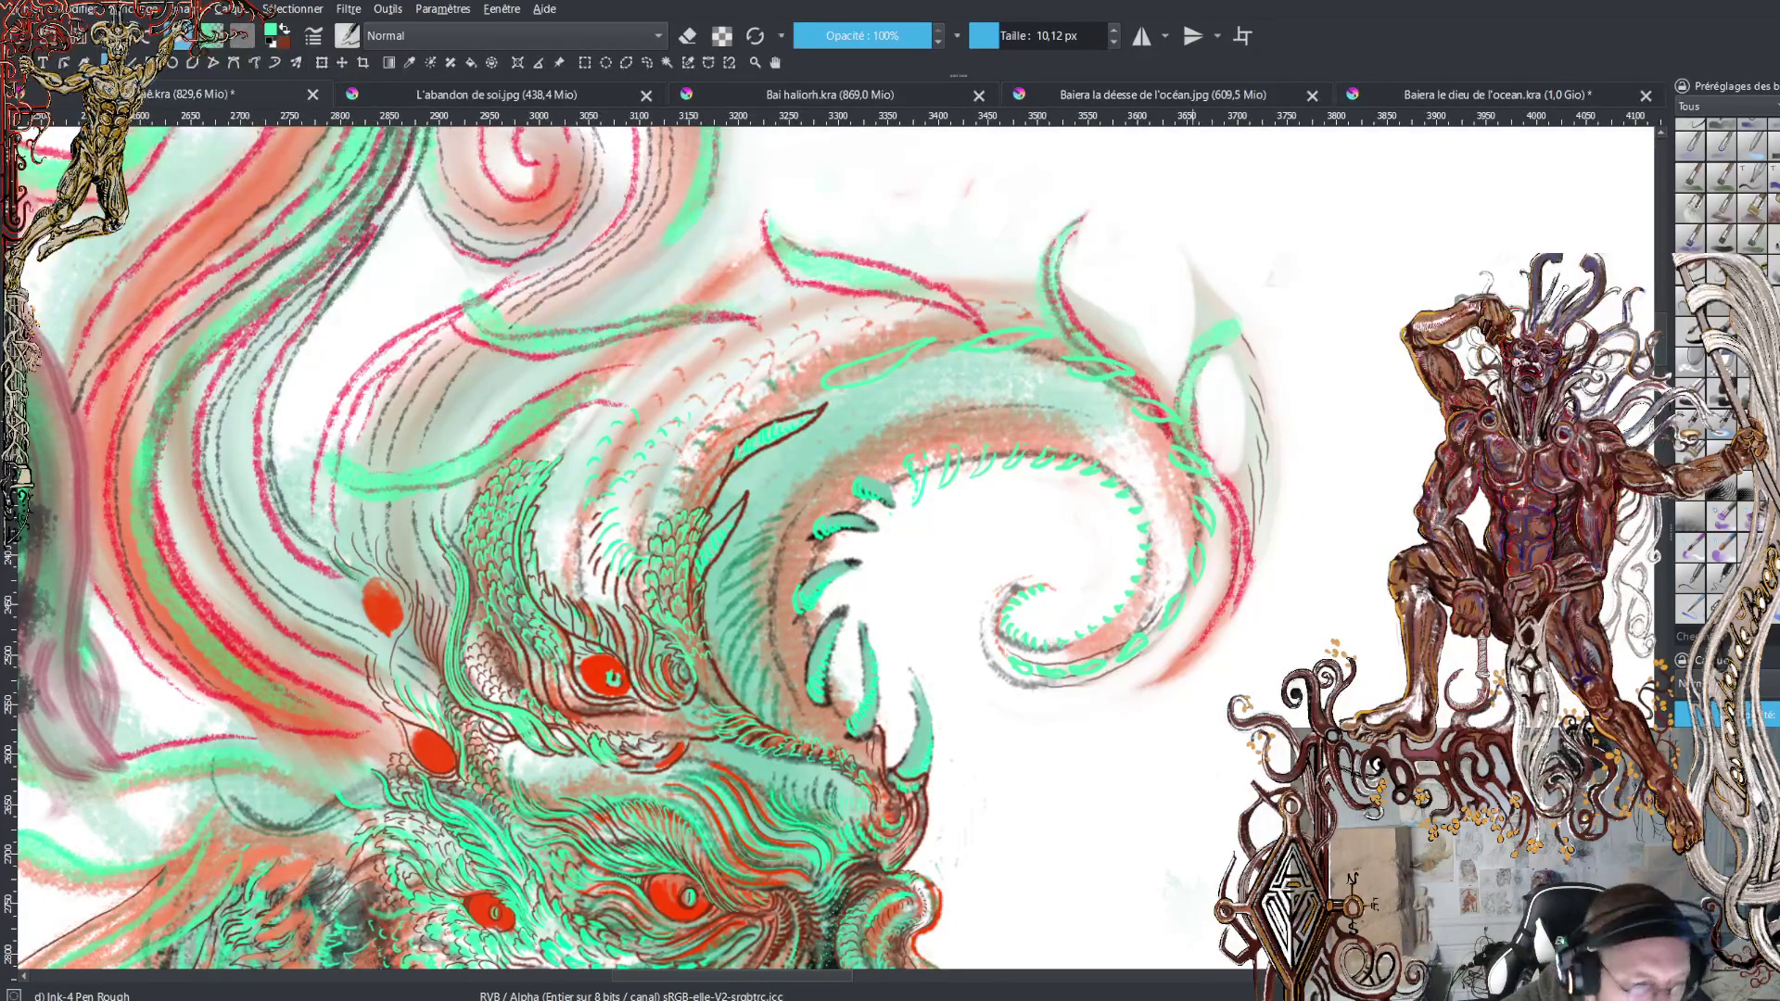
Switch to dark red and ink strokes up the crest and beneath the spiral curl
key("x")
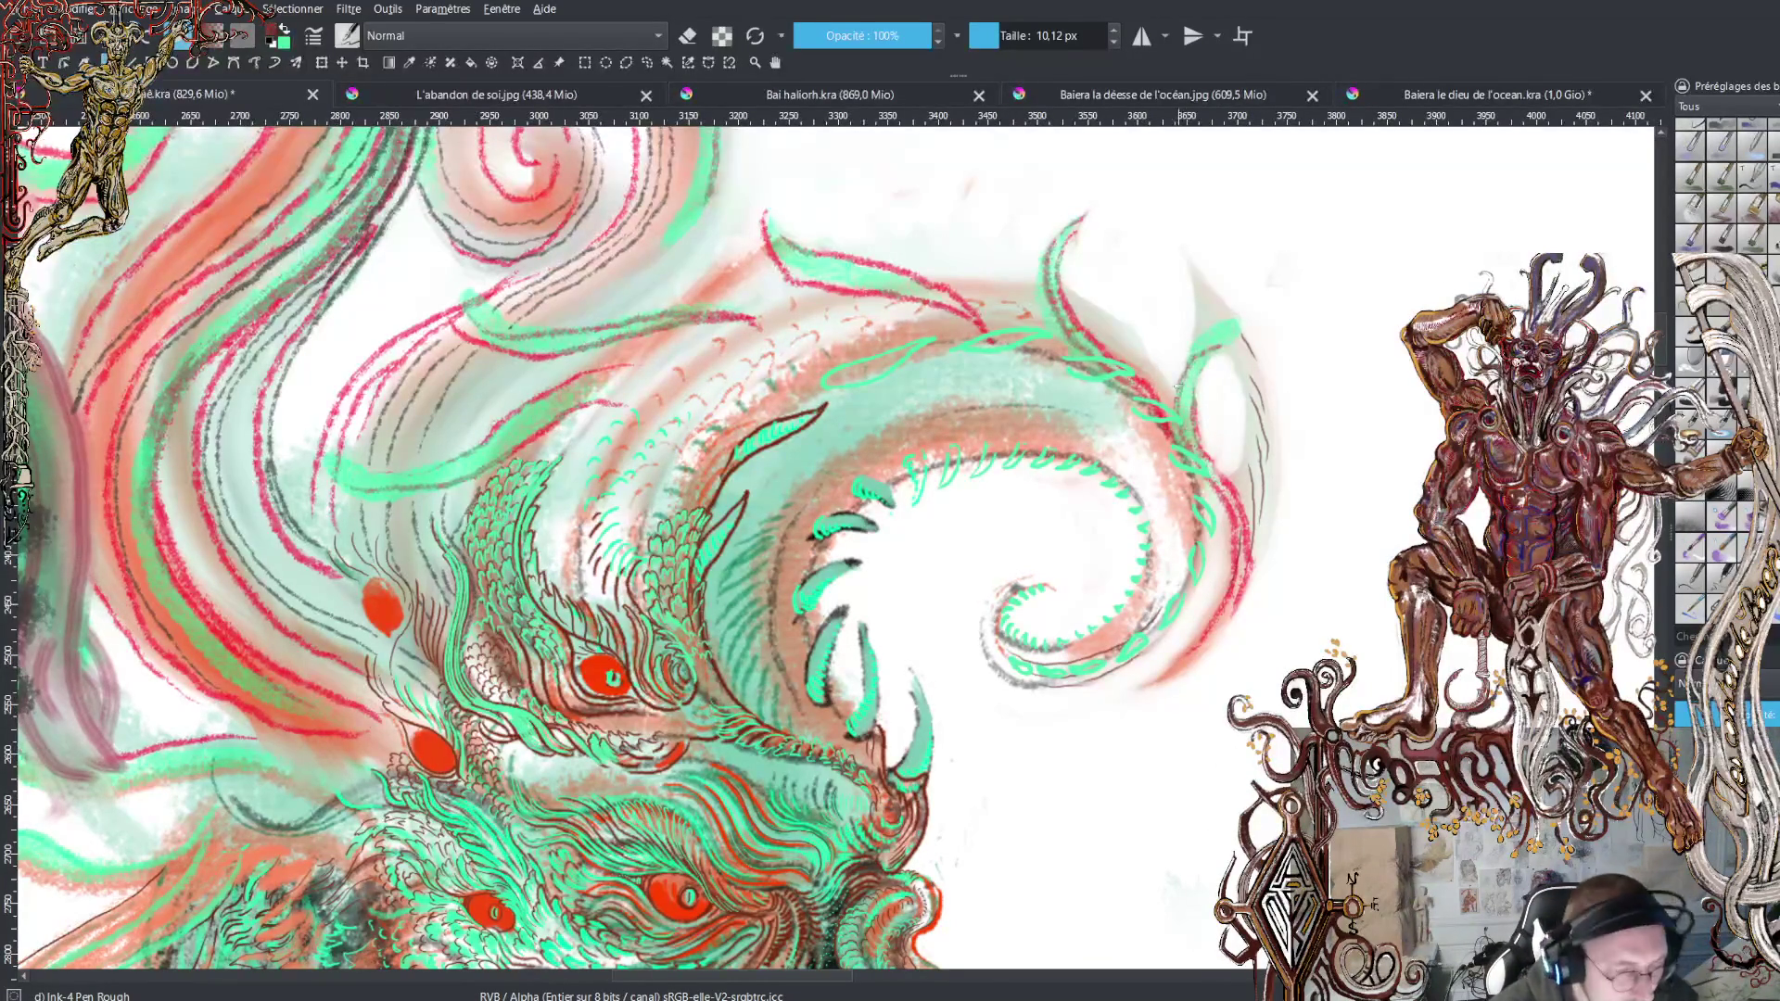
mouse_move(1180, 419)
left_mouse_down()
mouse_move(1191, 310)
mouse_move(1173, 248)
mouse_move(1258, 371)
mouse_move(1272, 482)
mouse_move(1239, 608)
mouse_move(1157, 690)
mouse_move(1098, 702)
mouse_move(1146, 687)
mouse_move(1226, 586)
mouse_move(1230, 514)
mouse_move(1204, 484)
left_mouse_up()
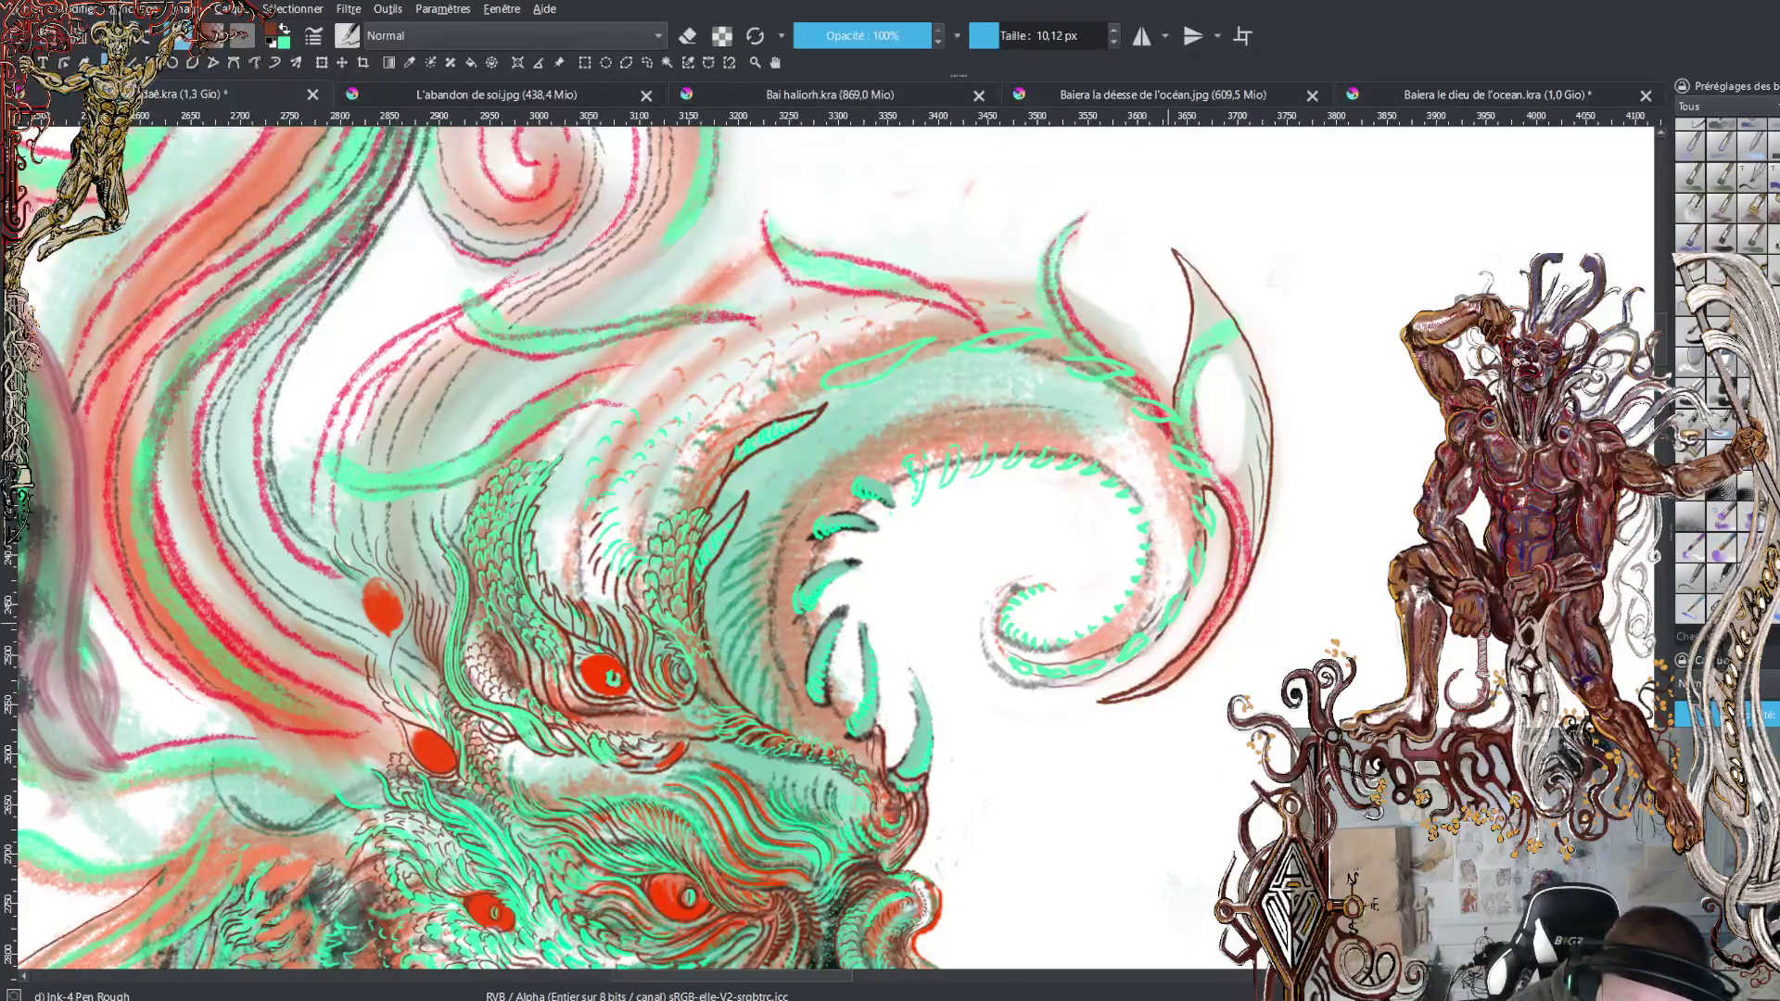
mouse_move(1075, 688)
left_mouse_down()
mouse_move(997, 674)
mouse_move(978, 649)
mouse_move(992, 588)
mouse_move(1047, 582)
left_mouse_up()
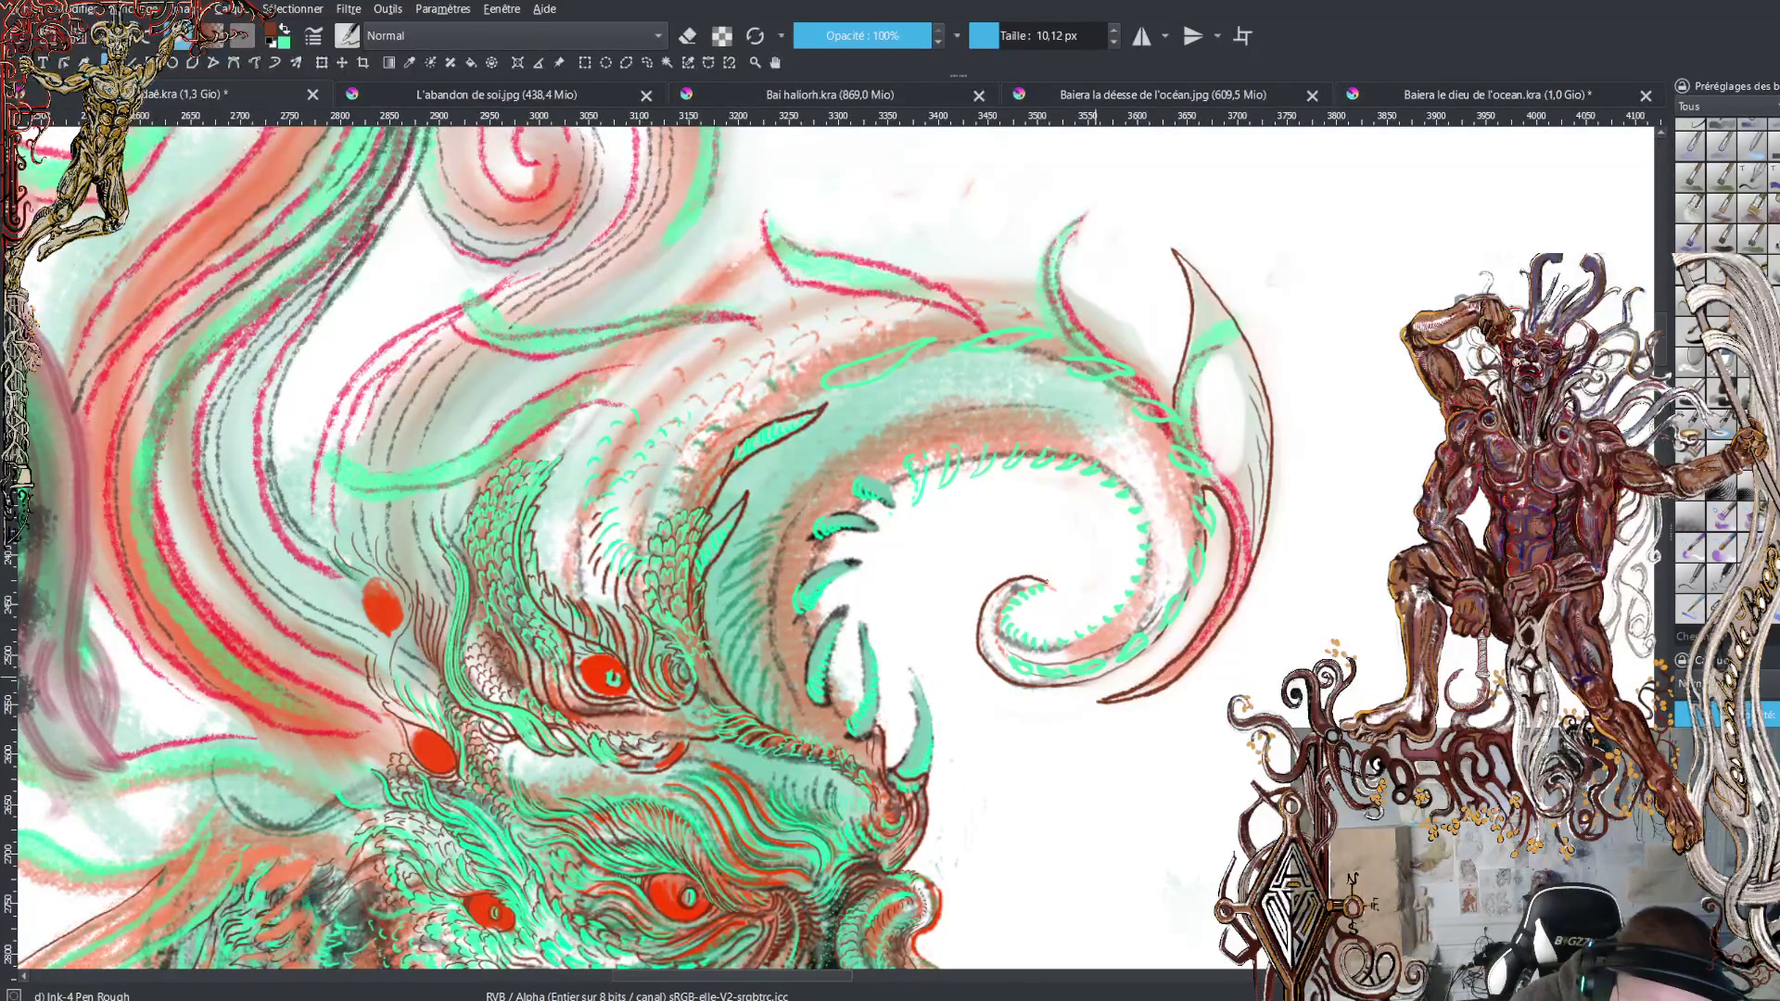
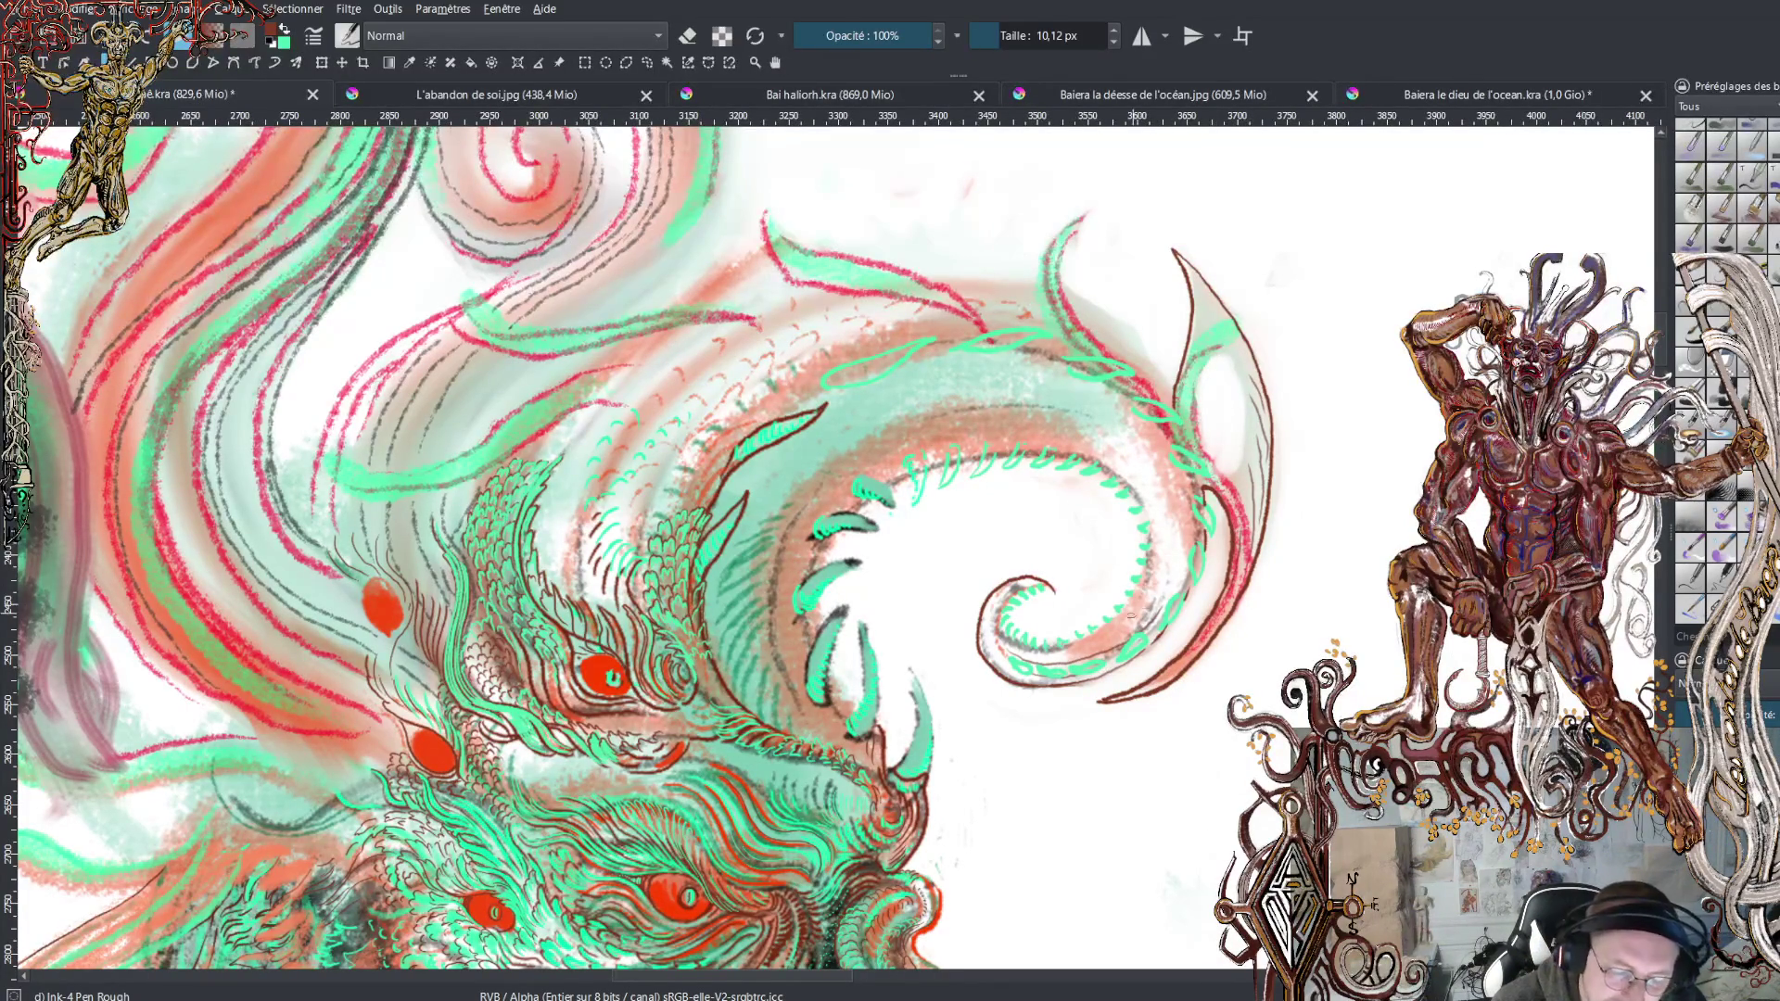
Ink thin dark lines along the inner spiral's edge and its right side
mouse_move(1020, 592)
left_mouse_down()
mouse_move(1001, 632)
mouse_move(1067, 654)
mouse_move(1137, 604)
mouse_move(1153, 557)
left_mouse_up()
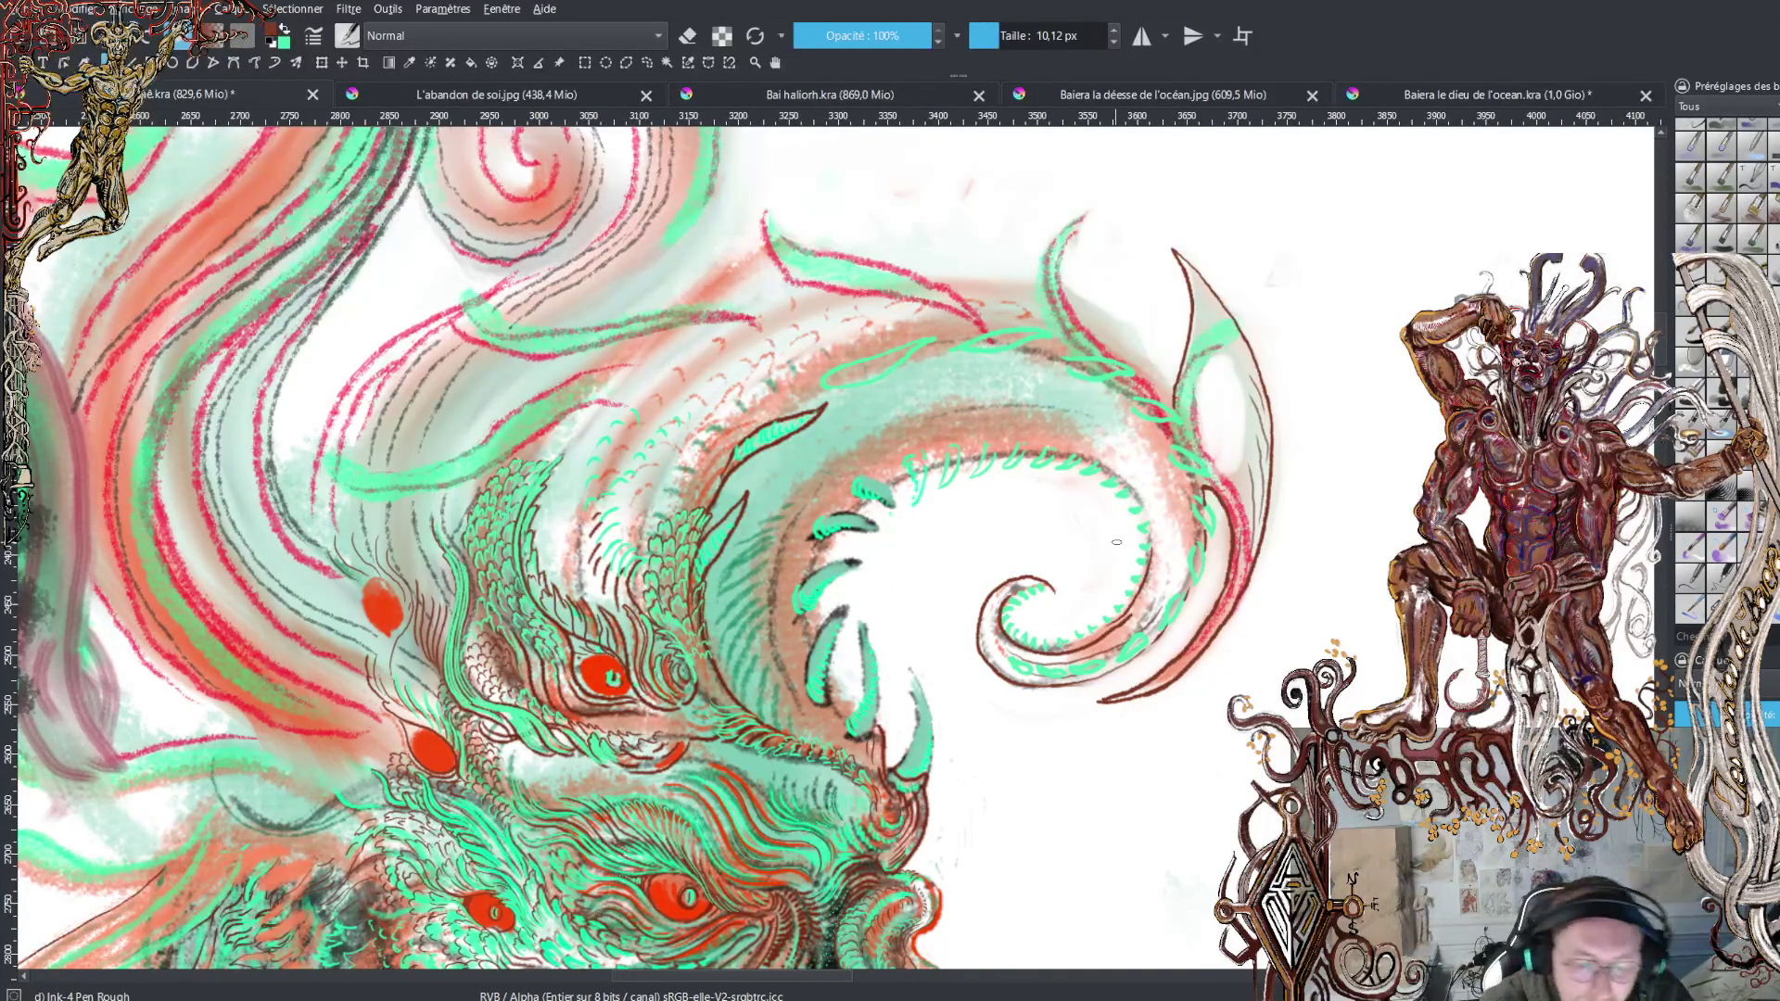
left_click_drag(1150, 594, 1155, 502)
mouse_move(1166, 582)
left_mouse_down()
mouse_move(1155, 475)
mouse_move(1131, 440)
mouse_move(1042, 401)
left_mouse_up()
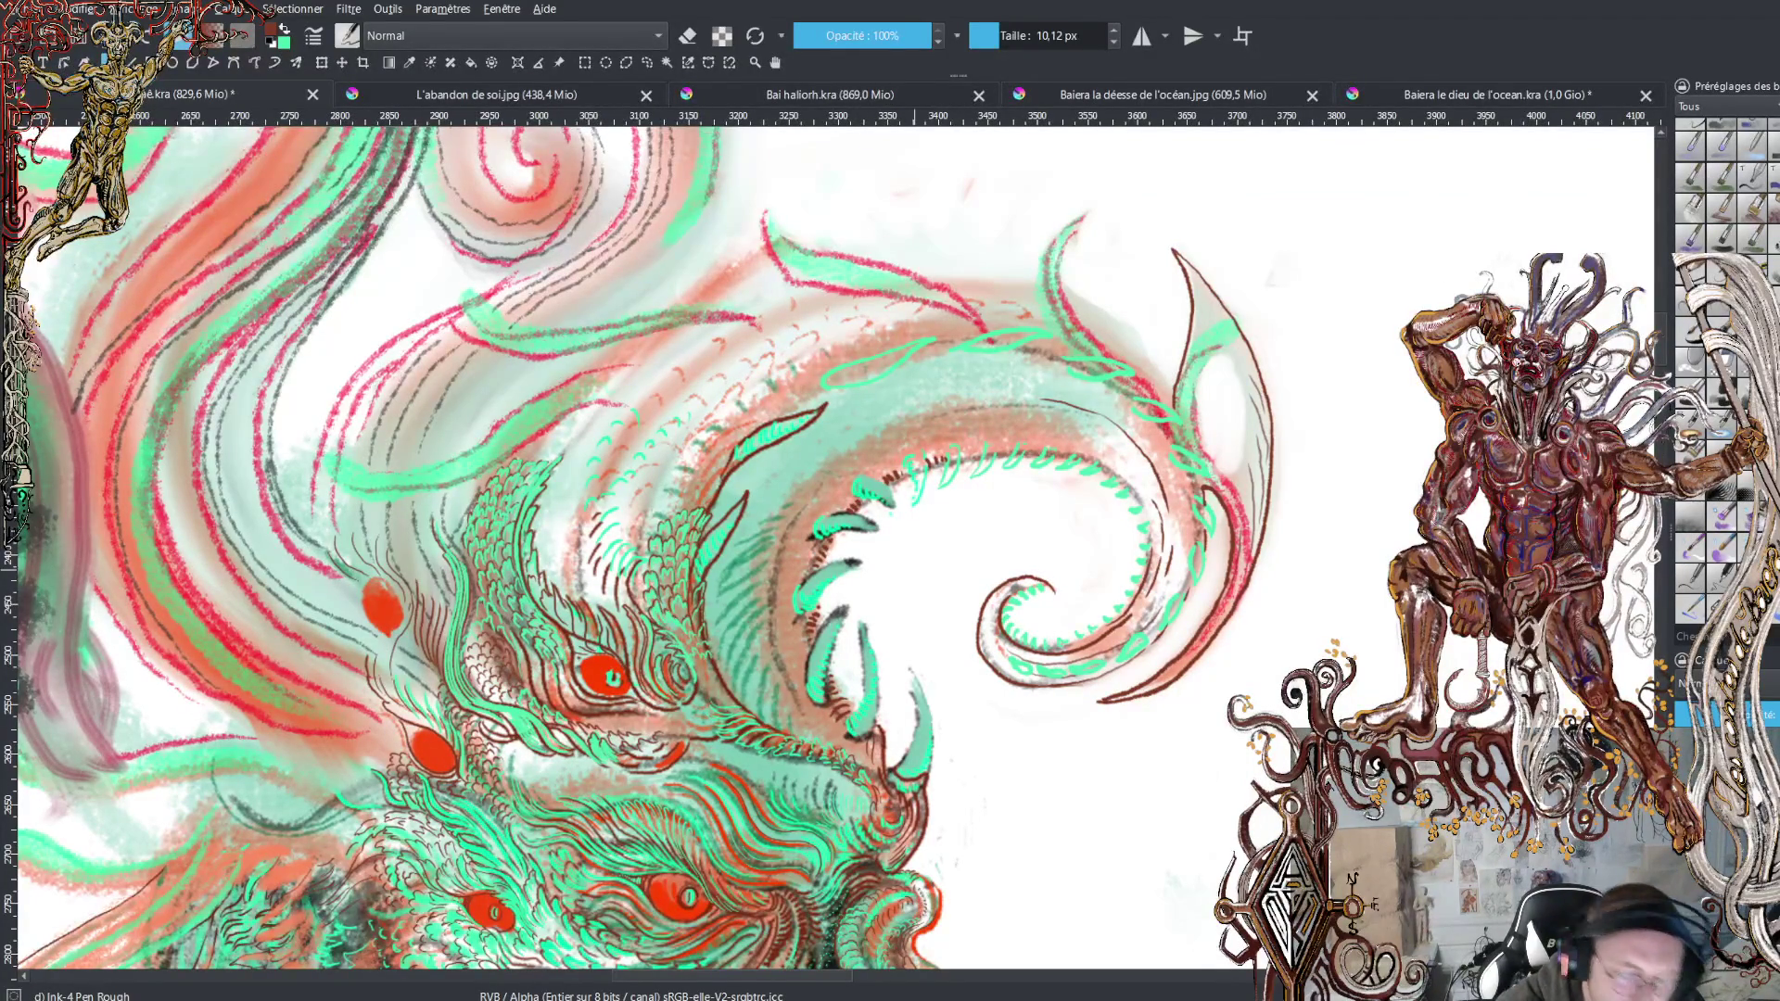
Ink dark lines along the crest's teeth, then set the brush to 4.83 px with green active
left_click_drag(805, 703, 786, 549)
mouse_move(773, 616)
left_mouse_down()
mouse_move(778, 552)
mouse_move(869, 449)
left_mouse_up()
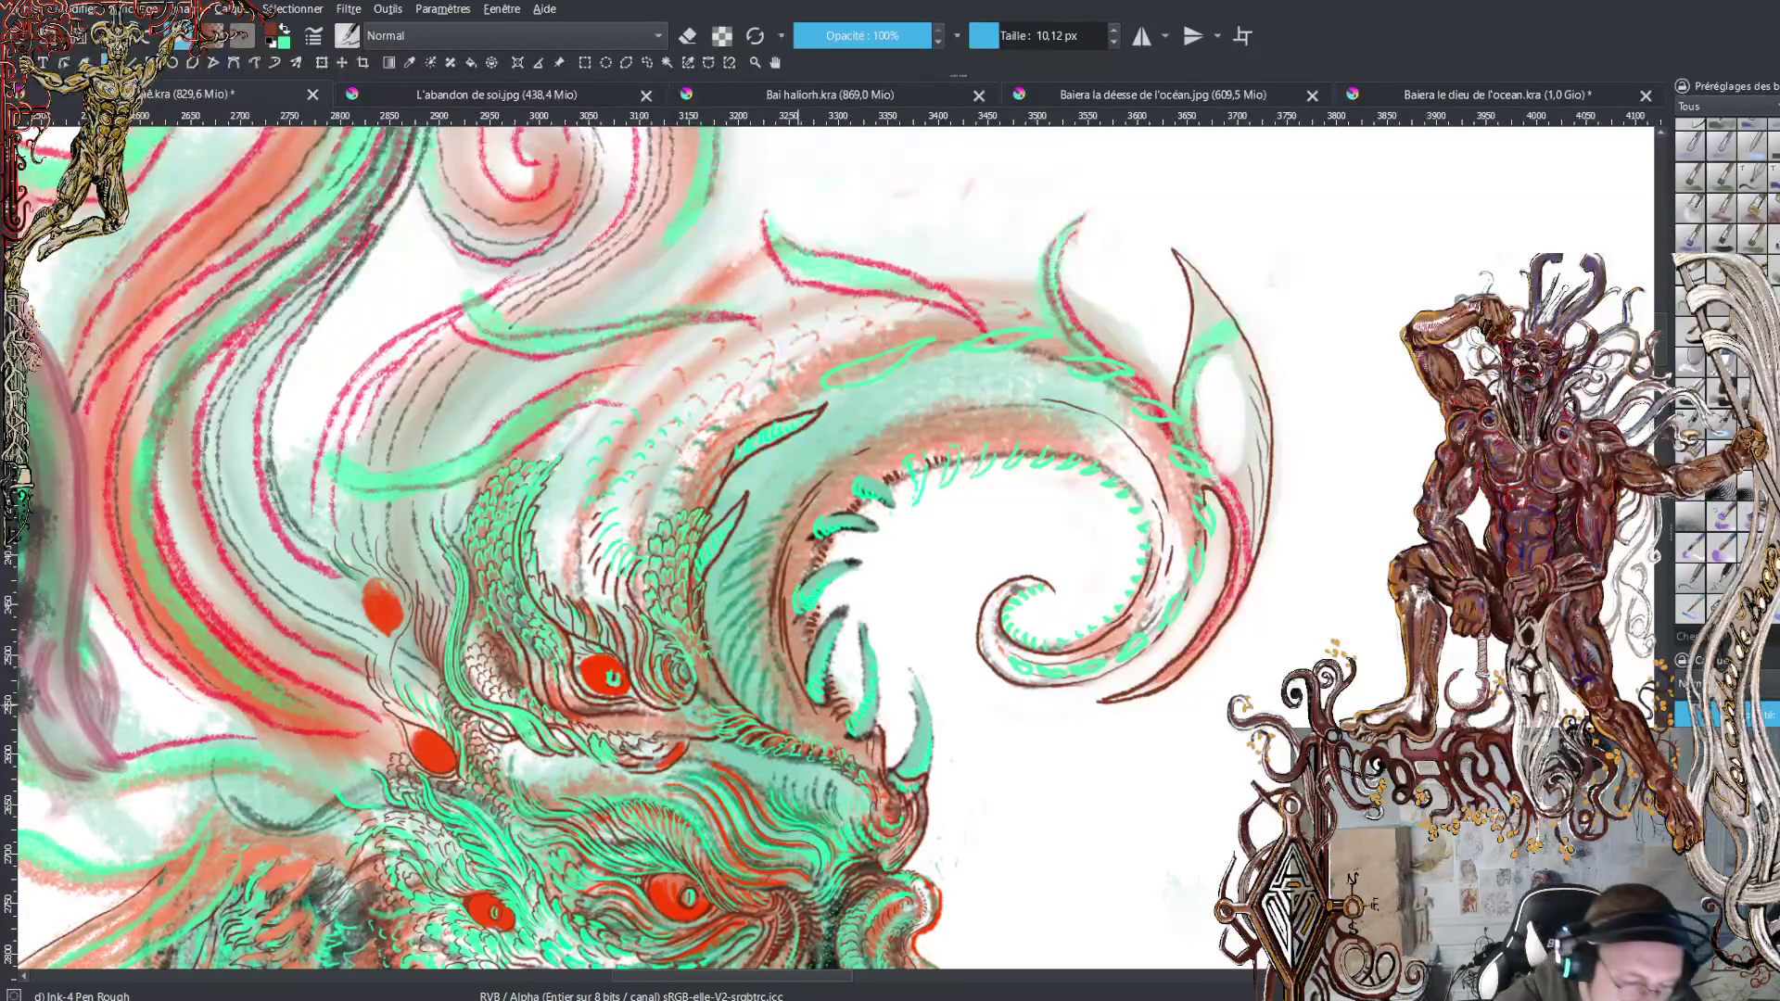
mouse_move(808, 737)
left_mouse_down()
mouse_move(766, 651)
mouse_move(781, 520)
left_mouse_up()
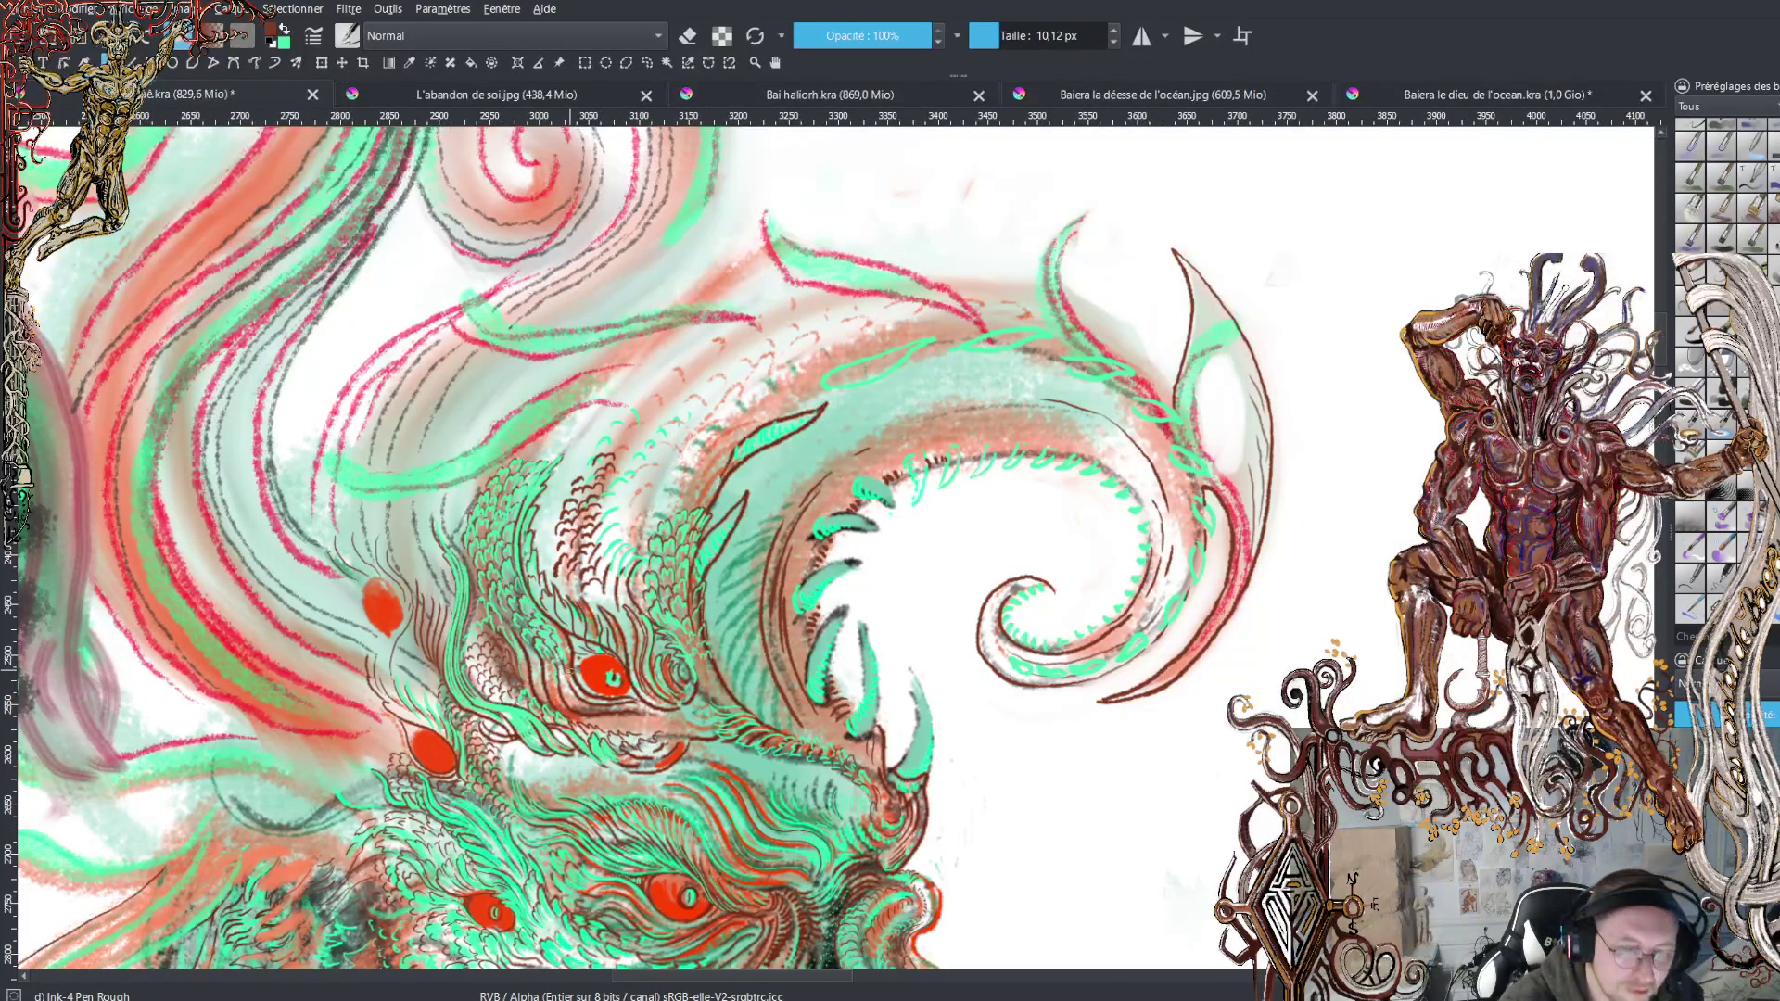
left_click(998, 41)
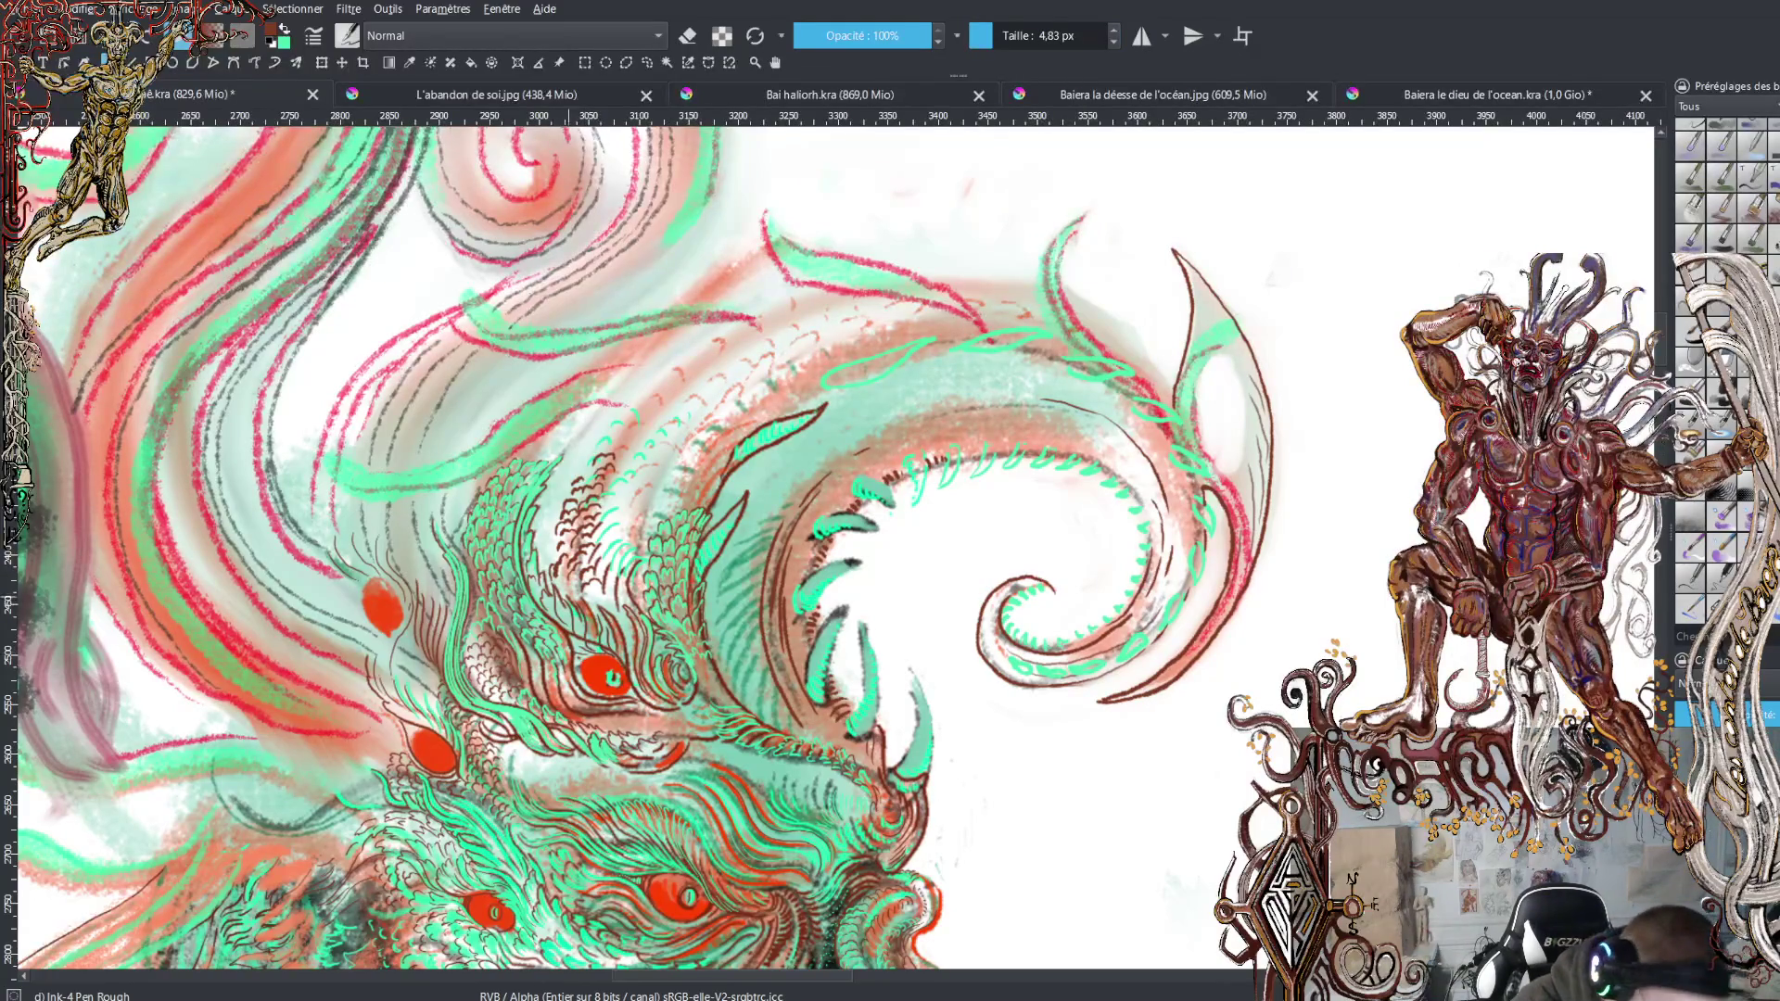
key("x")
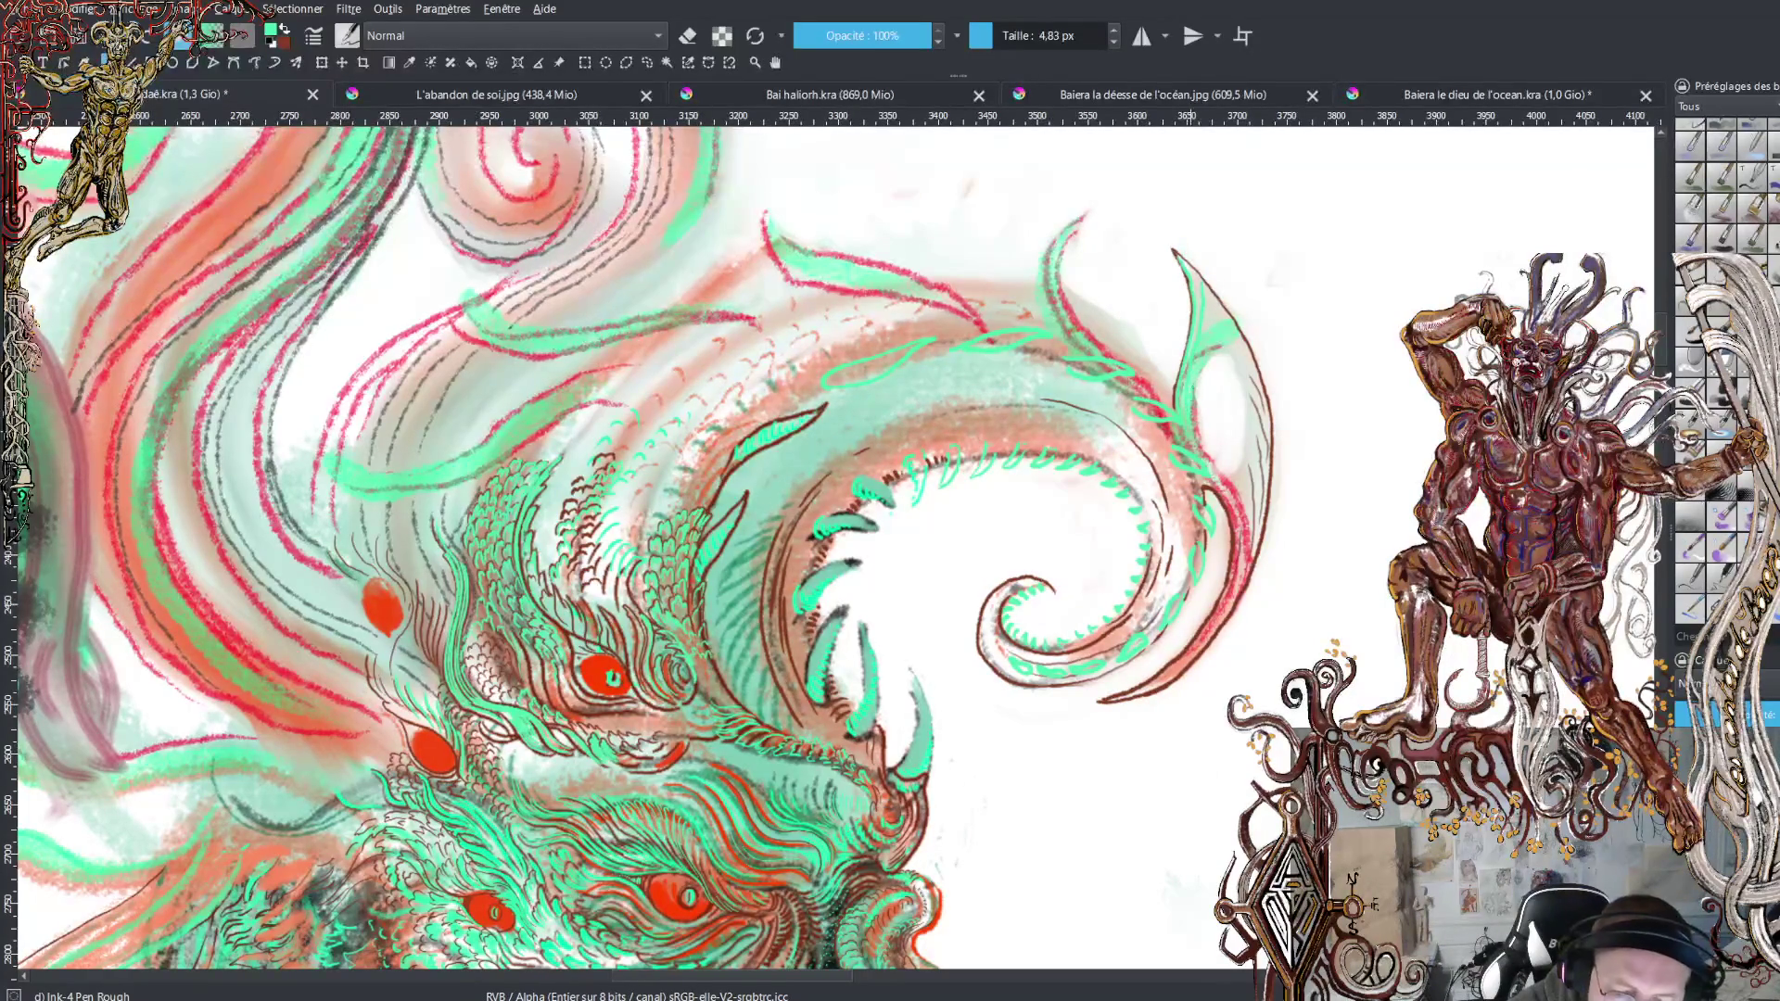
Add a short dark mark on the fin's blade edge
left_click_drag(1207, 331, 1212, 302)
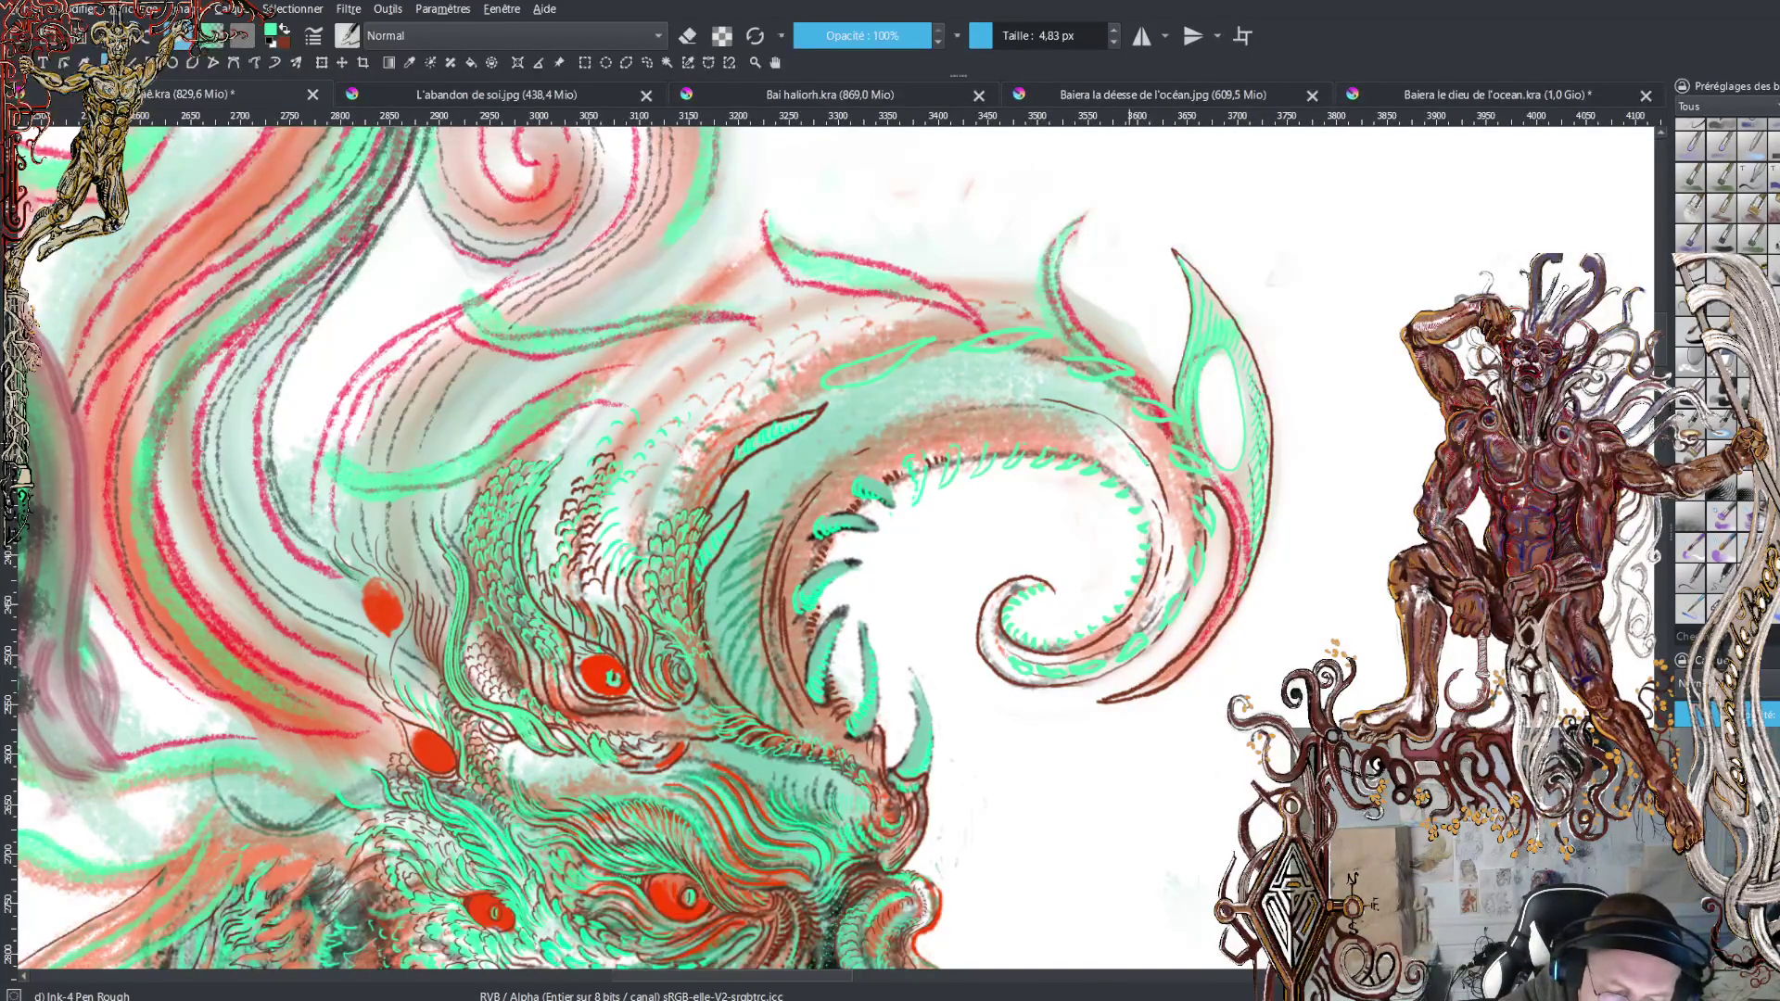
Add a dark stroke beside the spiral teeth and ink the left edge of the fin's oval
left_click_drag(1142, 468, 1156, 494)
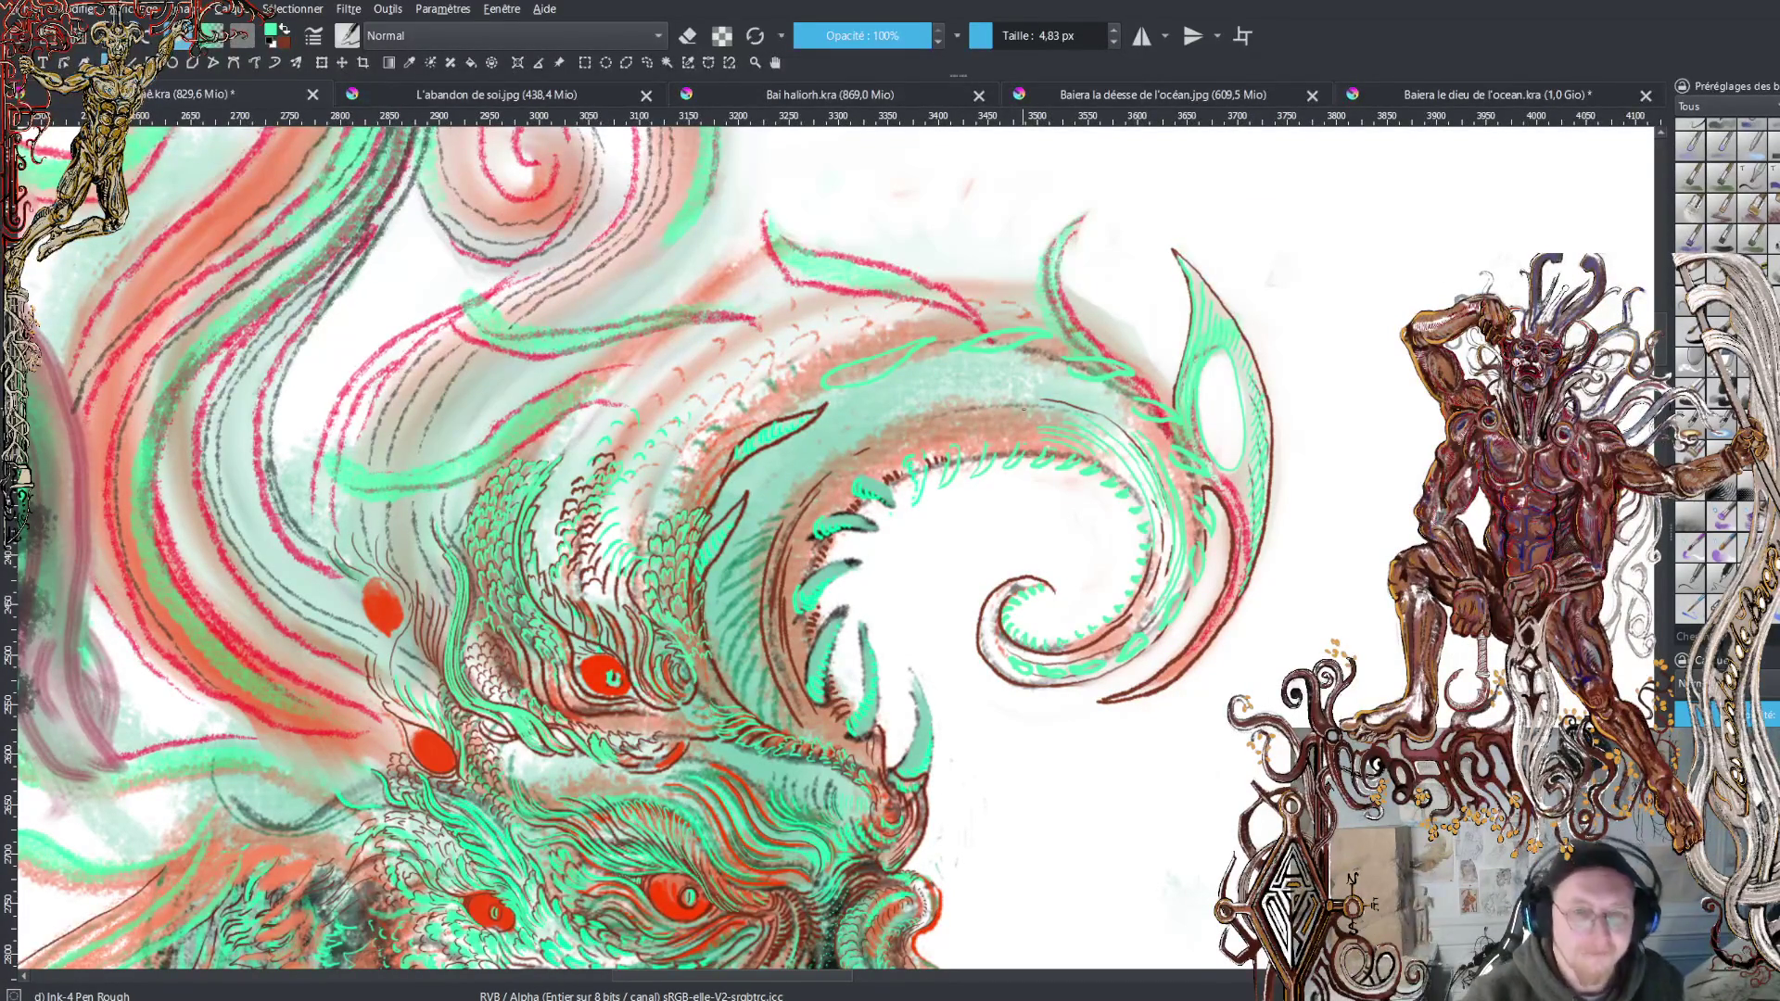
key("x")
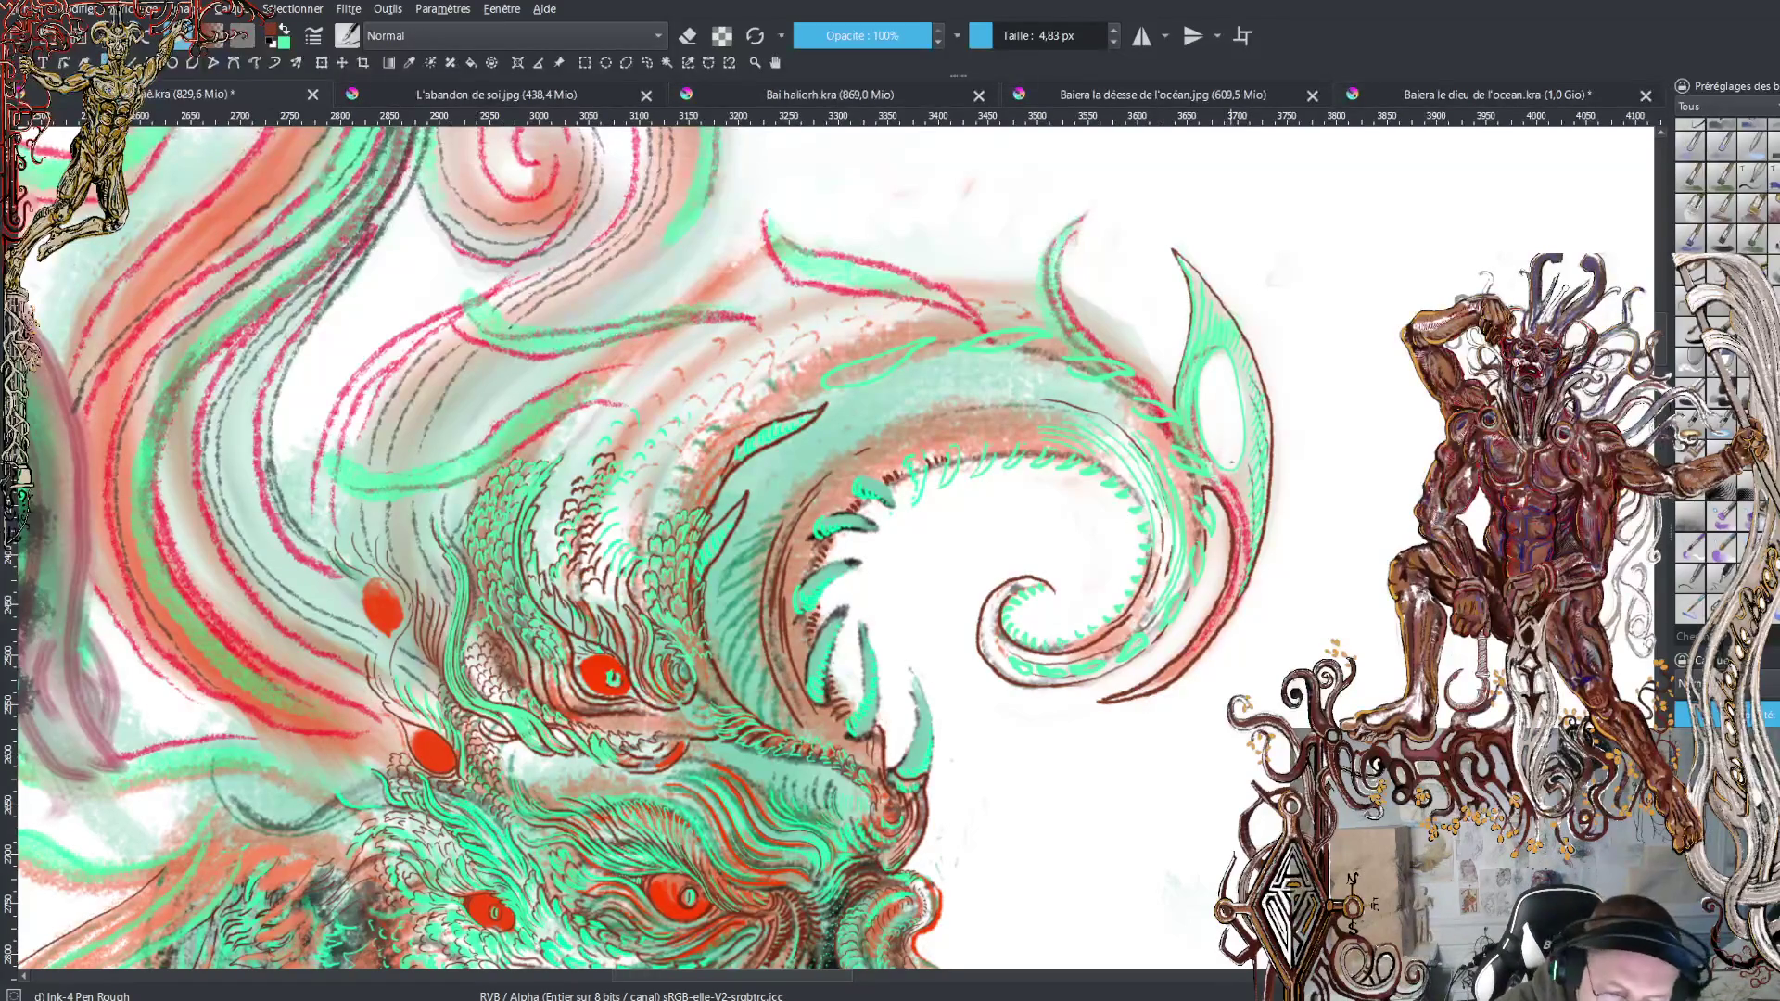
mouse_move(1215, 462)
left_mouse_down()
mouse_move(1204, 364)
mouse_move(1244, 445)
left_mouse_up()
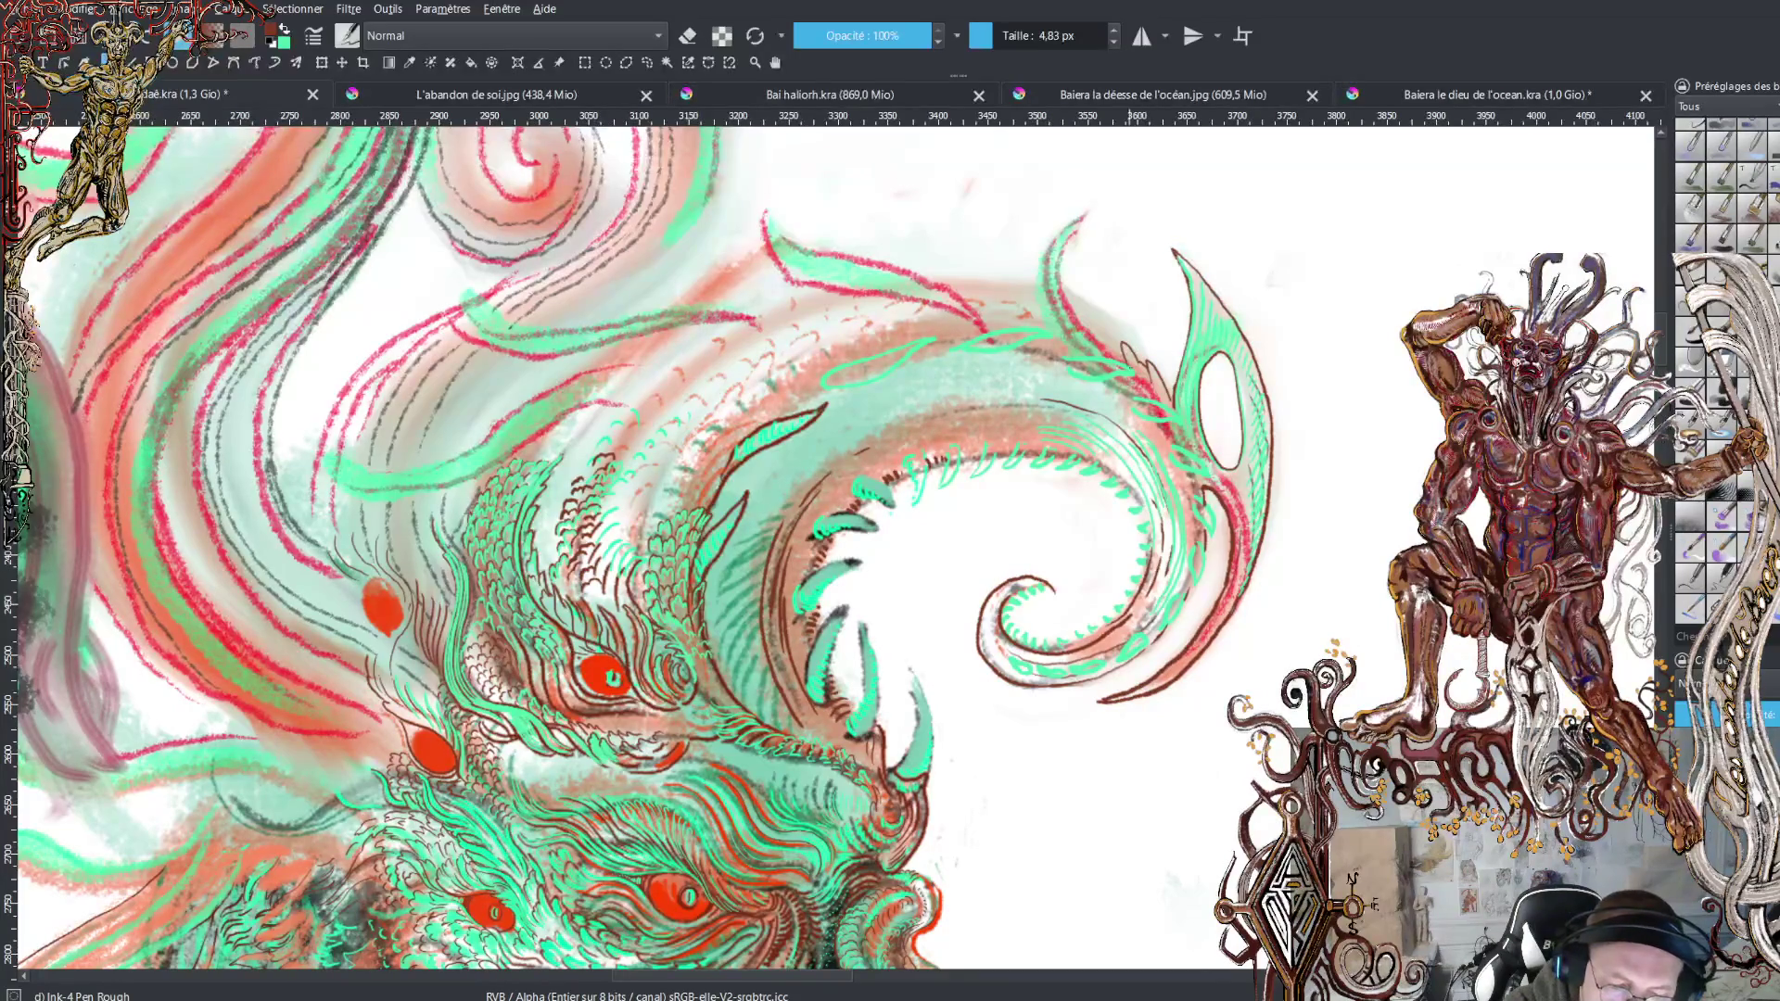
Hatch the fin with short strokes and discard a trial line at its tip
left_click_drag(1091, 316, 1103, 344)
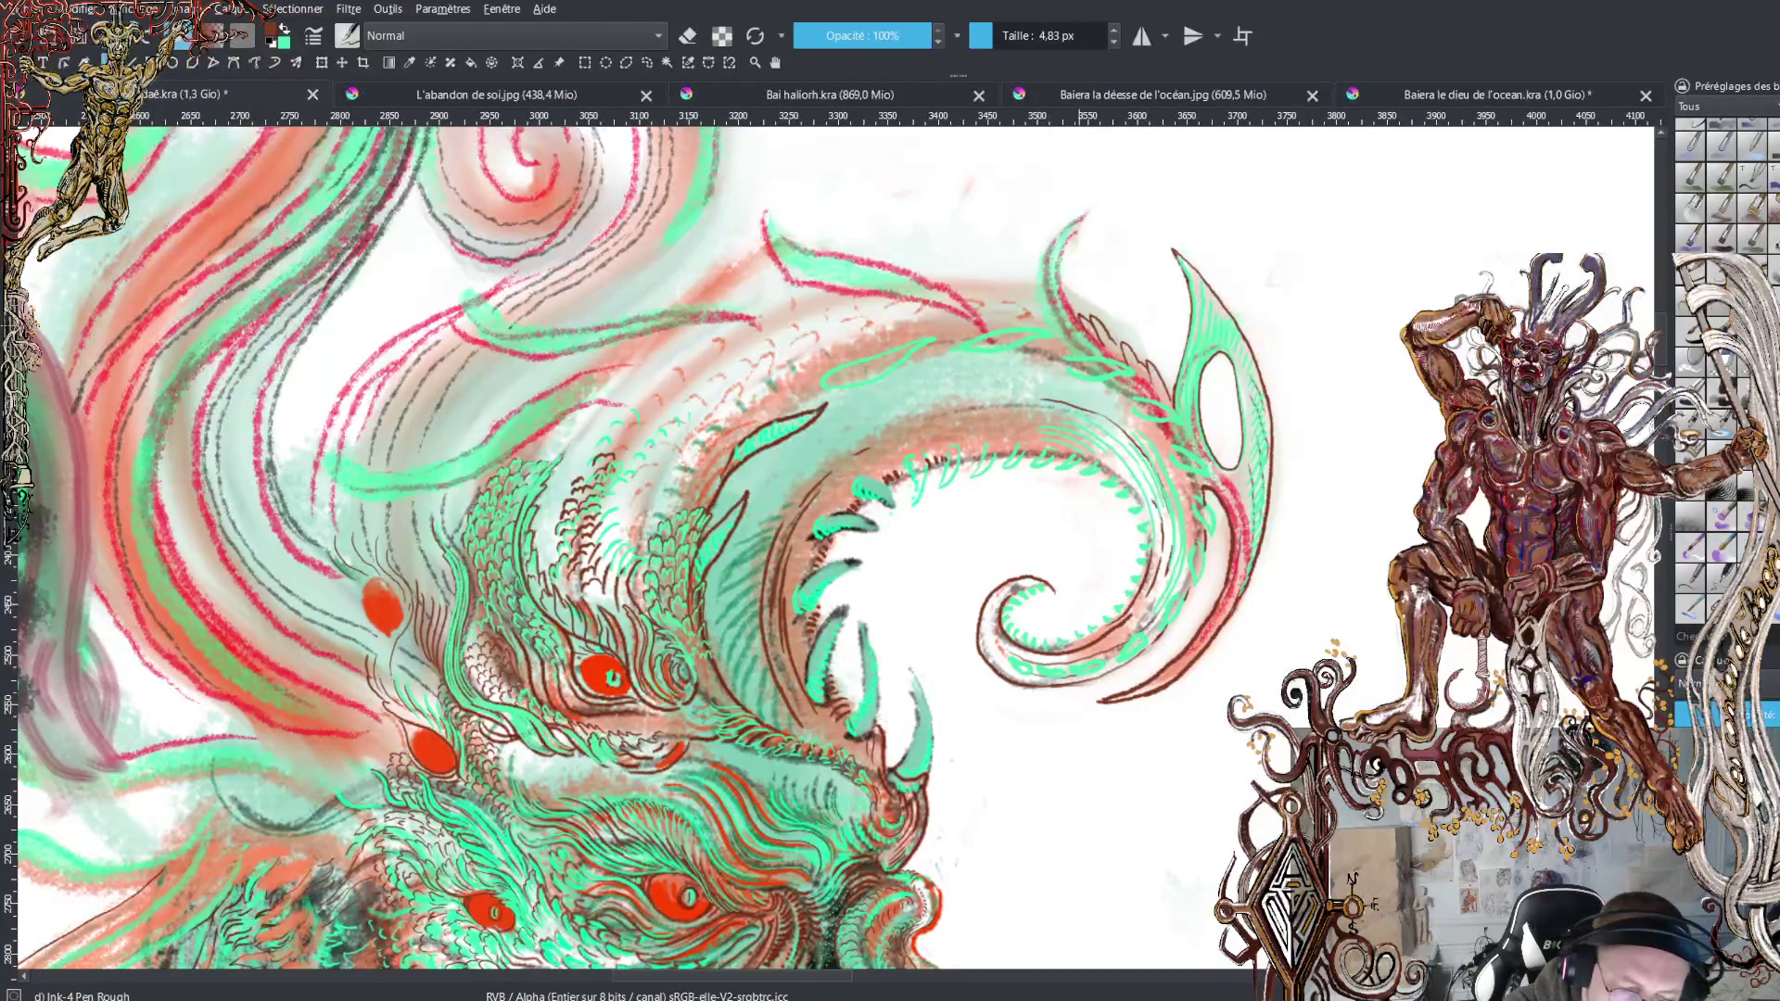
left_click_drag(1094, 206, 1086, 190)
key("ctrl+z")
key("ctrl+z")
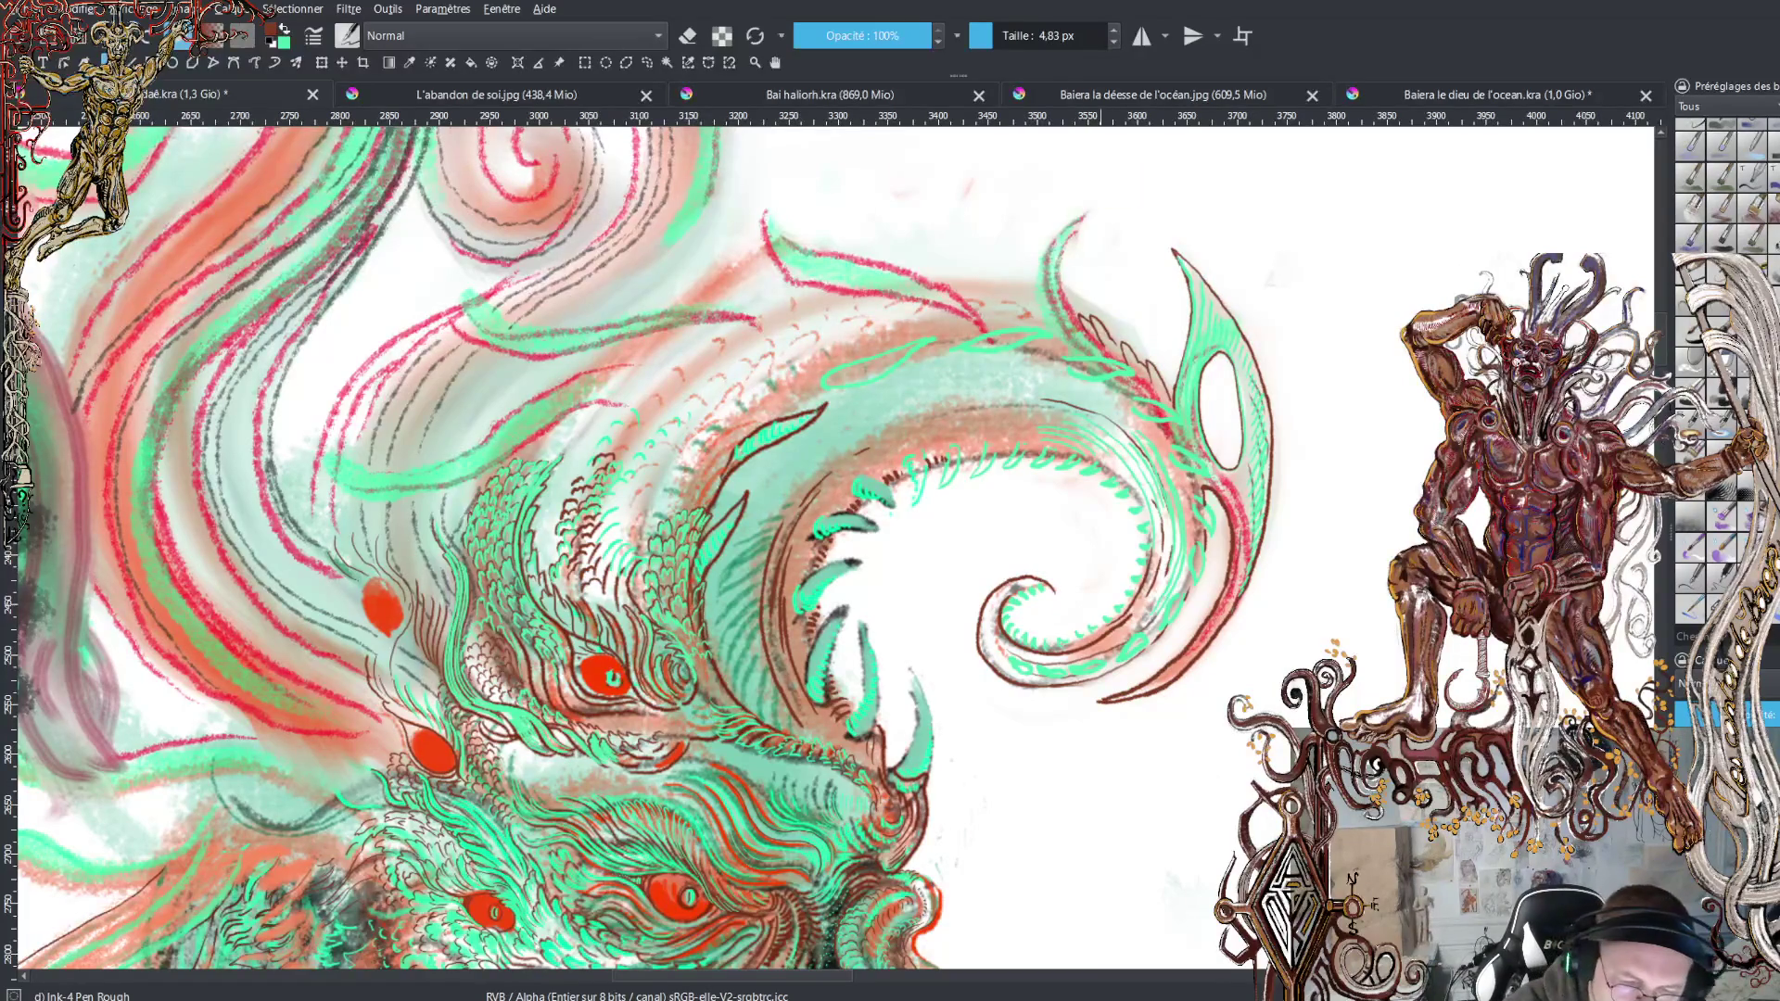
Ink a dark contour along the crest's upper edge, undoing the fin-tip trial stroke
mouse_move(1052, 320)
left_mouse_down()
mouse_move(1033, 281)
mouse_move(1057, 204)
left_mouse_up()
key("ctrl+z")
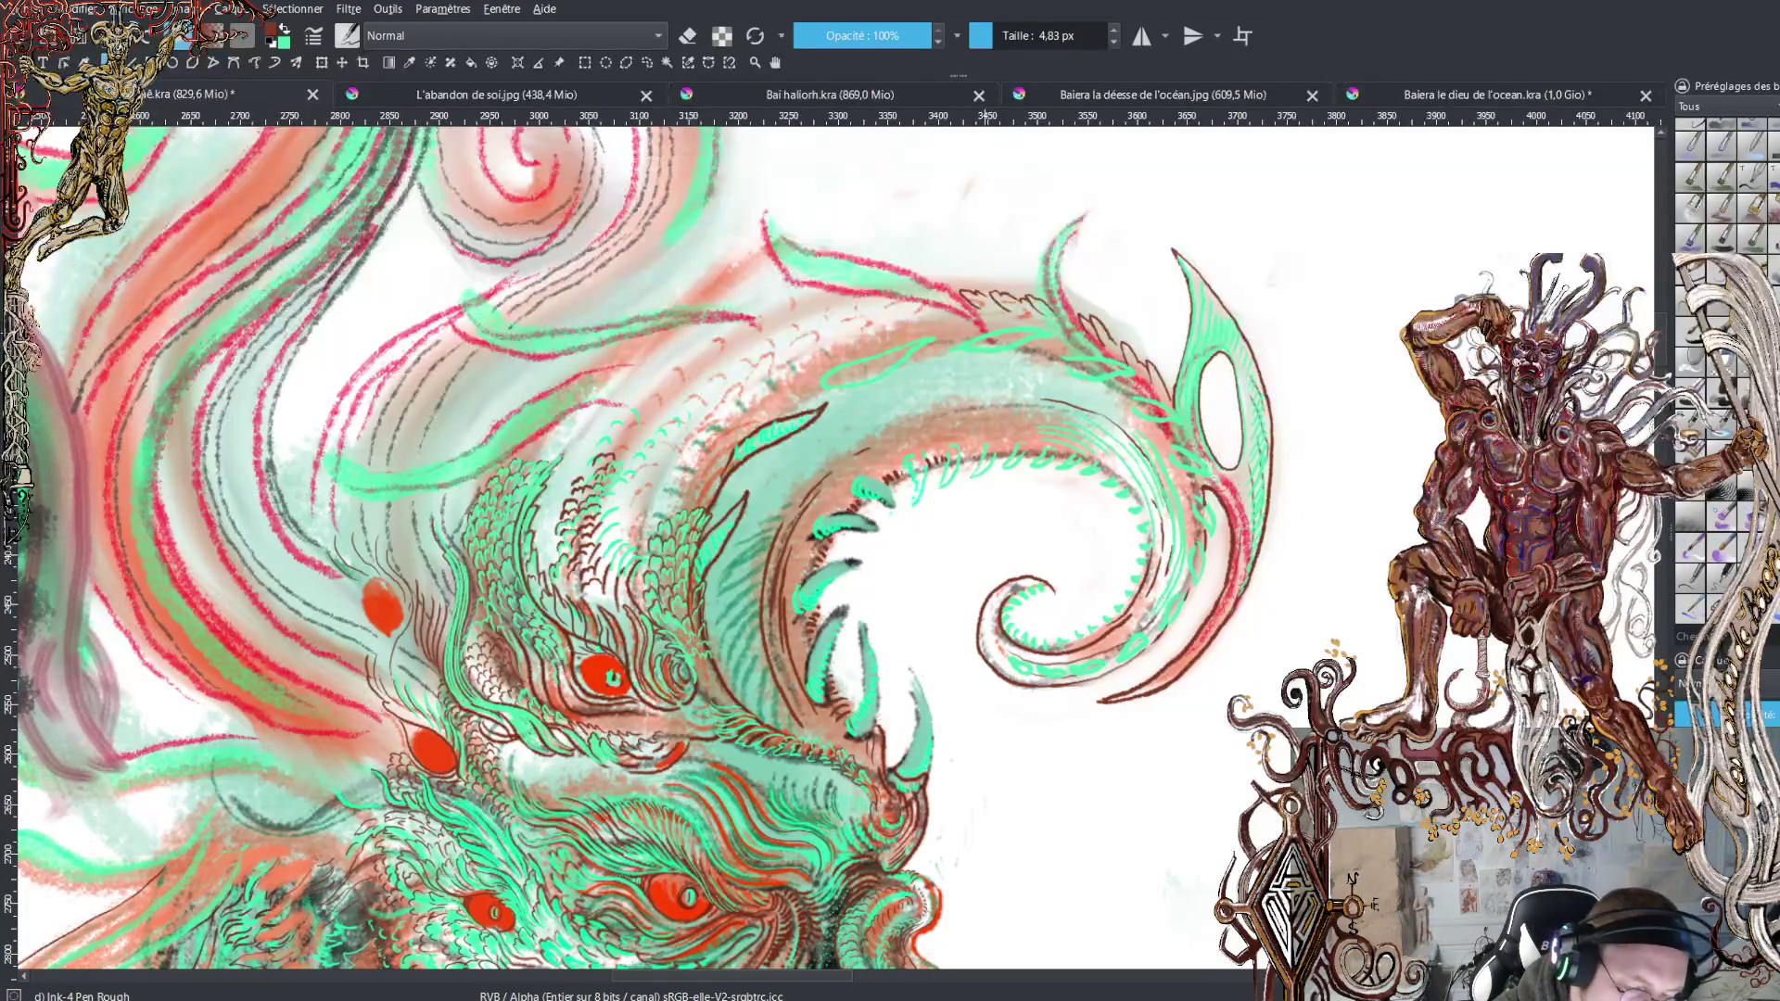
mouse_move(941, 303)
left_mouse_down()
mouse_move(796, 283)
mouse_move(758, 218)
mouse_move(954, 286)
mouse_move(1031, 272)
mouse_move(1066, 213)
mouse_move(1110, 212)
mouse_move(1073, 272)
mouse_move(1118, 341)
left_mouse_up()
key("ctrl+z")
key("ctrl+z")
key("ctrl+z")
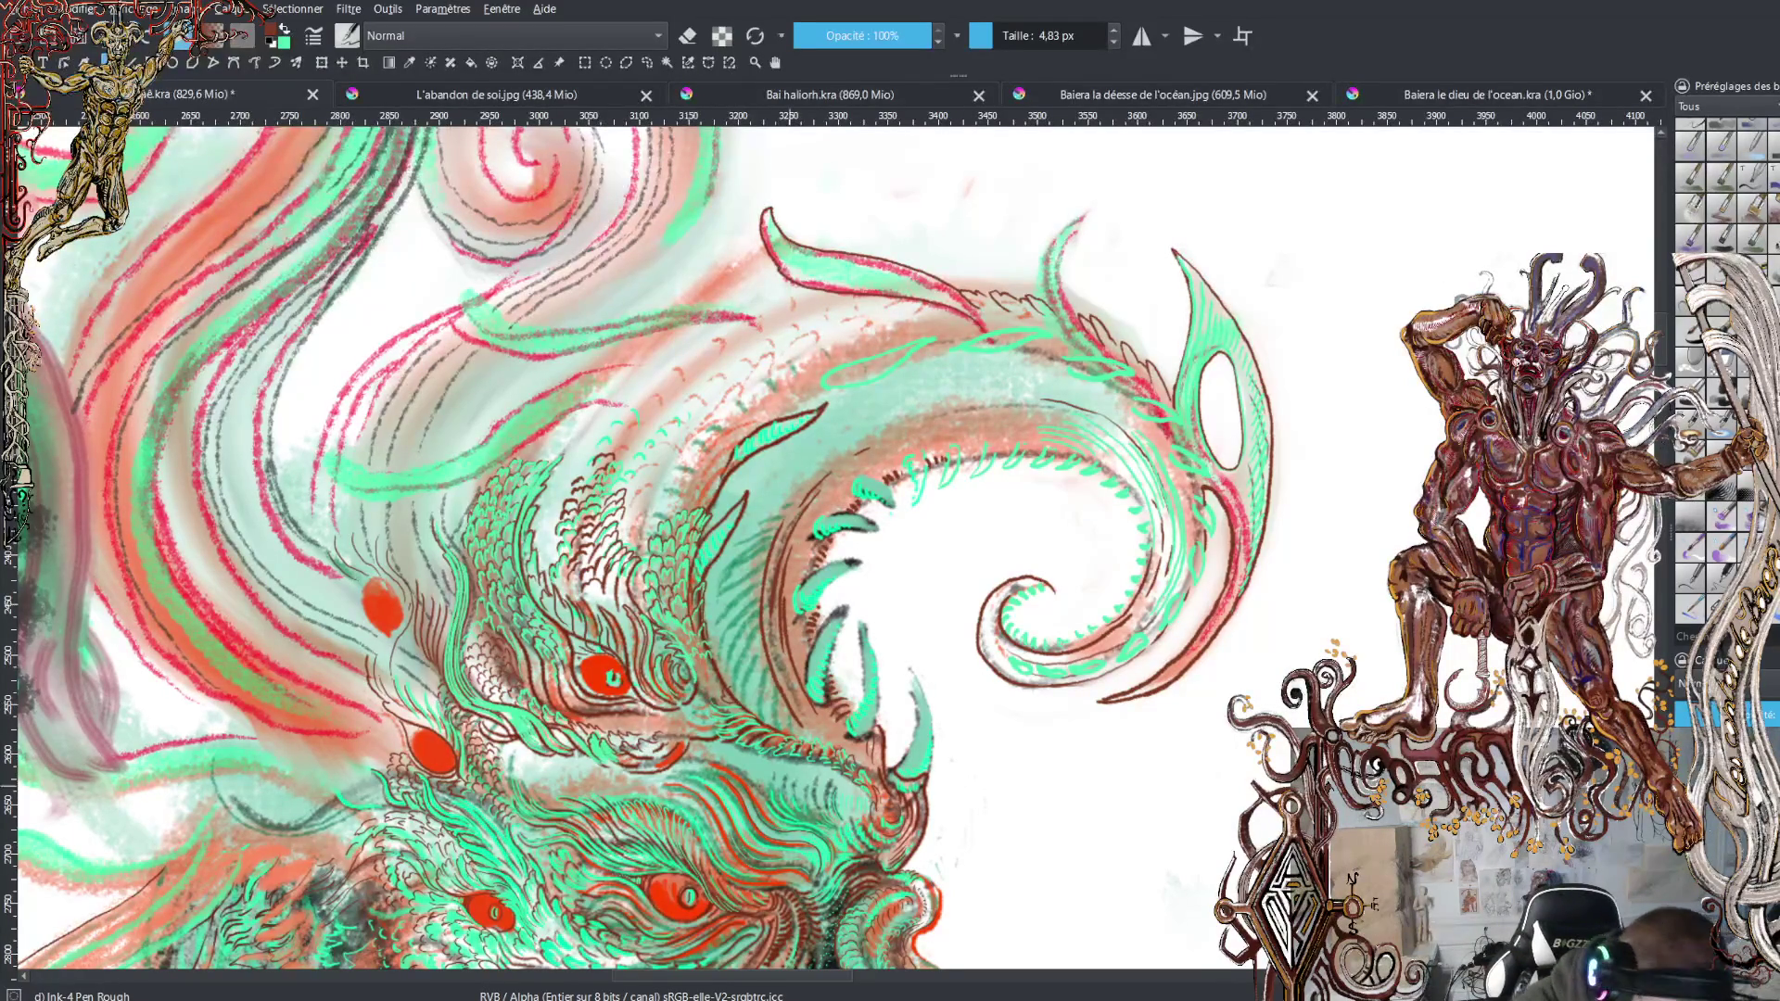
key("minus")
key("minus")
key("minus")
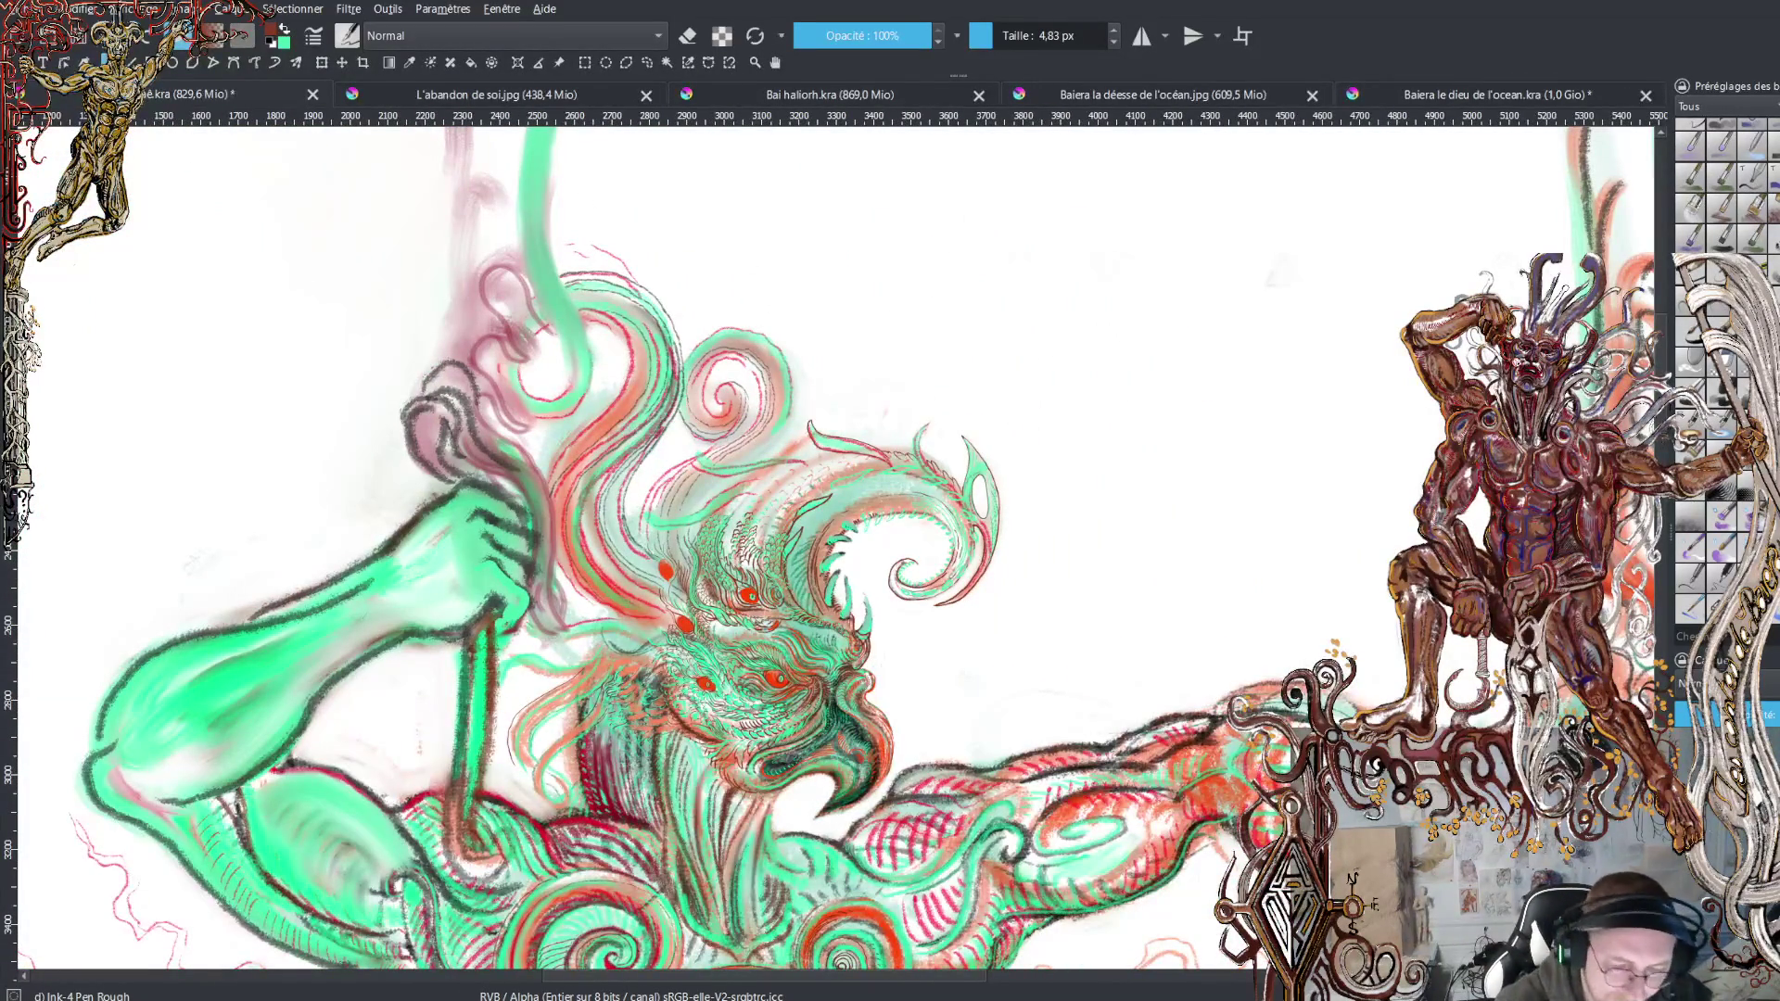
scroll(1666, 410, "down", 3)
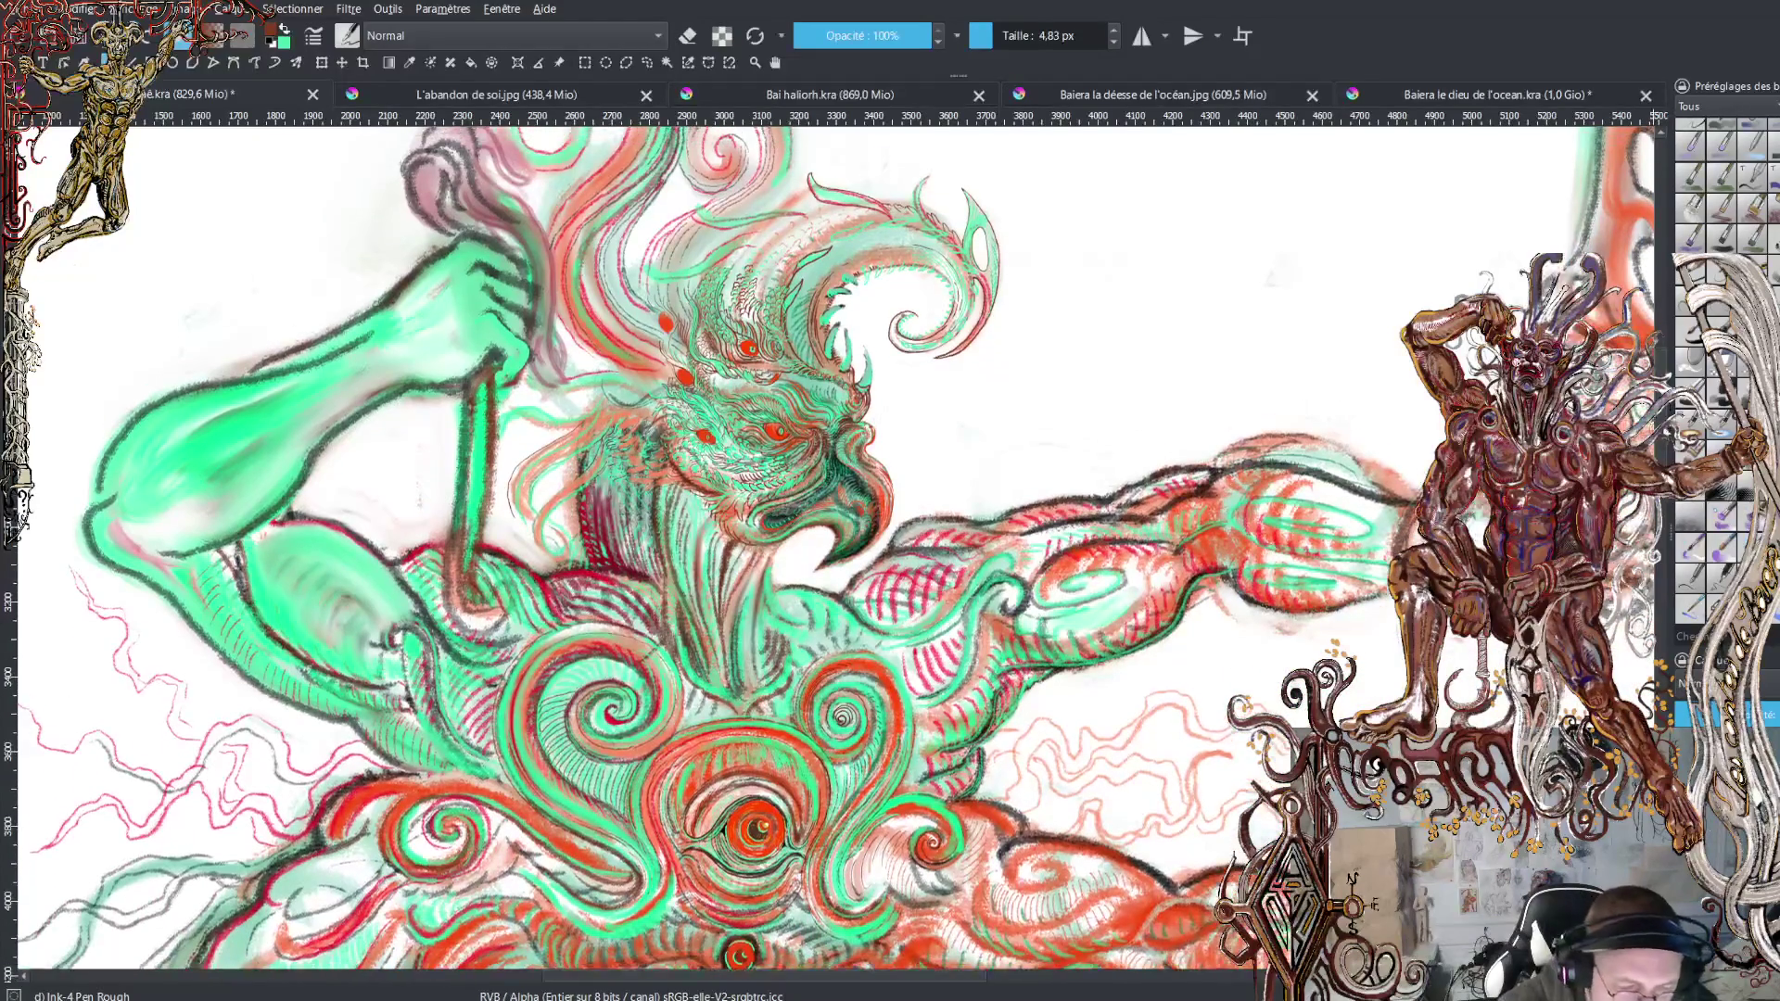
scroll(829, 554, "up", 3)
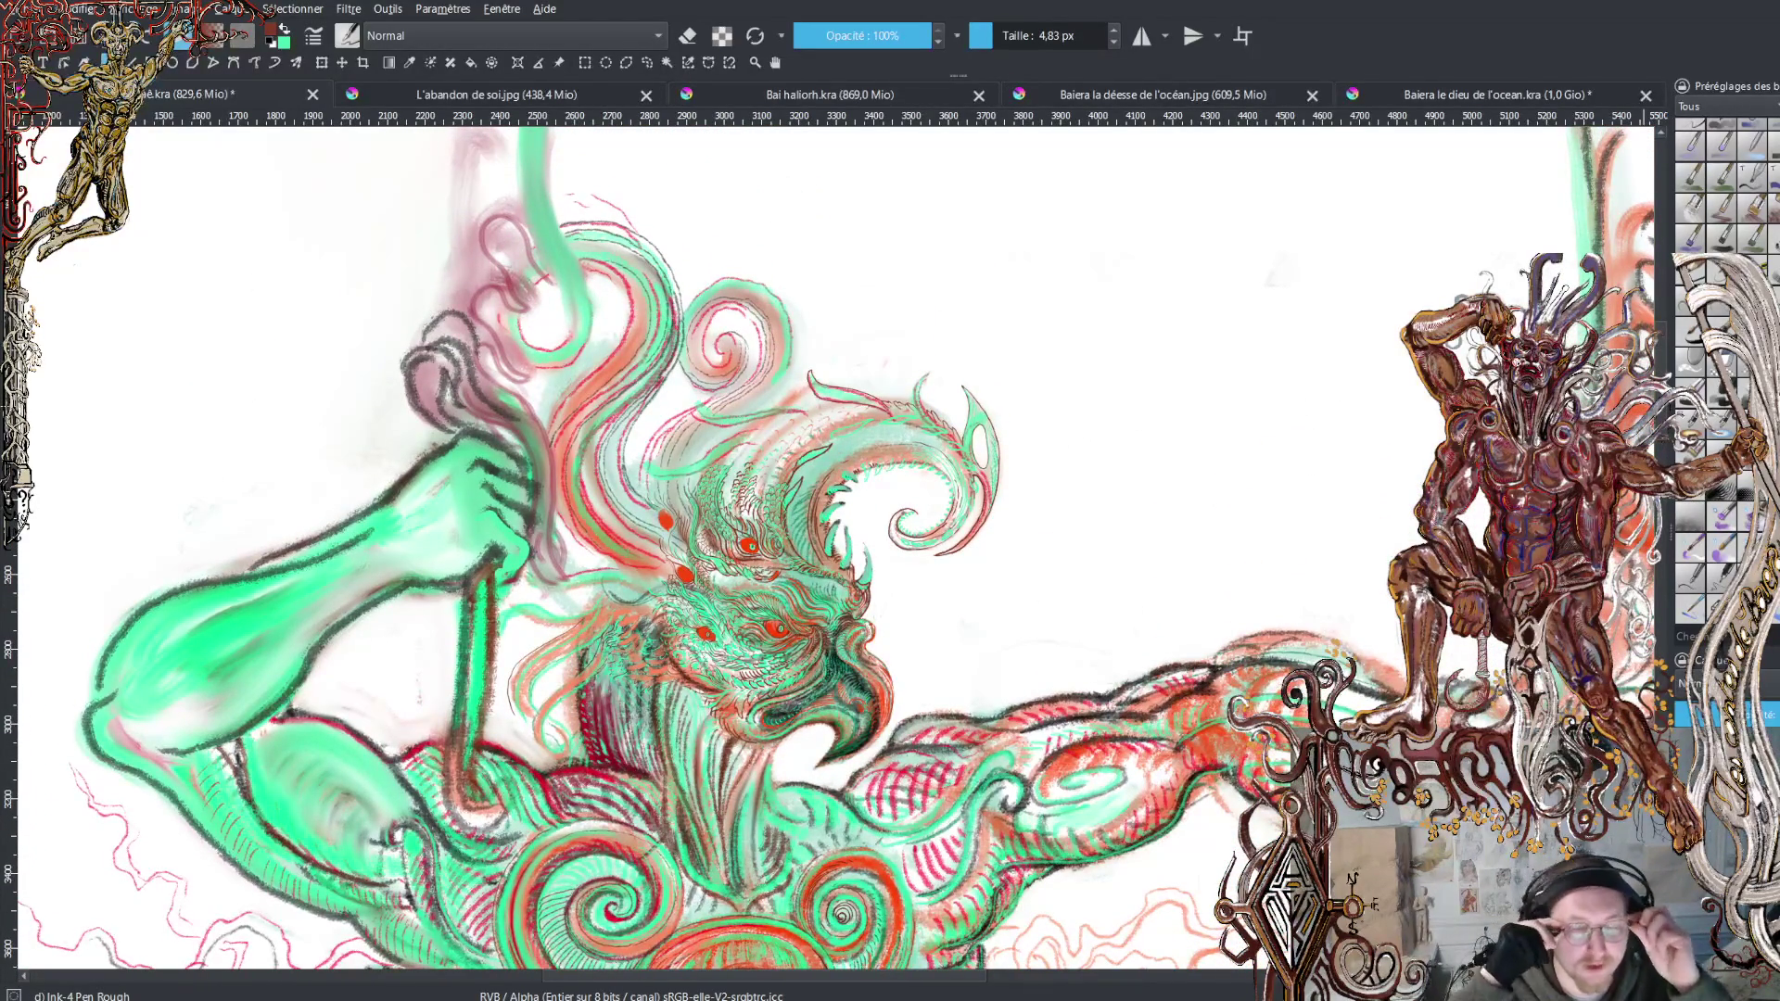
scroll(952, 535, "up", 2)
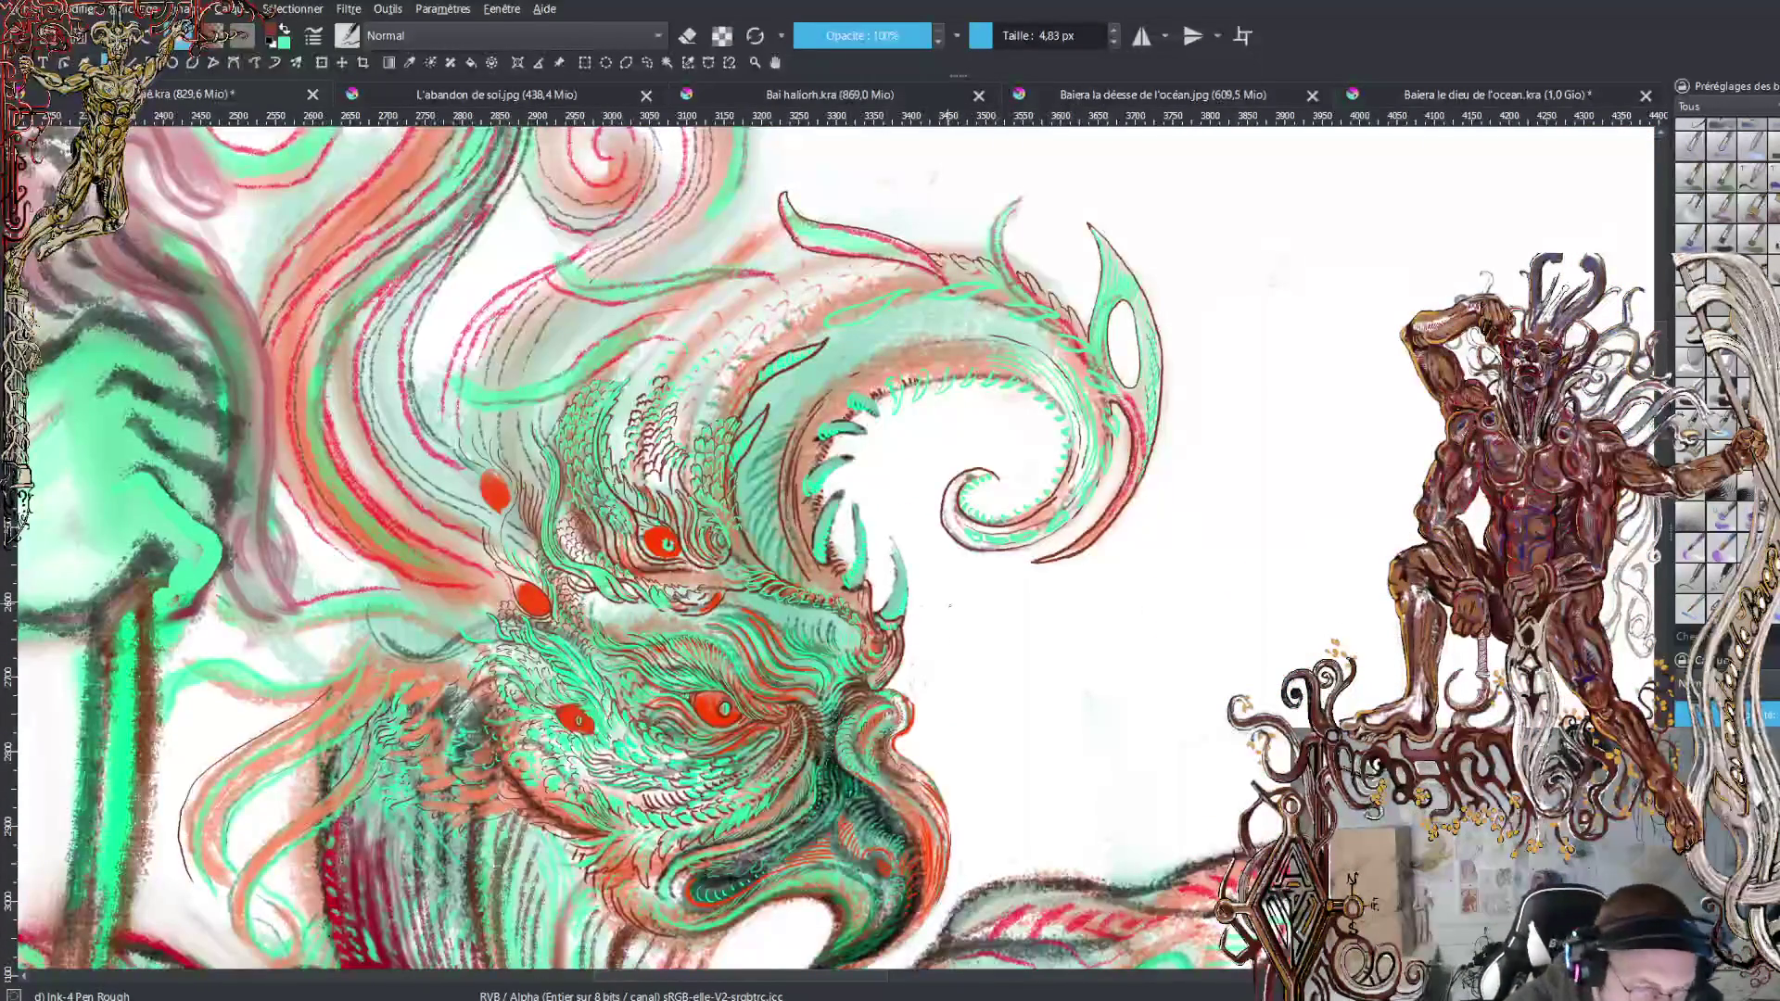
scroll(953, 535, "up", 3)
scroll(952, 535, "down", 3)
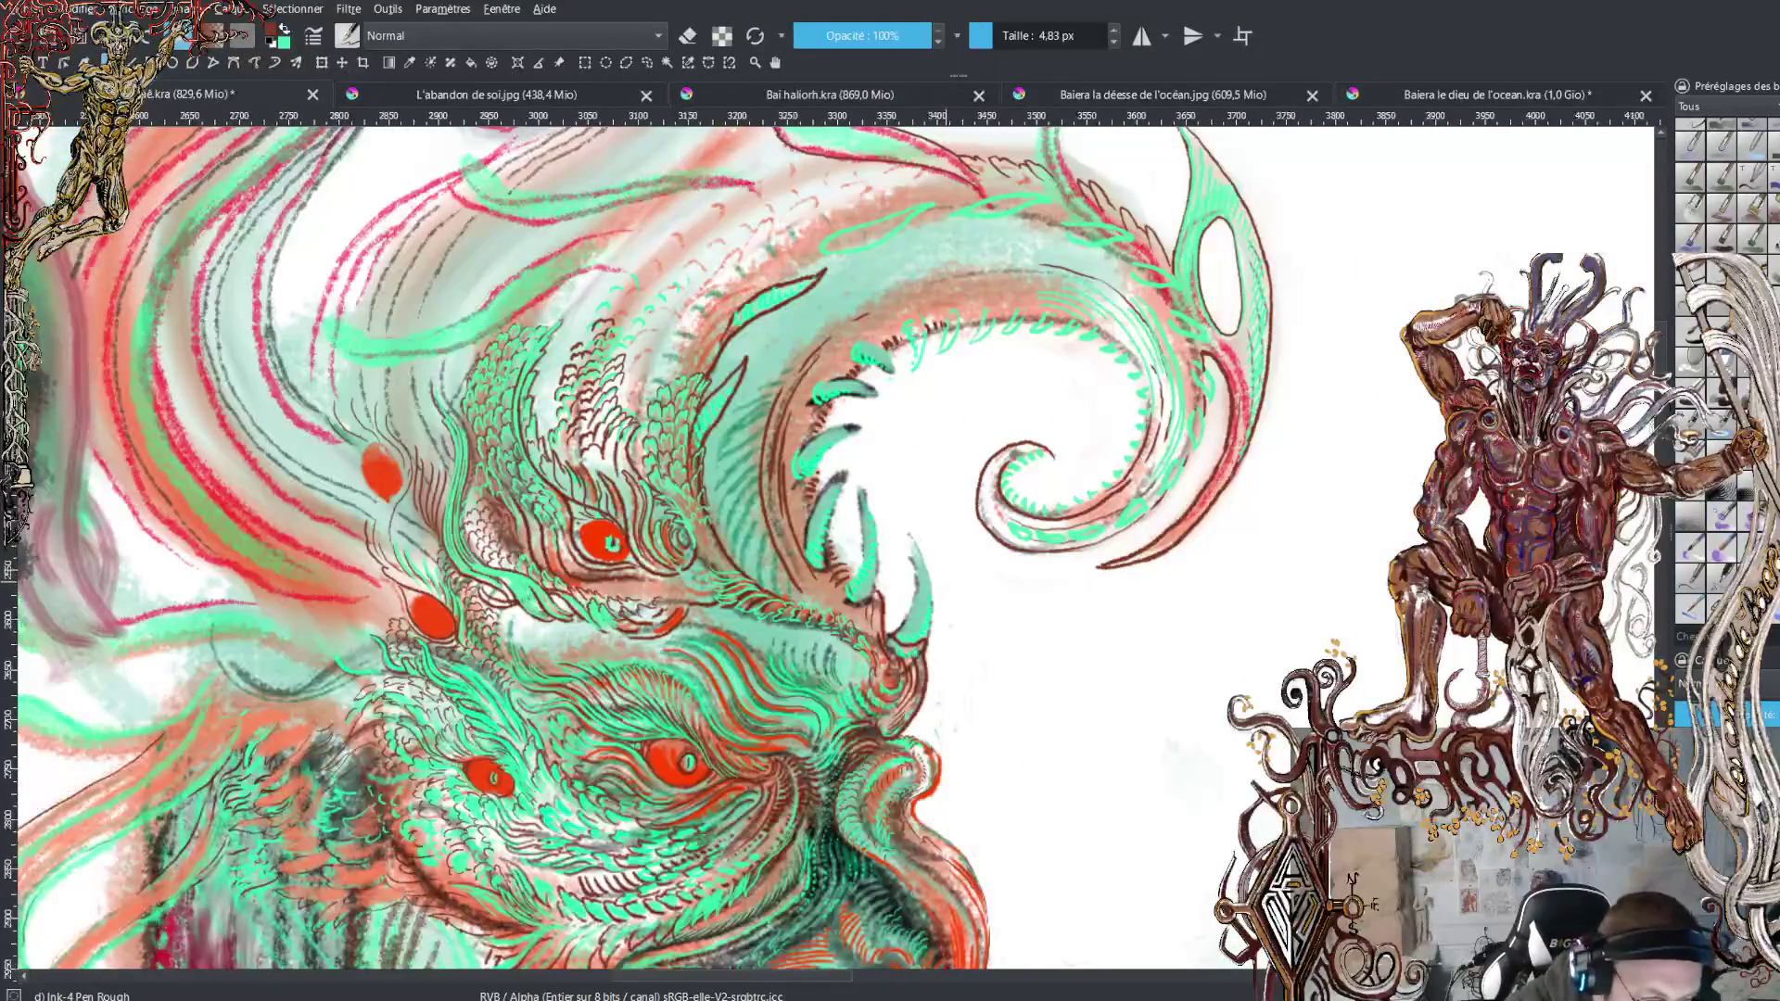
scroll(835, 547, "down", 5)
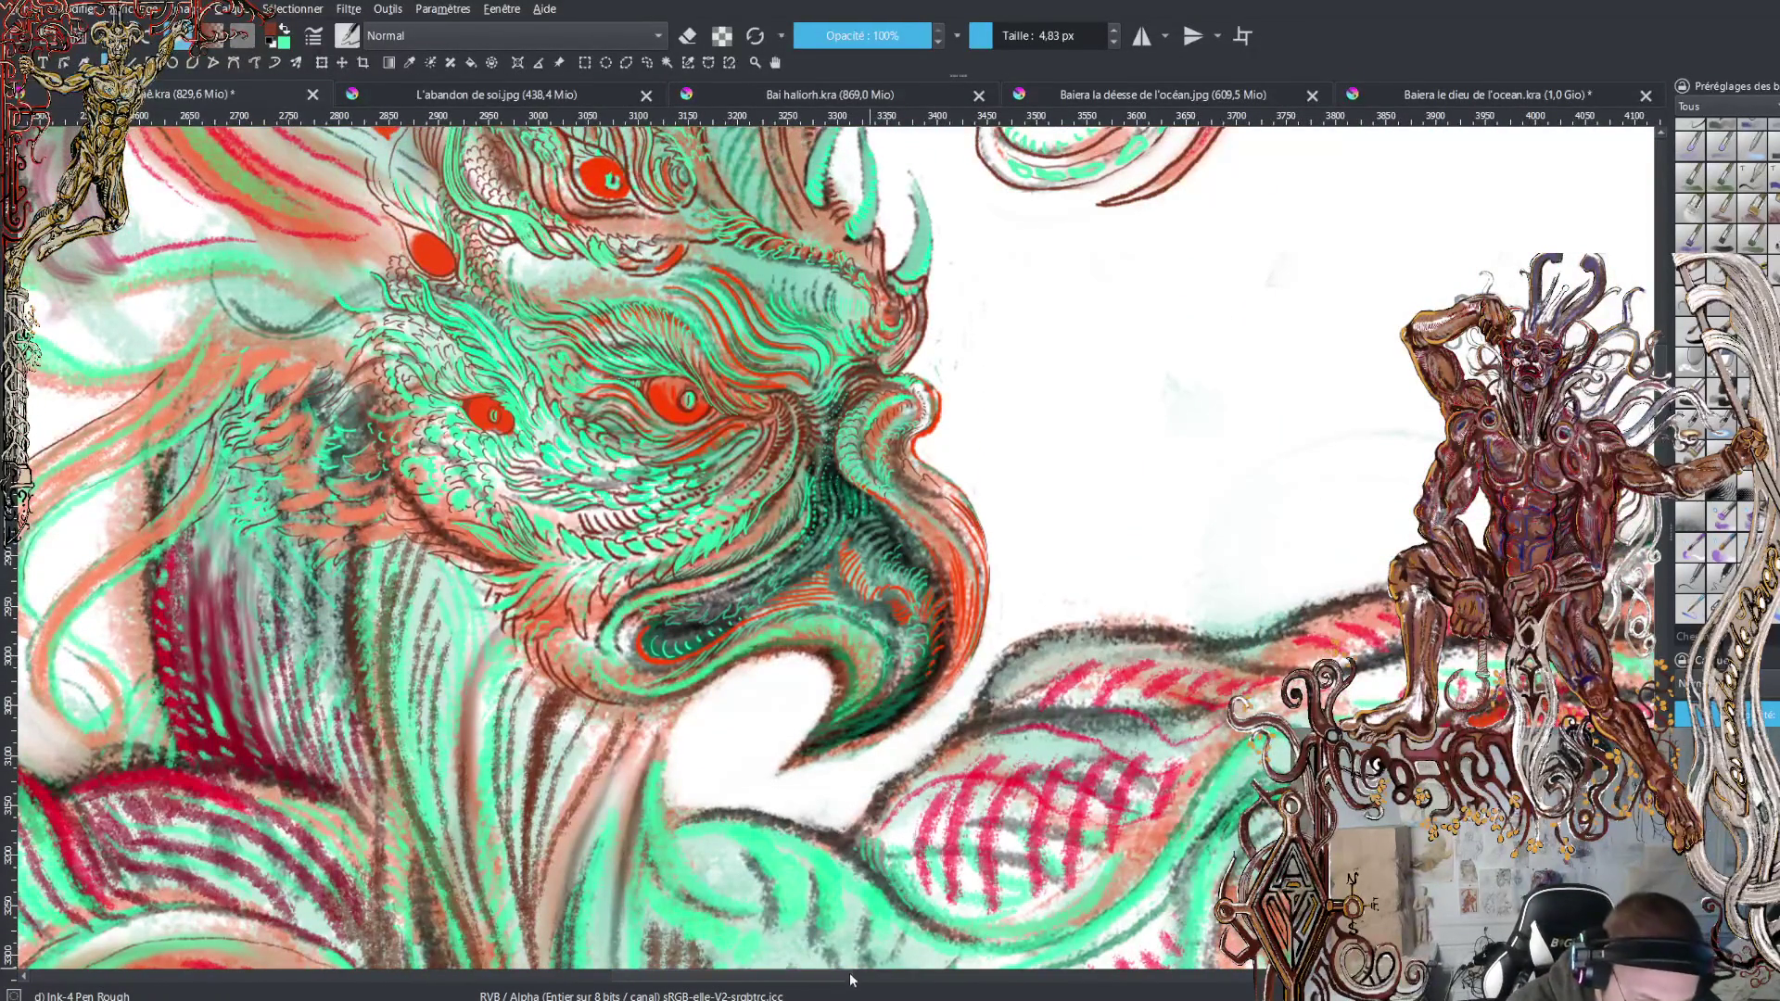
left_click_drag(851, 980, 777, 994)
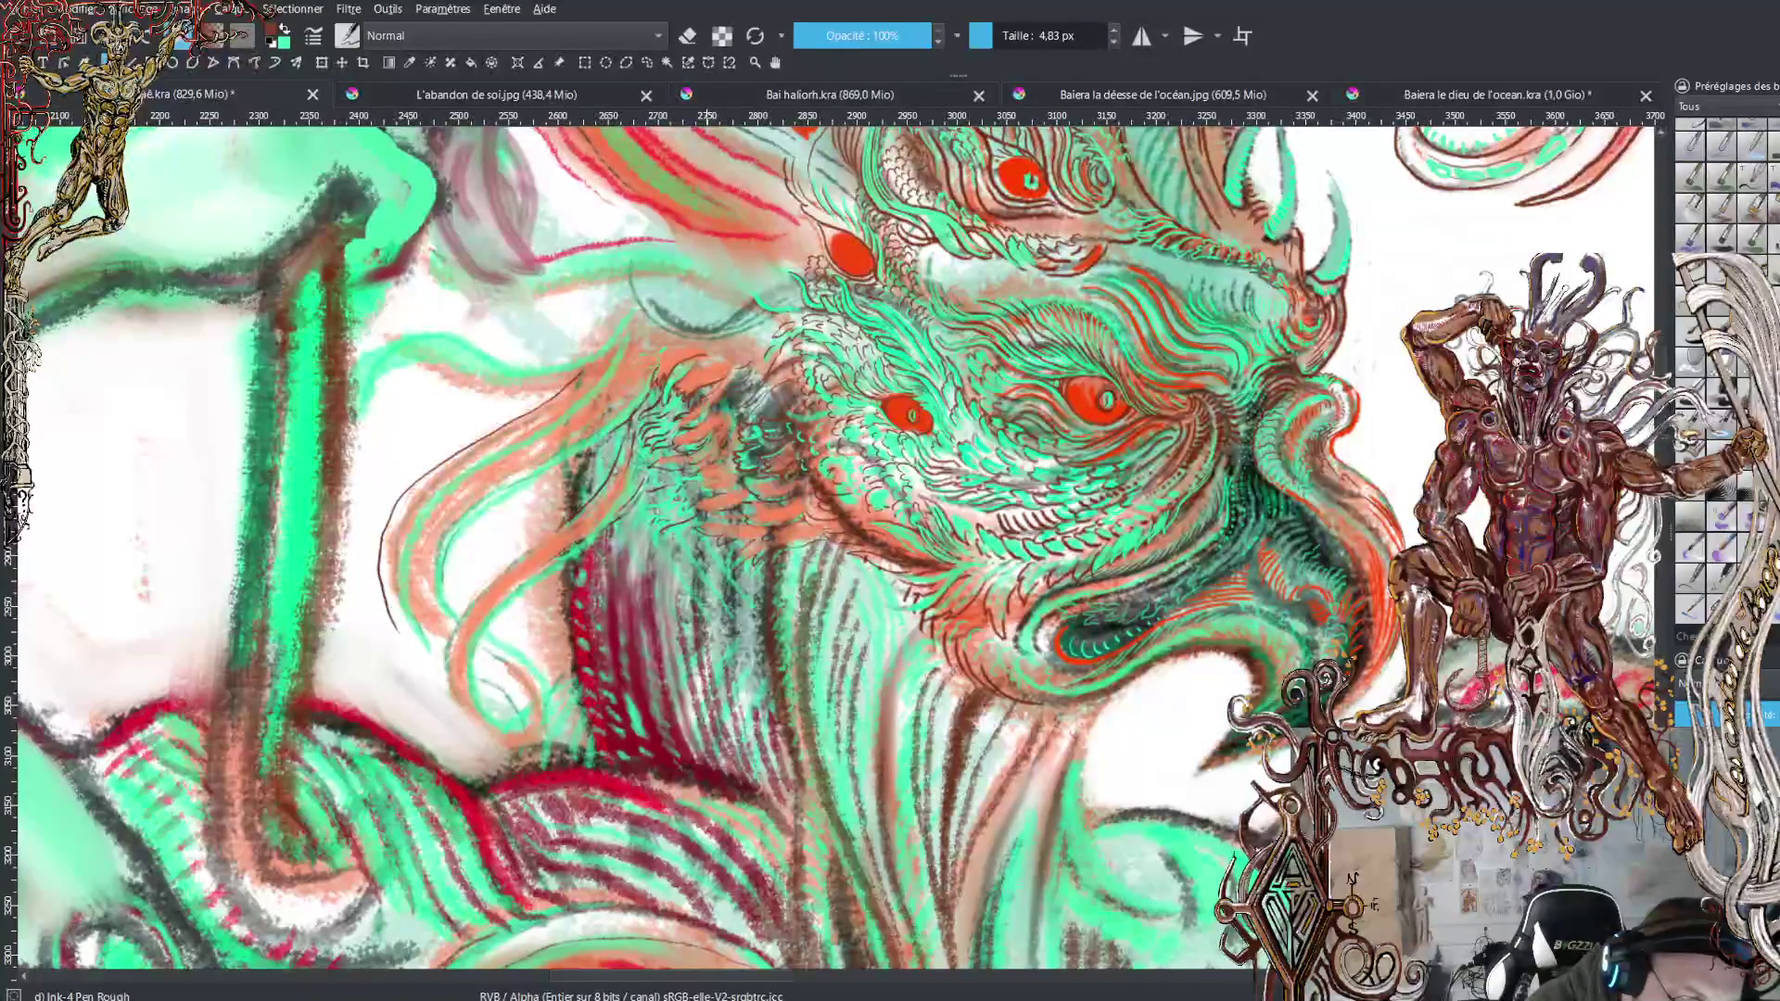
Hatch the shadow under the beak with short dark strokes running down-left under the jaw
left_click(638, 382)
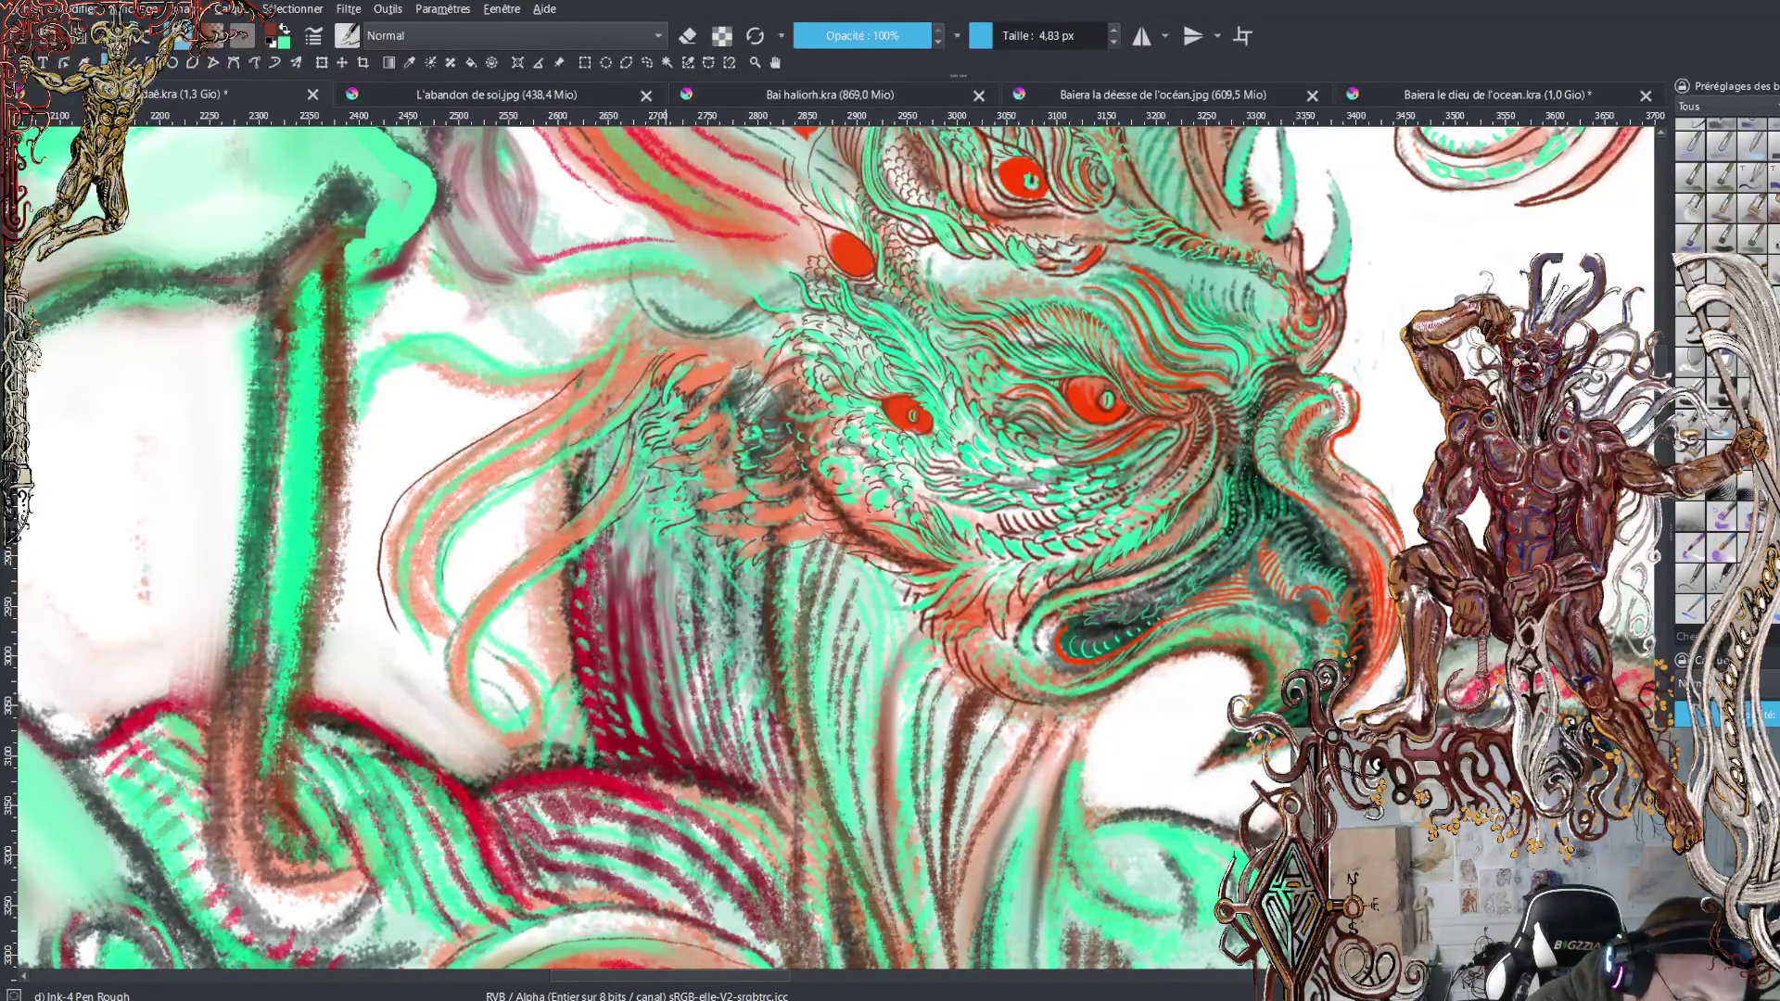
mouse_move(645, 345)
left_mouse_down()
mouse_move(662, 357)
mouse_move(626, 393)
mouse_move(627, 358)
left_mouse_up()
left_click_drag(626, 358, 604, 375)
left_click_drag(603, 370, 559, 415)
left_click_drag(607, 358, 589, 379)
left_click_drag(588, 380, 550, 411)
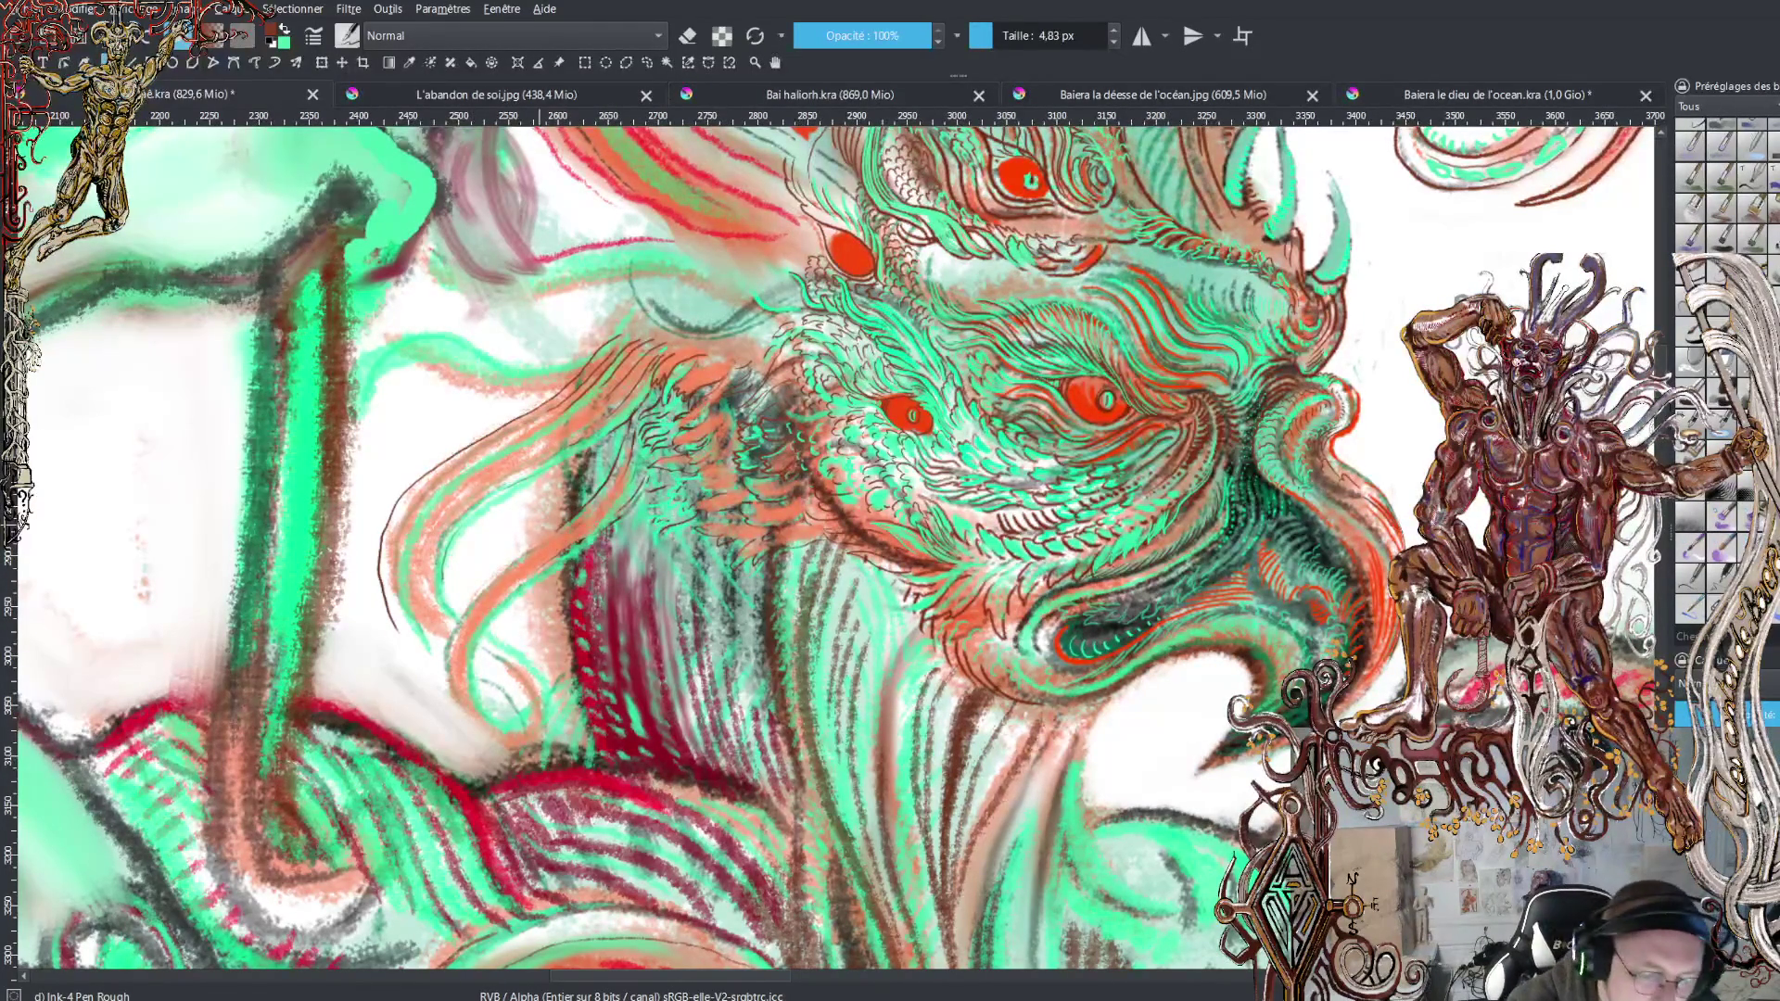
scroll(834, 547, "down", 10)
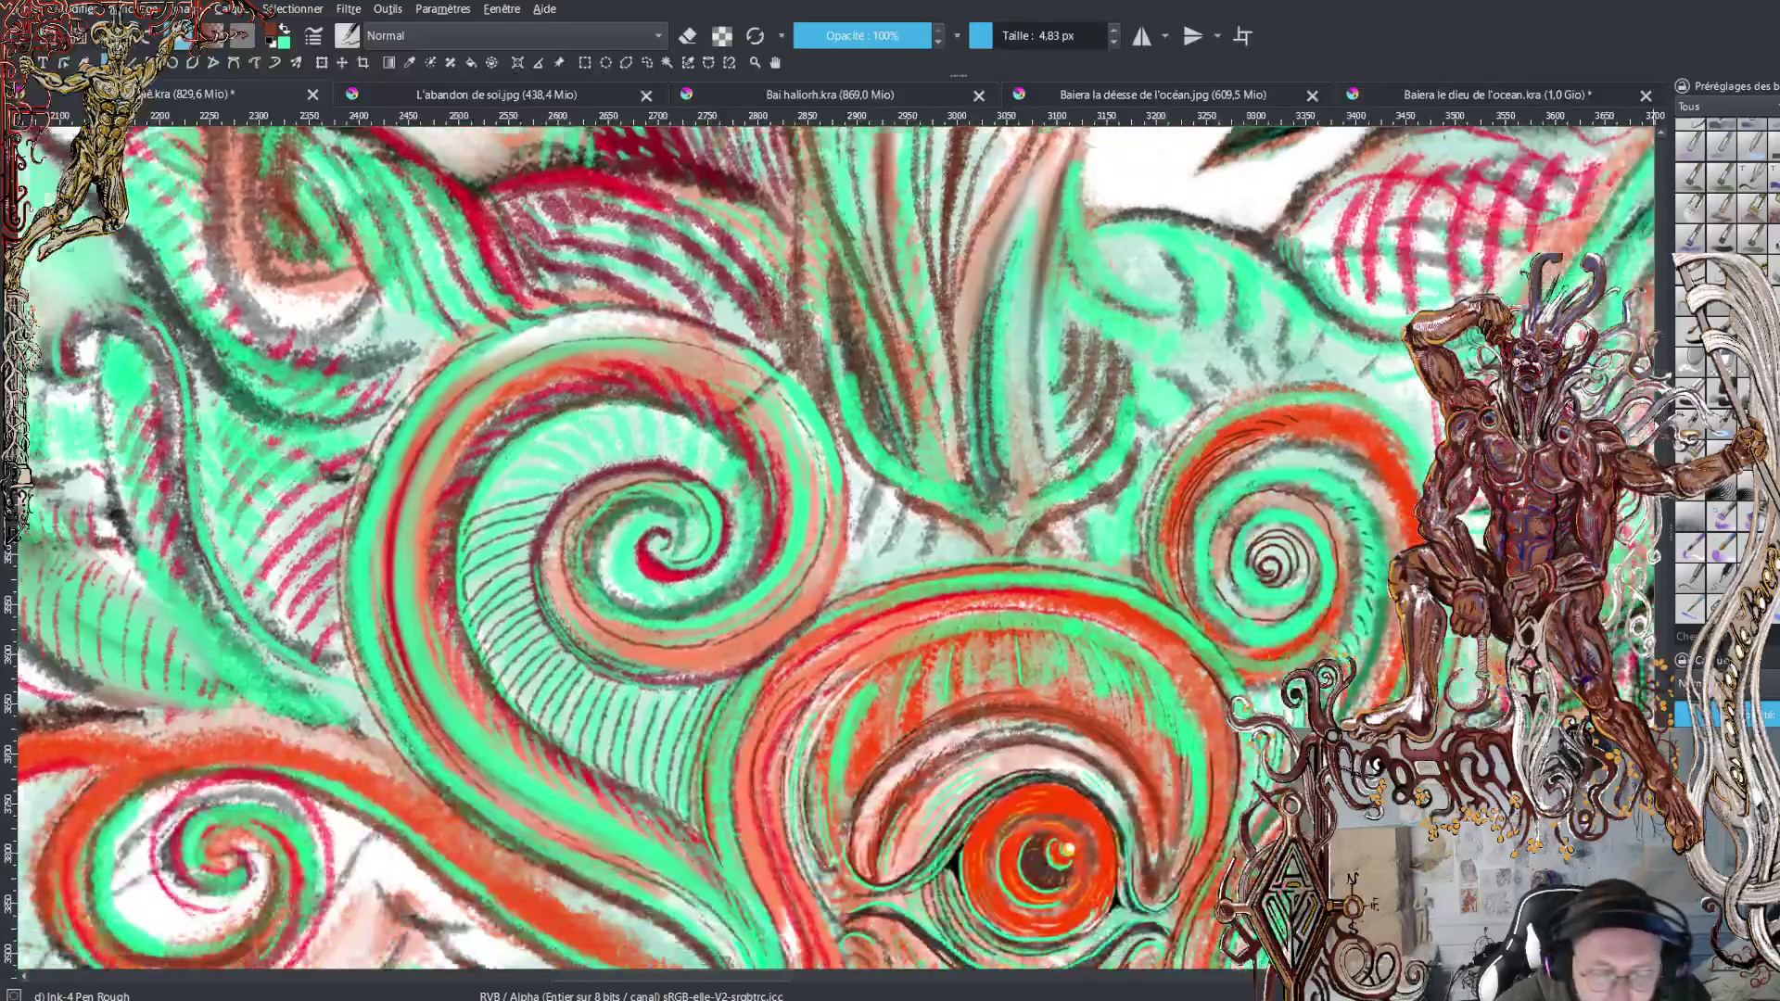
scroll(973, 547, "down", 3)
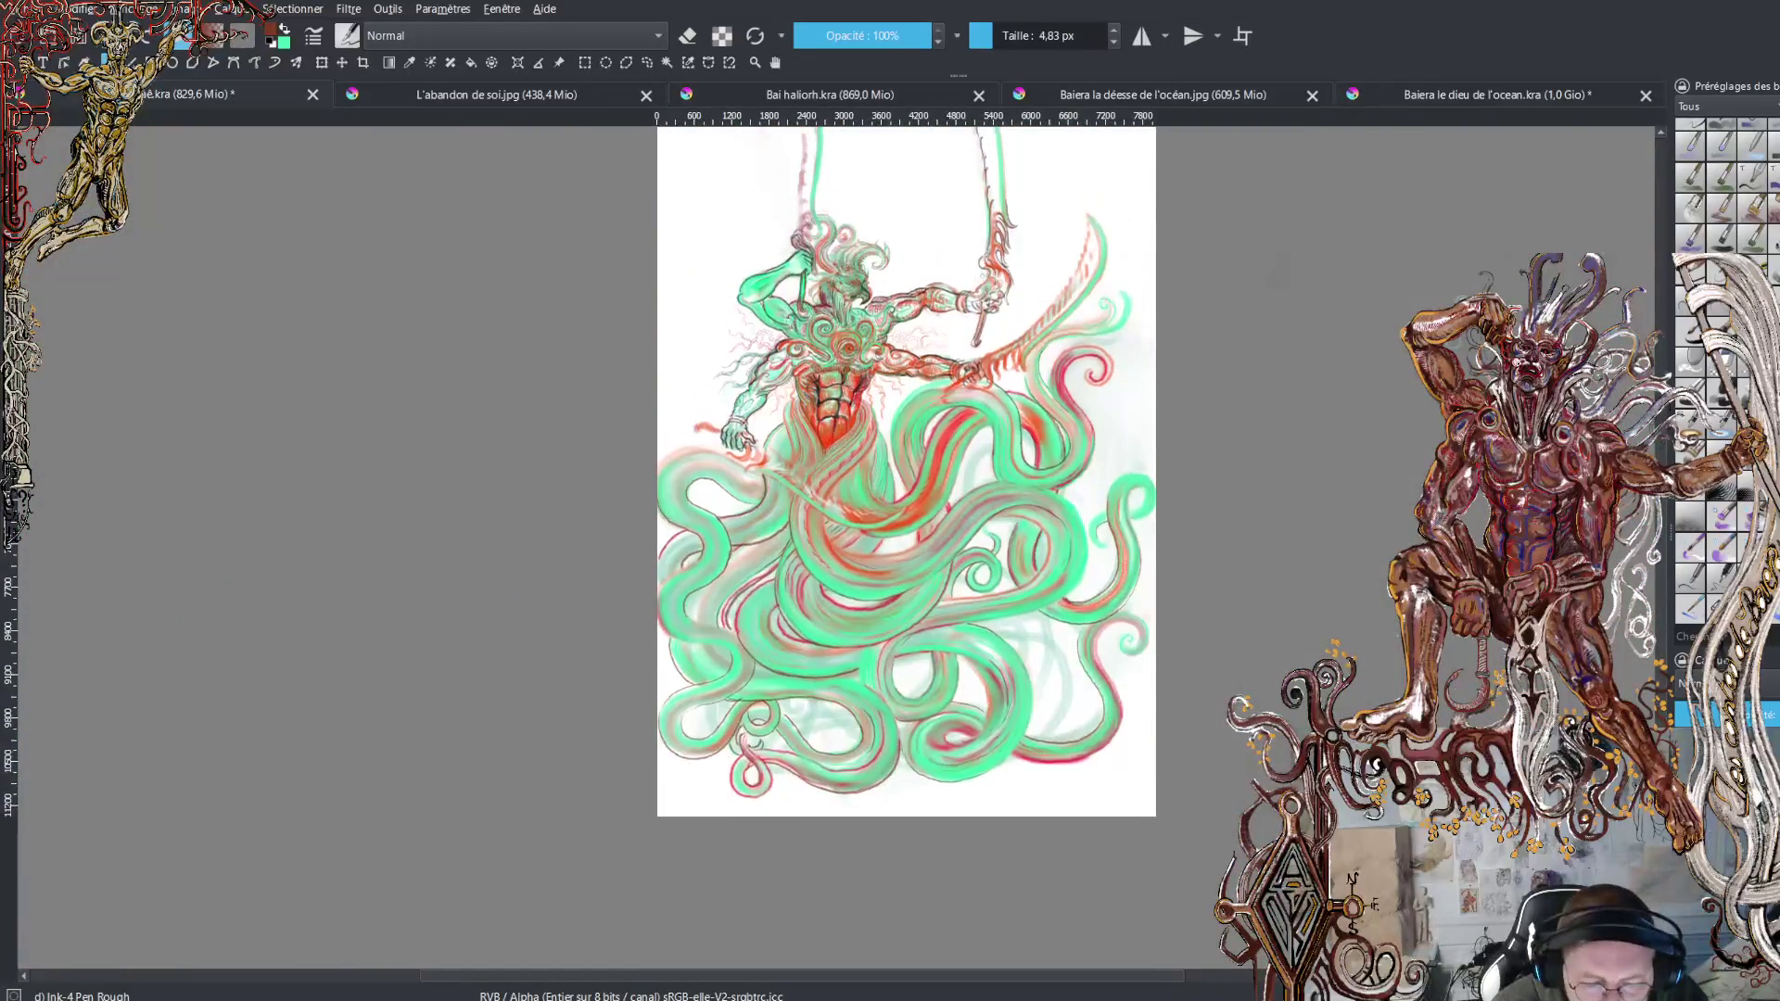
scroll(973, 547, "up", 3)
scroll(974, 547, "down", 2)
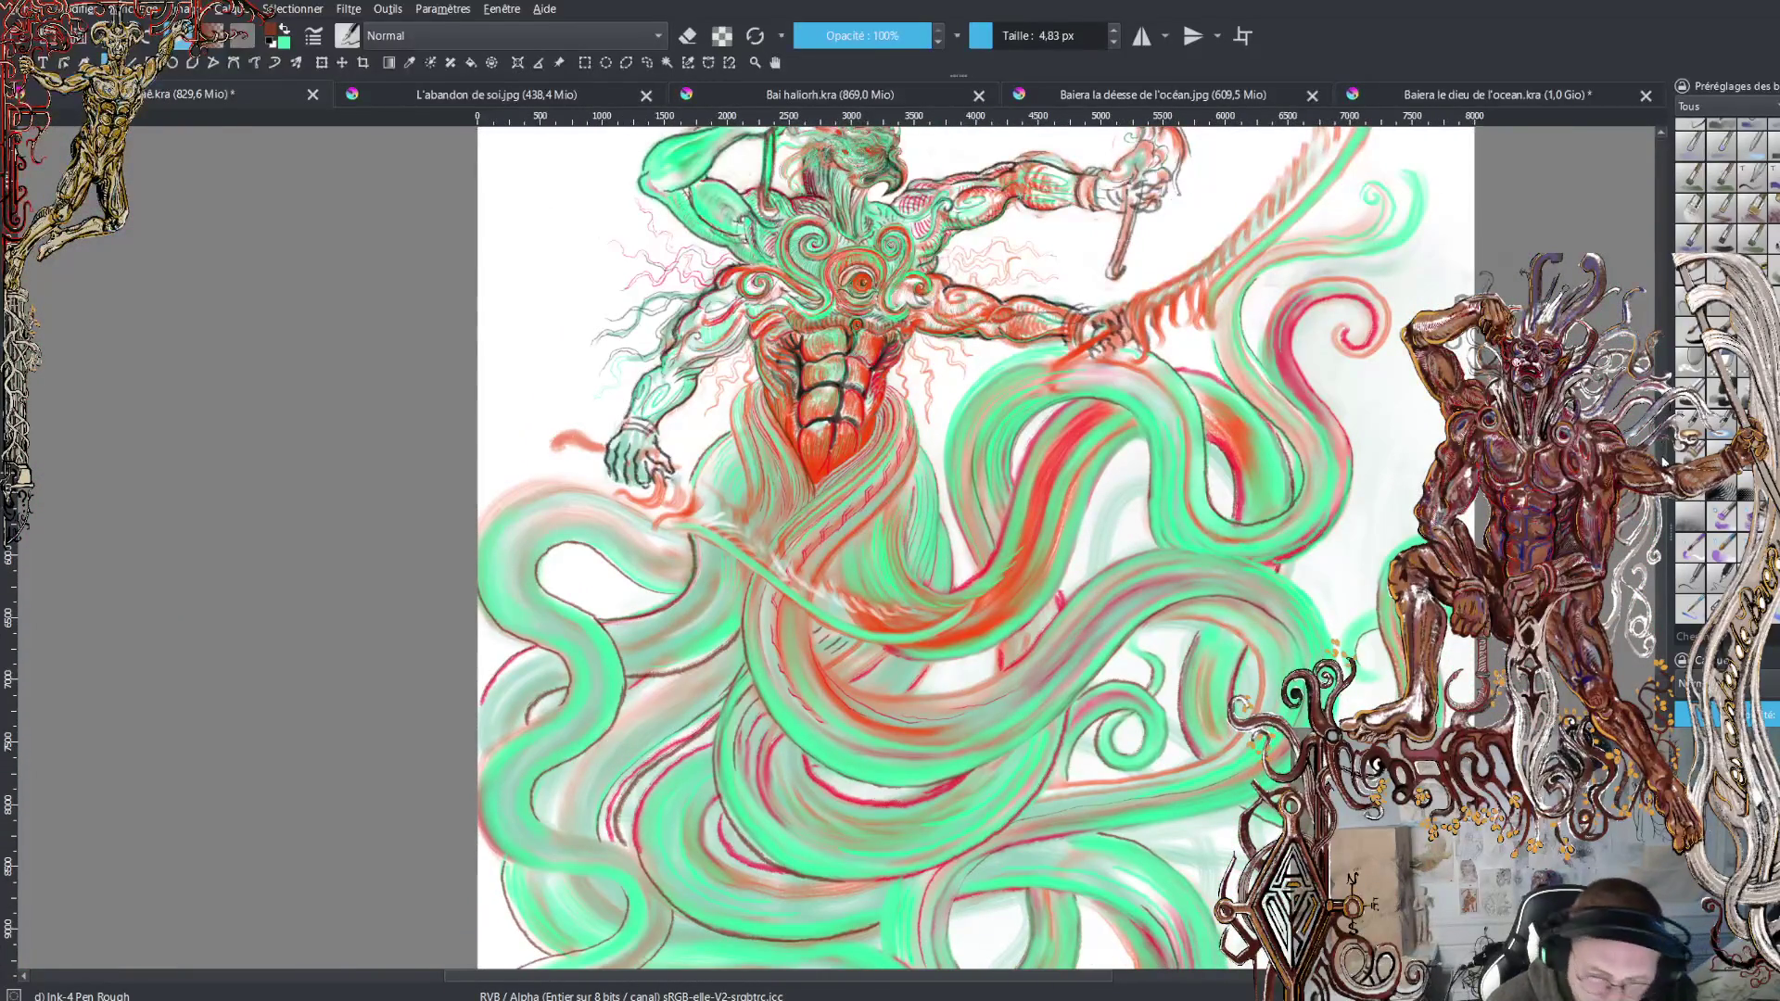
scroll(974, 547, "down", 3)
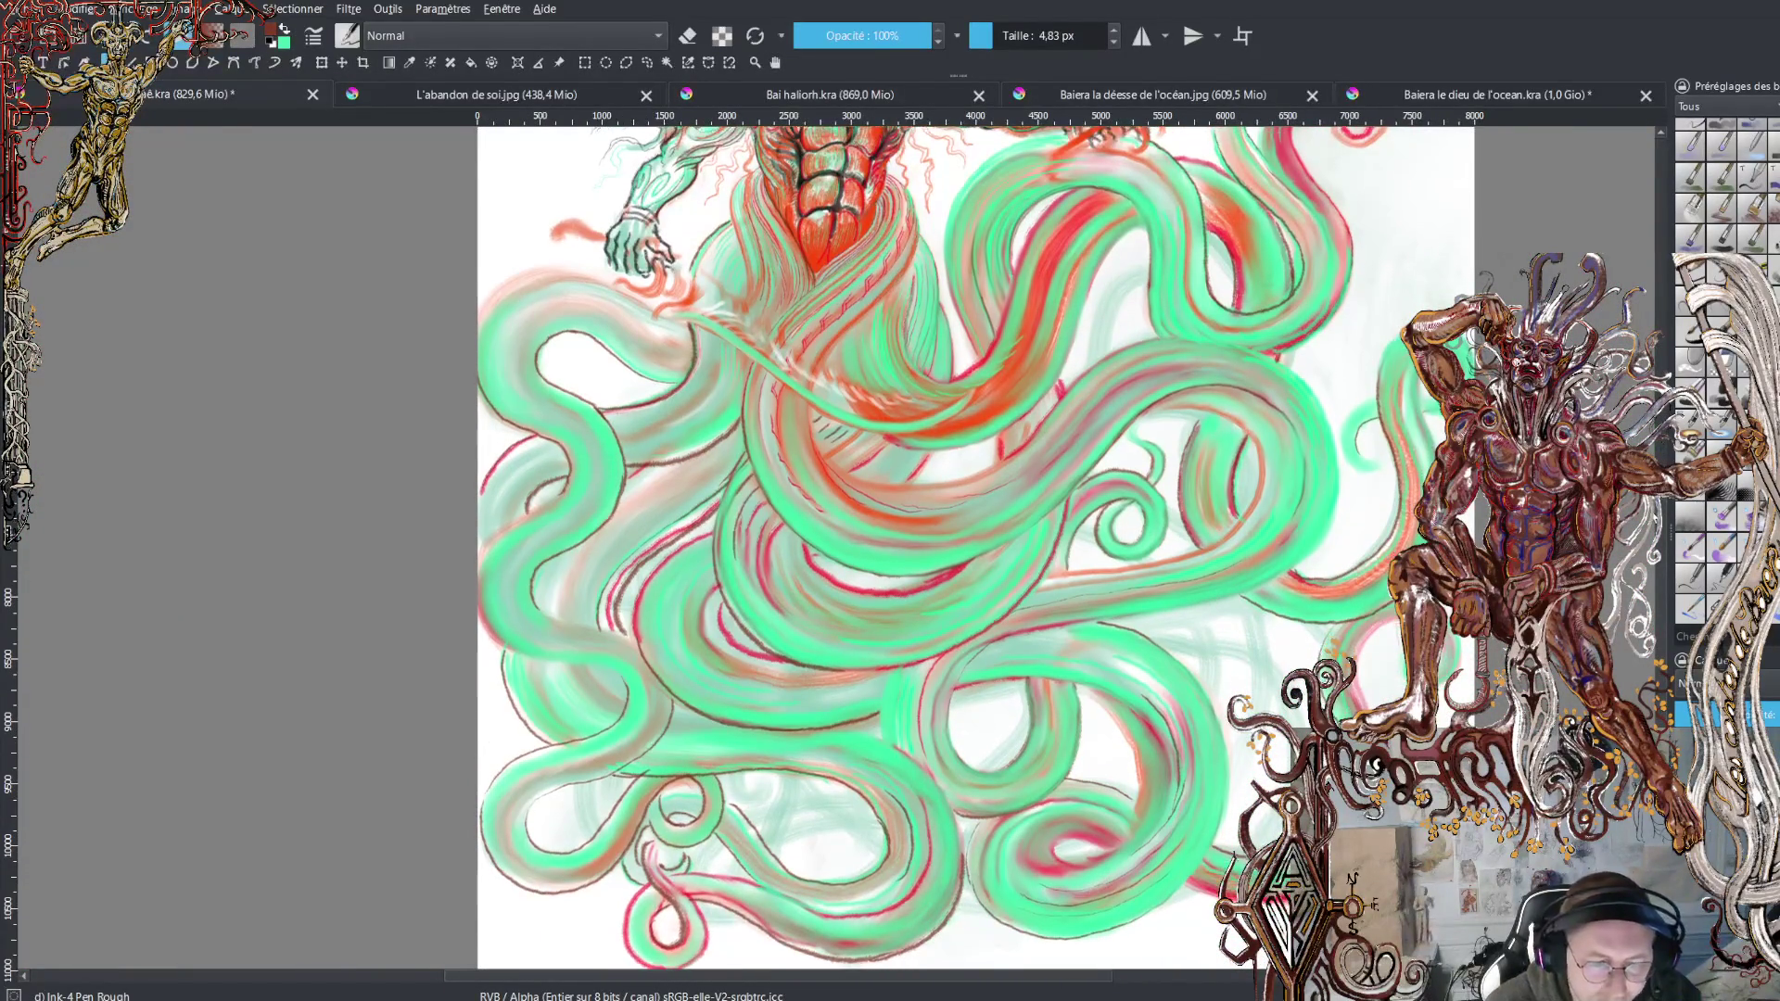
scroll(974, 547, "up", 1)
scroll(973, 547, "up", 5)
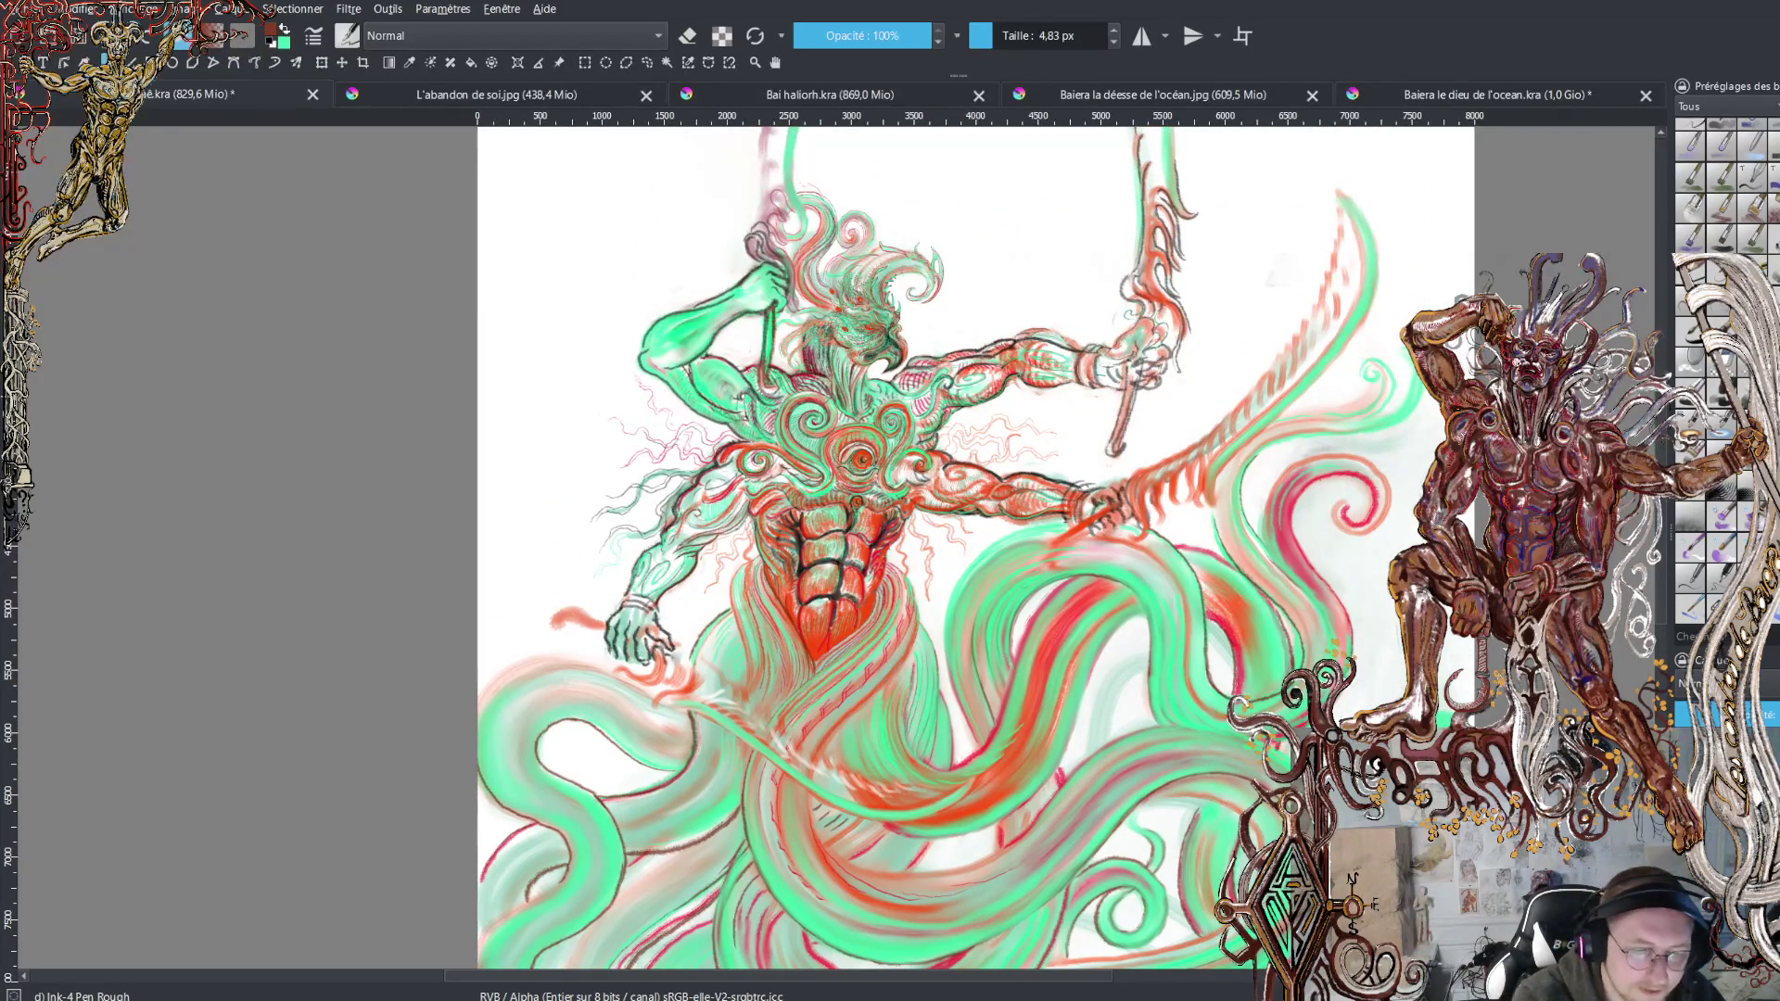
left_click(822, 95)
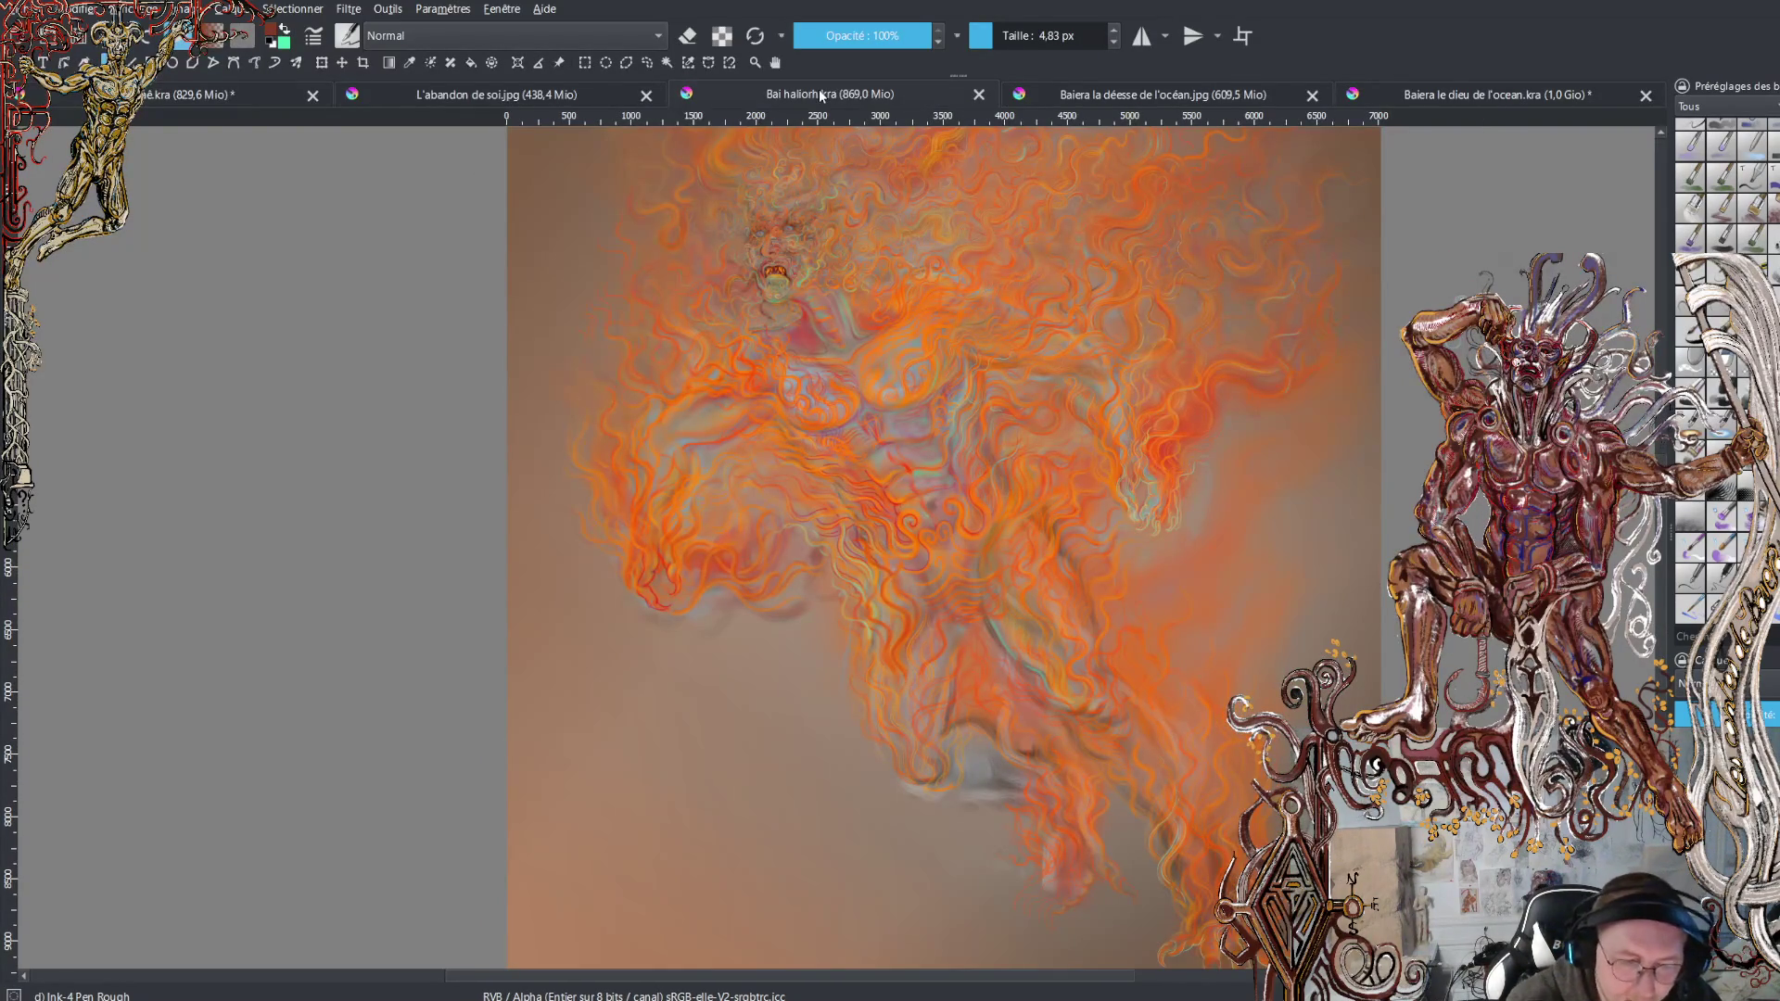
left_click(254, 90)
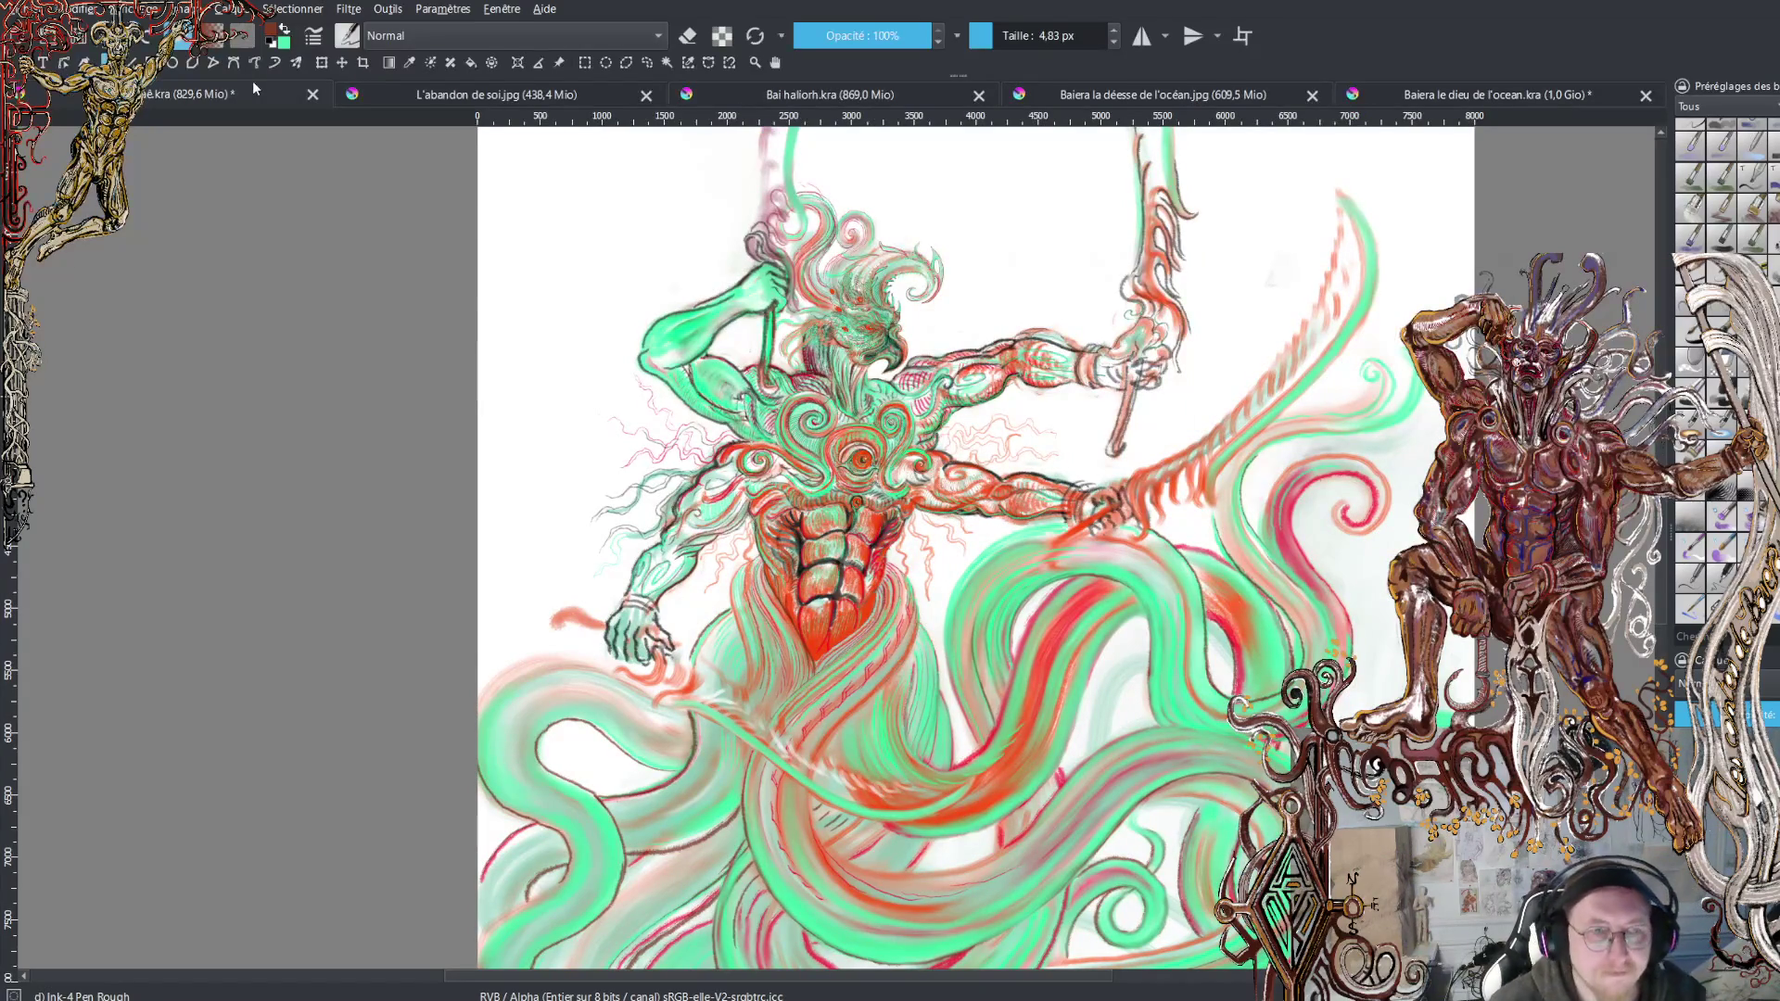
scroll(973, 547, "up", 5)
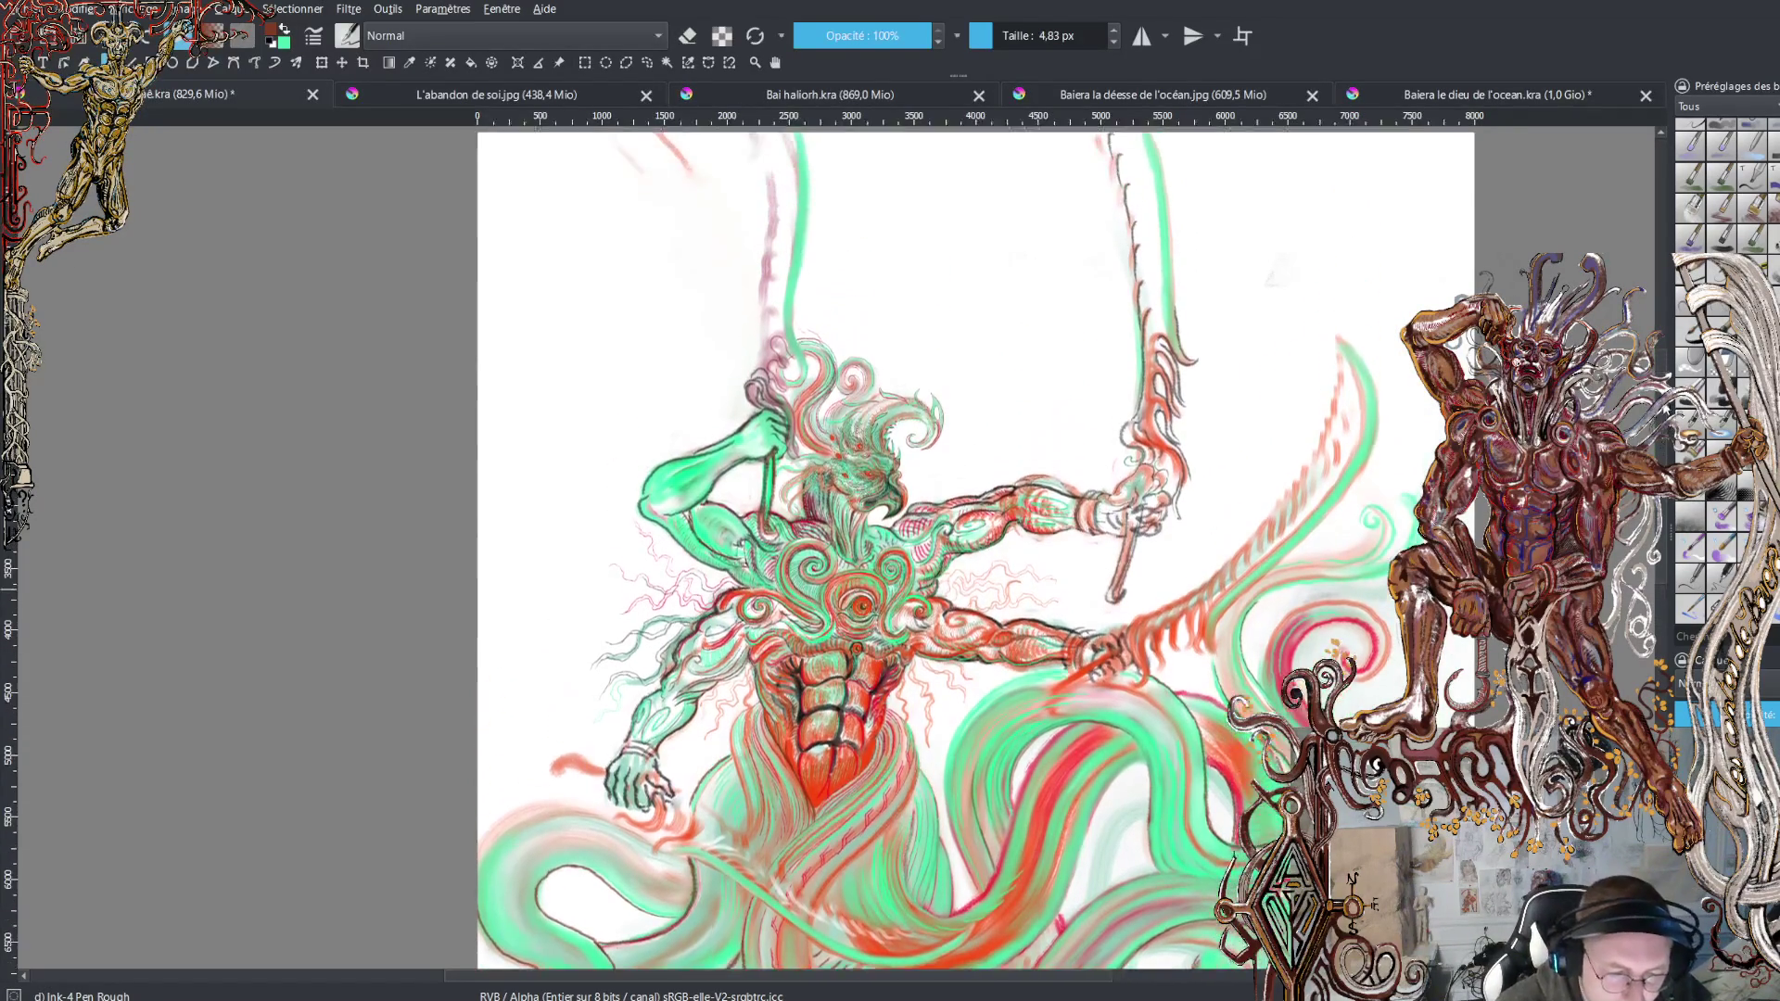
scroll(973, 575, "up", 1)
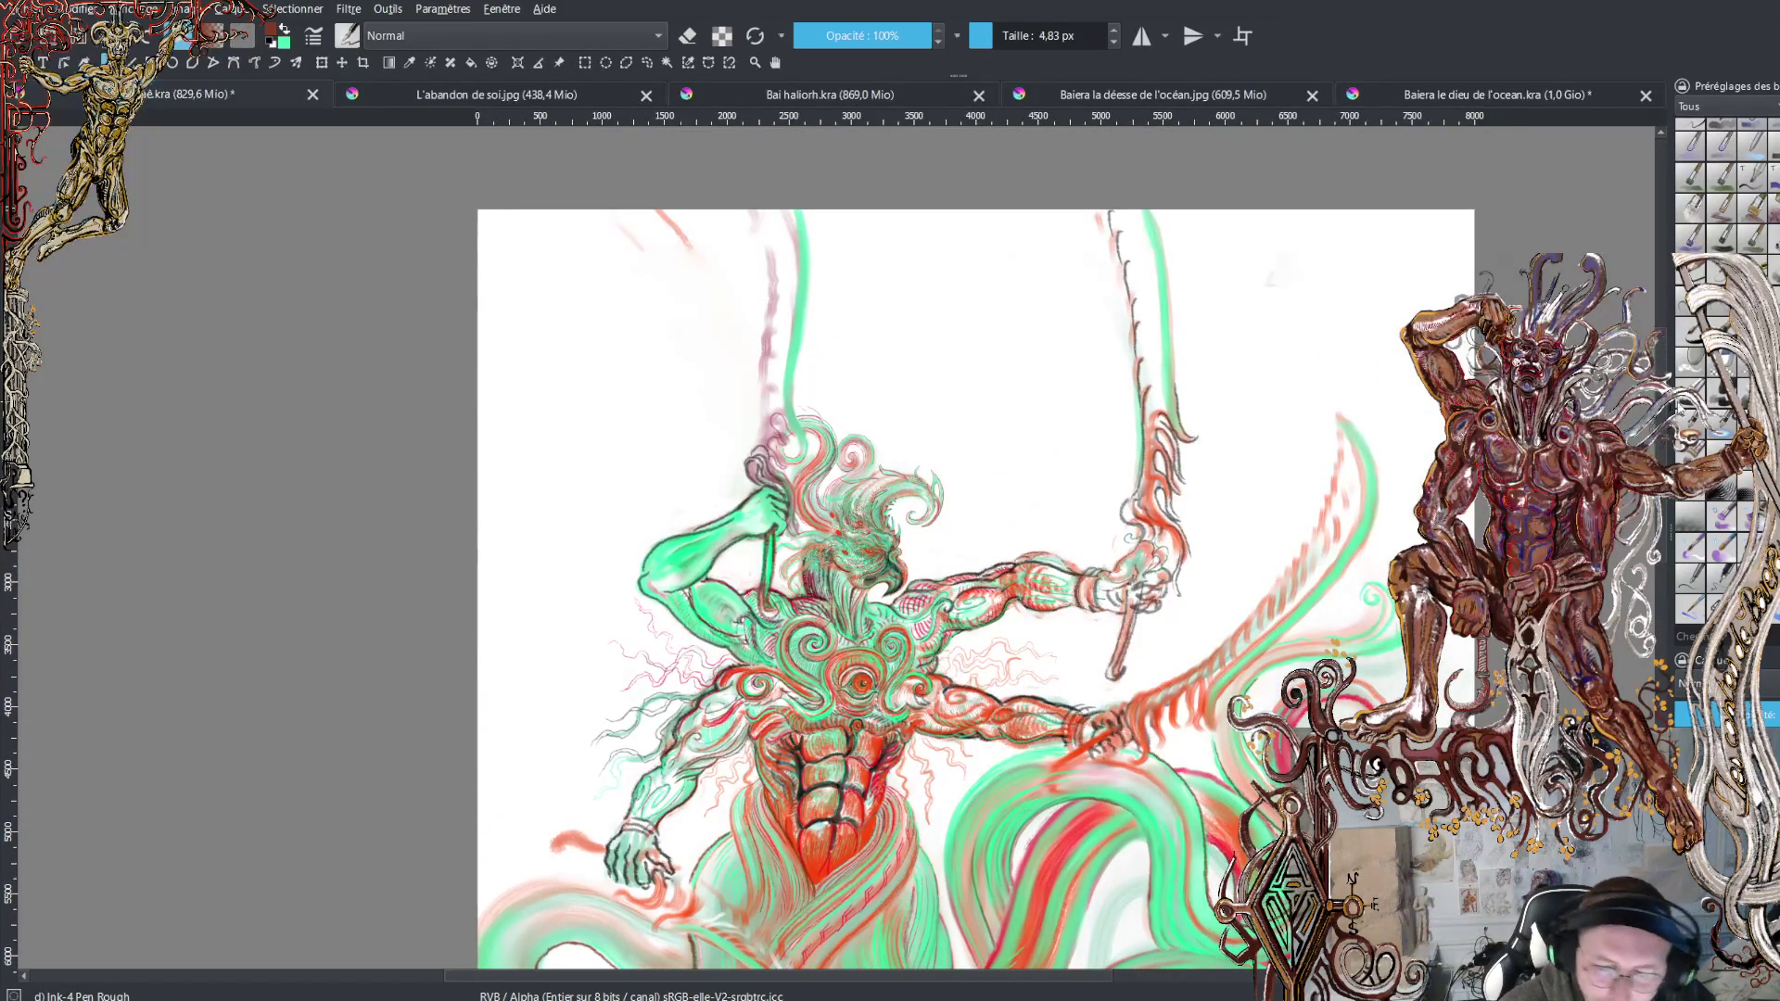
scroll(973, 547, "down", 9)
scroll(973, 548, "down", 2)
scroll(928, 649, "up", 2)
scroll(677, 418, "up", 2)
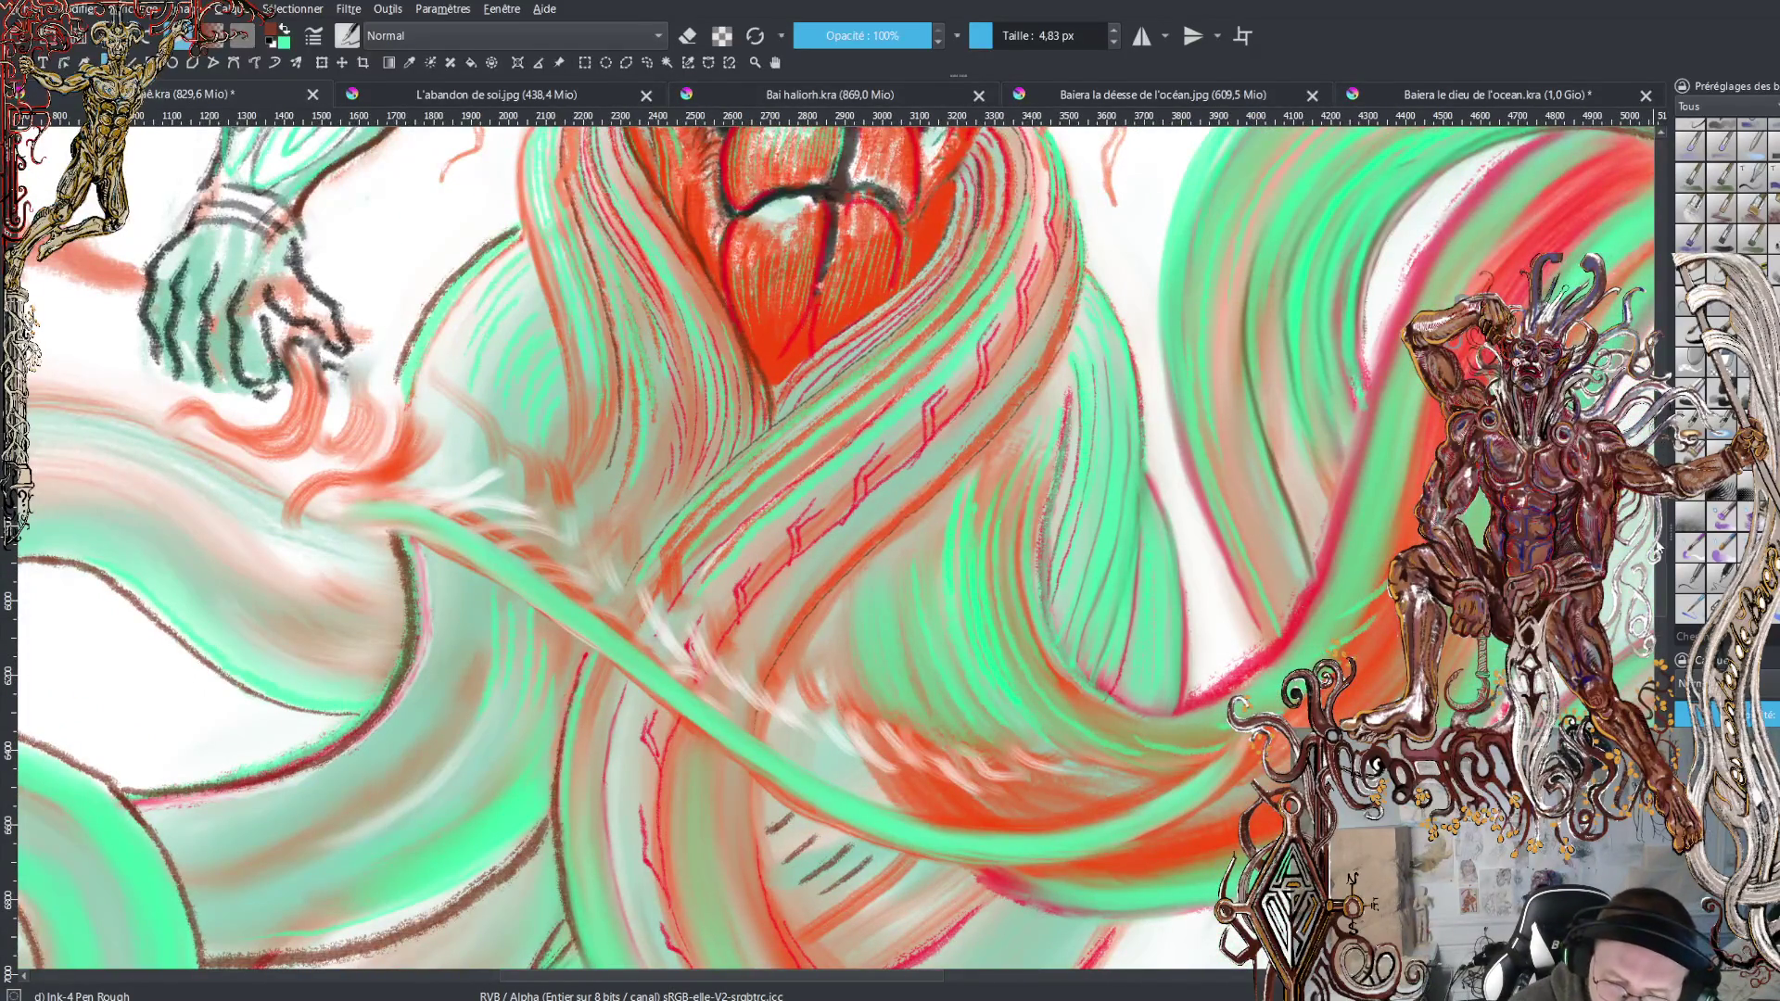
scroll(835, 547, "up", 20)
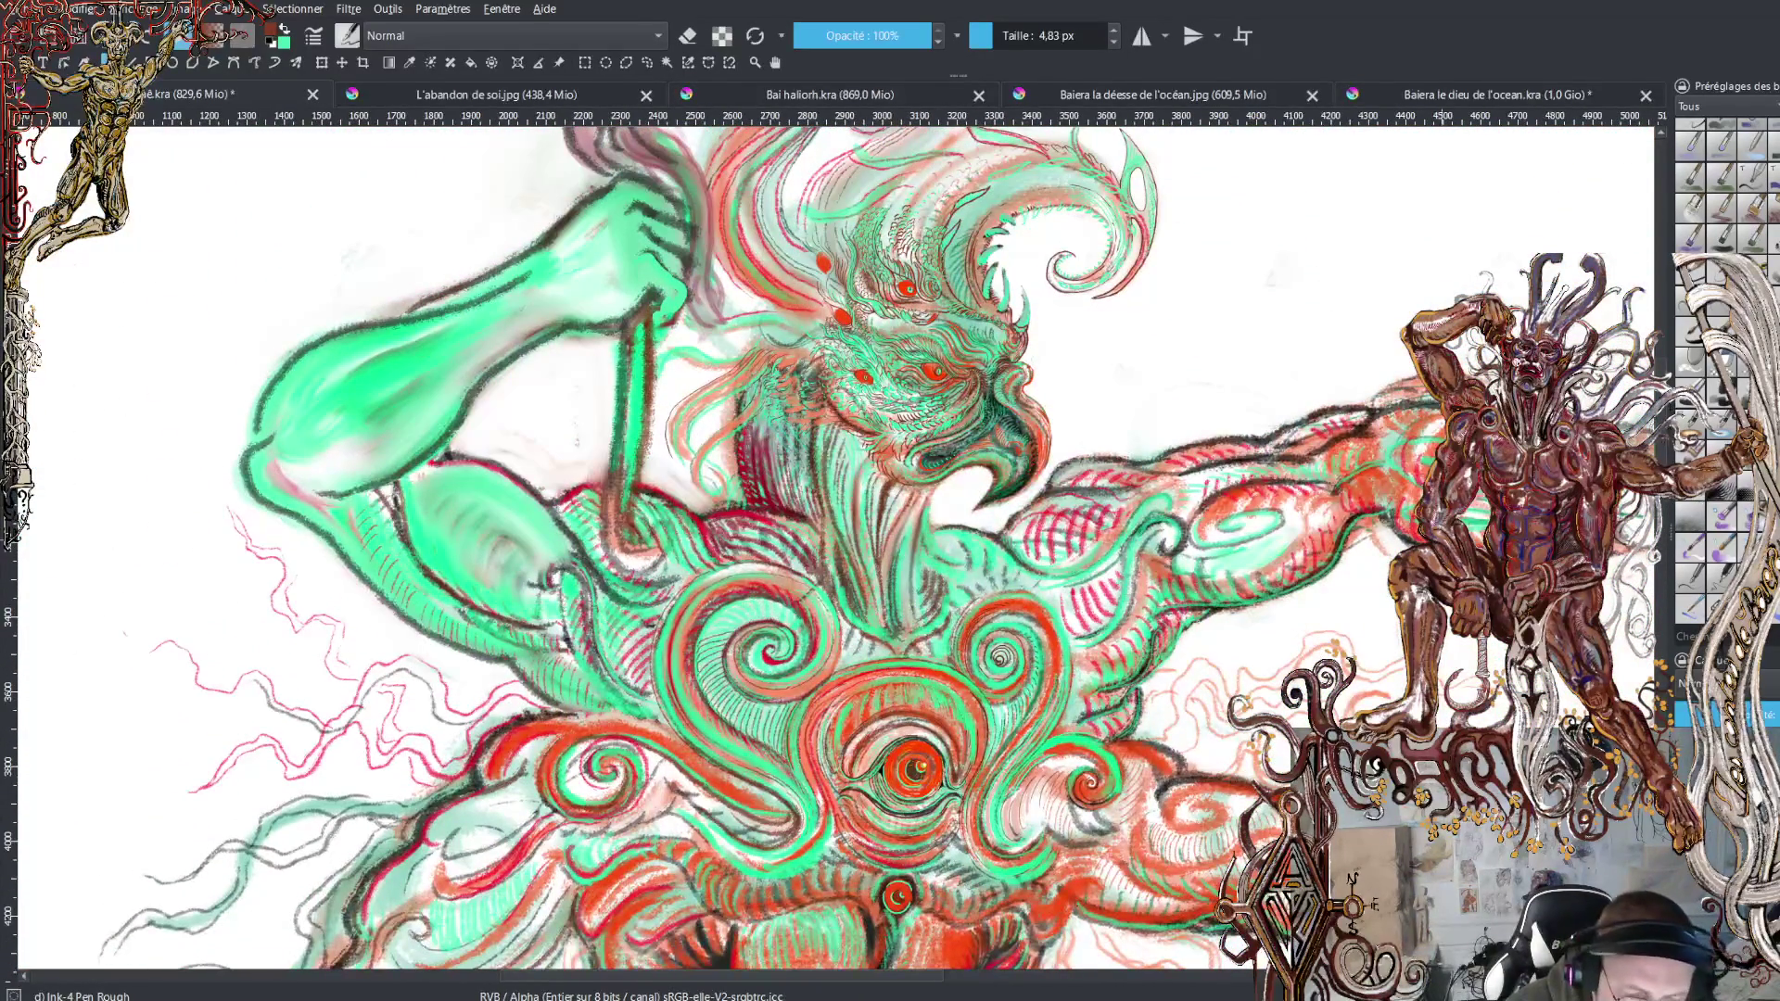
scroll(829, 547, "up", 2)
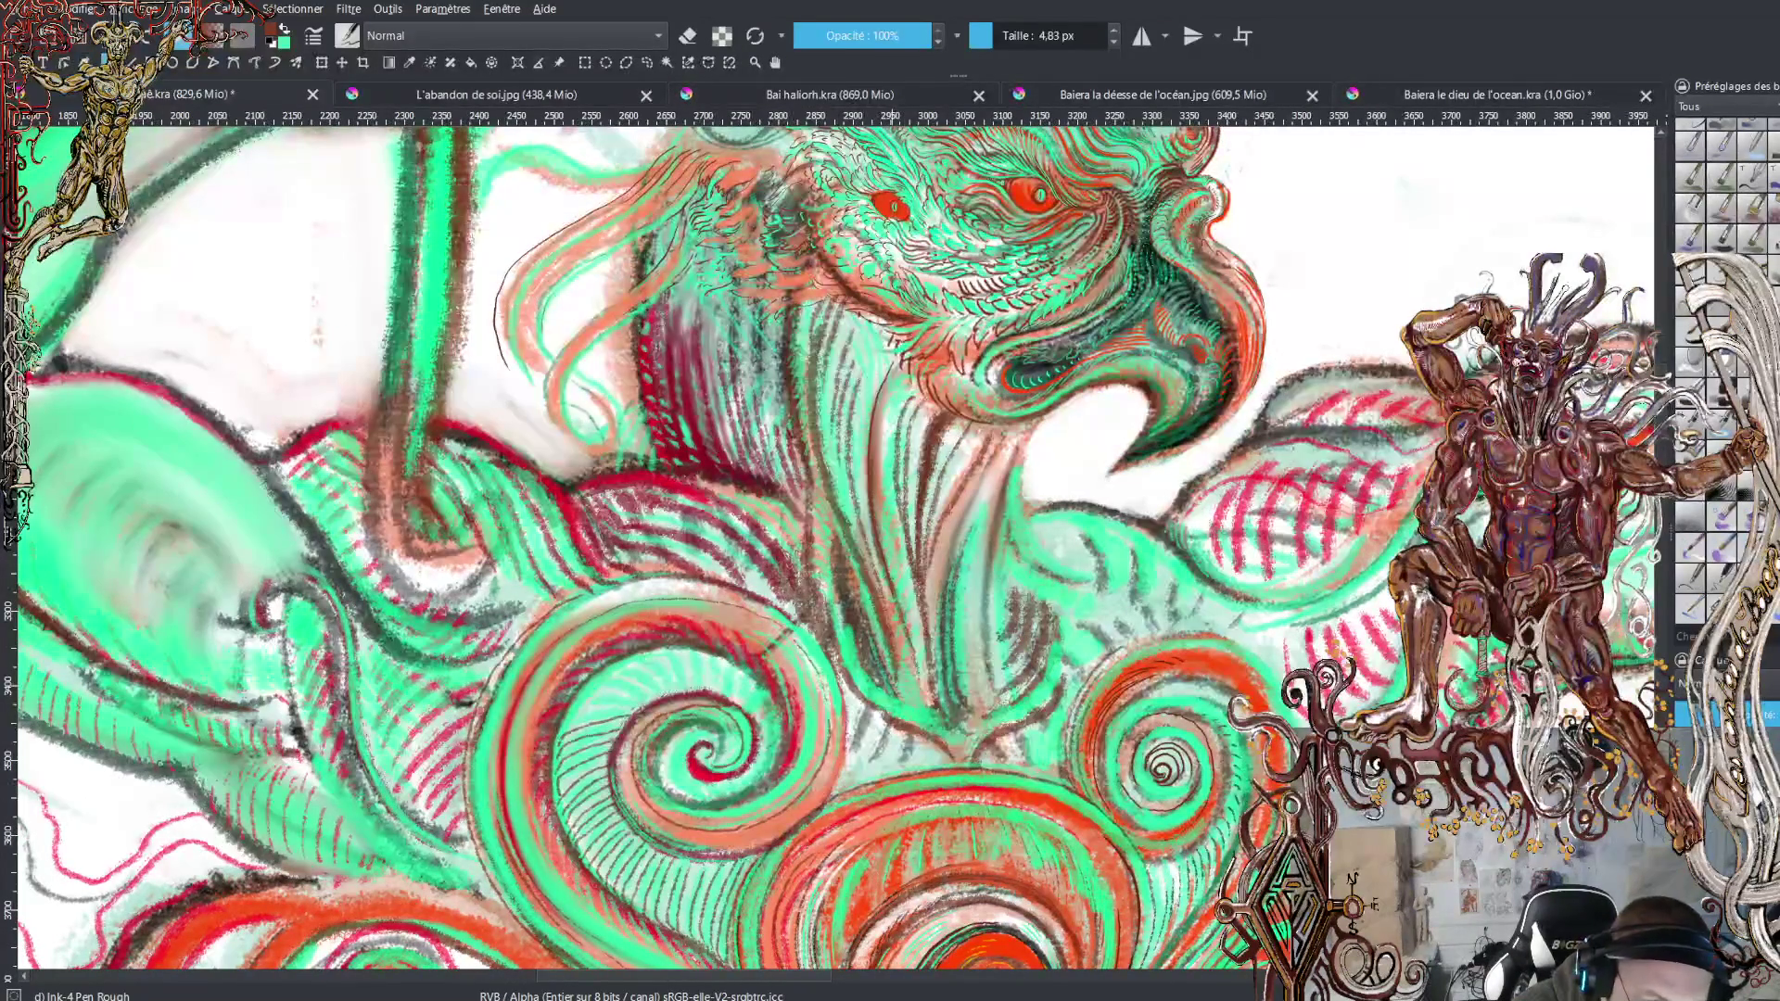
Draw a set of long parallel dark hatch lines down the beard beside the chest spirals
mouse_move(885, 345)
left_mouse_down()
mouse_move(862, 422)
mouse_move(866, 517)
left_mouse_up()
mouse_move(884, 334)
left_mouse_down()
mouse_move(859, 461)
mouse_move(881, 604)
left_mouse_up()
mouse_move(879, 325)
left_mouse_down()
mouse_move(857, 420)
mouse_move(864, 542)
left_mouse_up()
mouse_move(873, 322)
left_mouse_down()
mouse_move(853, 419)
mouse_move(859, 551)
left_mouse_up()
mouse_move(866, 317)
left_mouse_down()
mouse_move(845, 448)
mouse_move(863, 567)
left_mouse_up()
mouse_move(853, 314)
left_mouse_down()
mouse_move(838, 432)
mouse_move(853, 567)
left_mouse_up()
mouse_move(848, 315)
left_mouse_down()
mouse_move(829, 470)
mouse_move(851, 570)
left_mouse_up()
left_click_drag(844, 306, 828, 486)
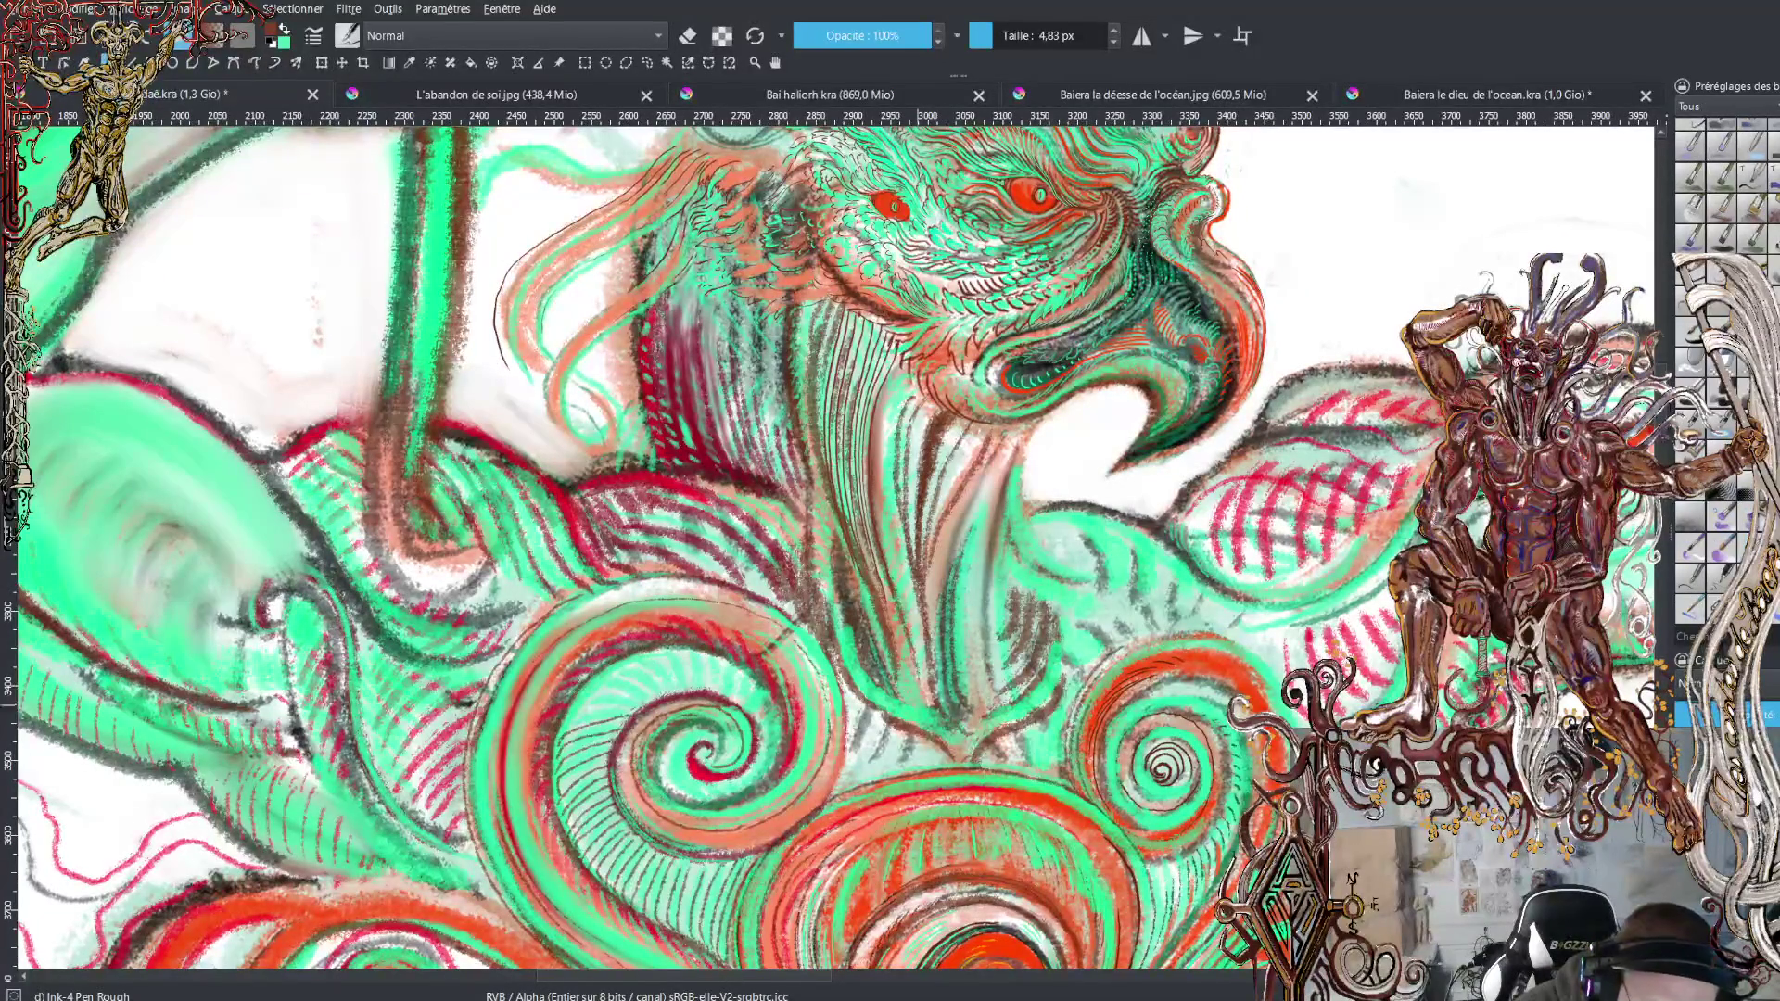
mouse_move(895, 367)
left_mouse_down()
mouse_move(879, 500)
mouse_move(934, 702)
left_mouse_up()
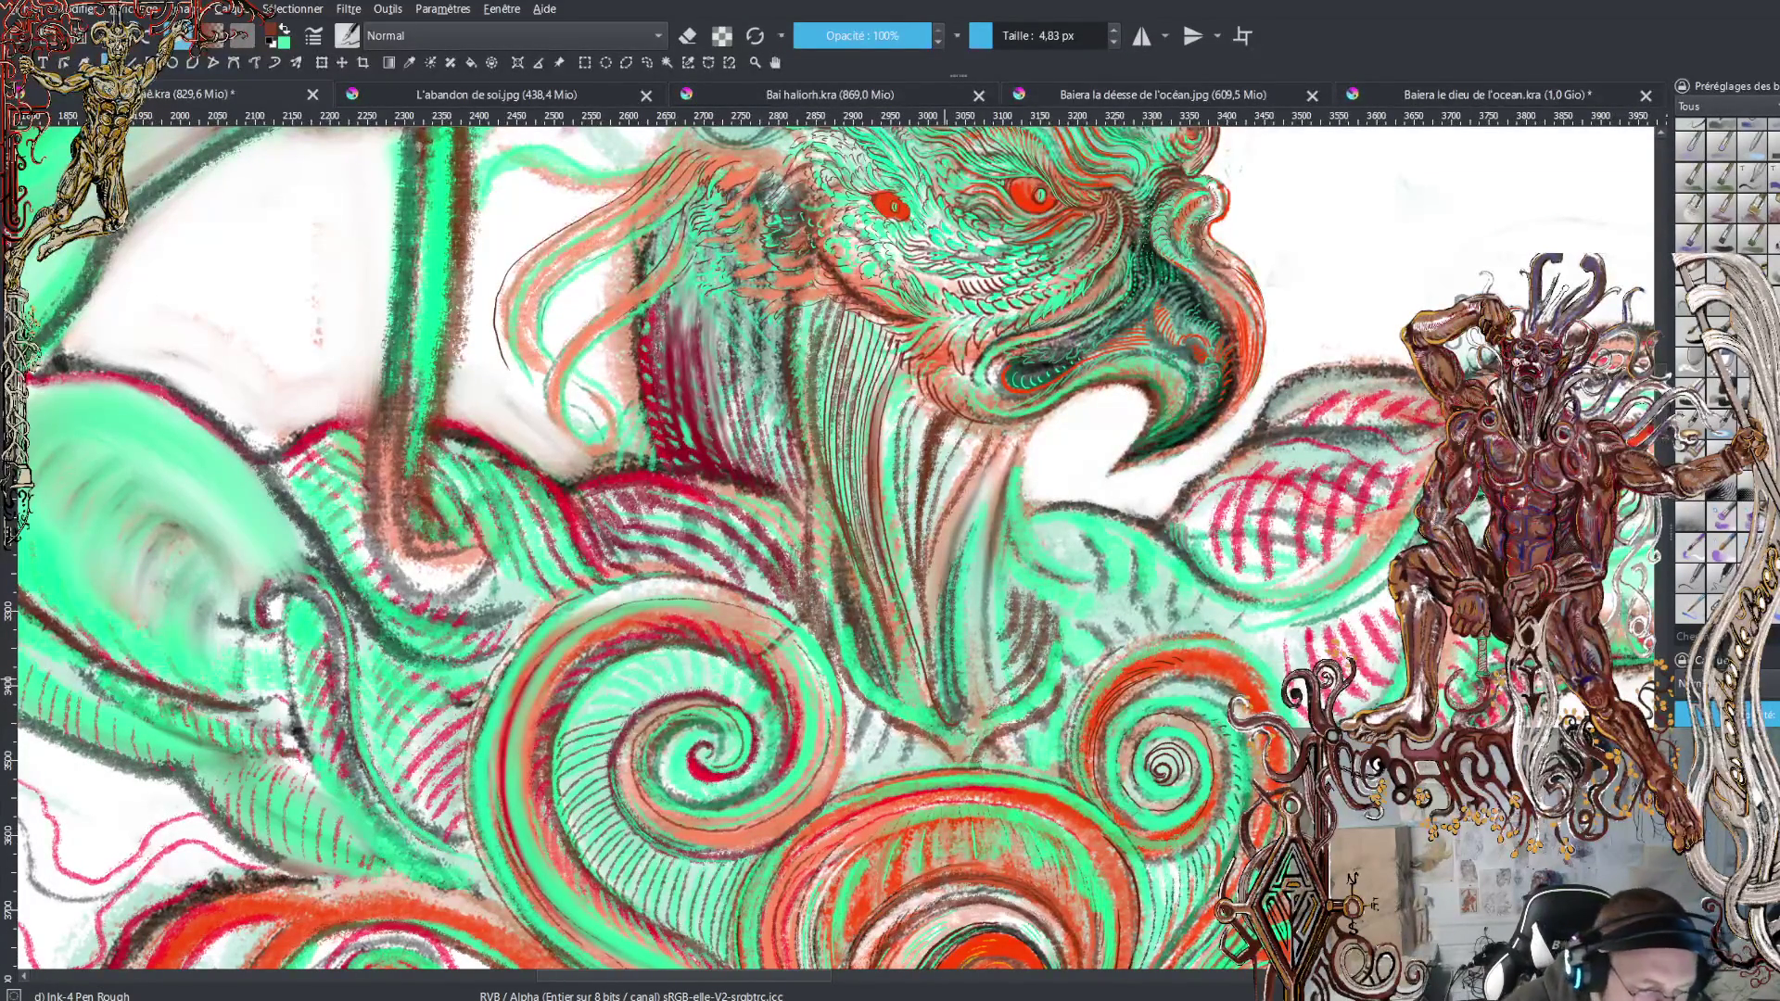
key("minus")
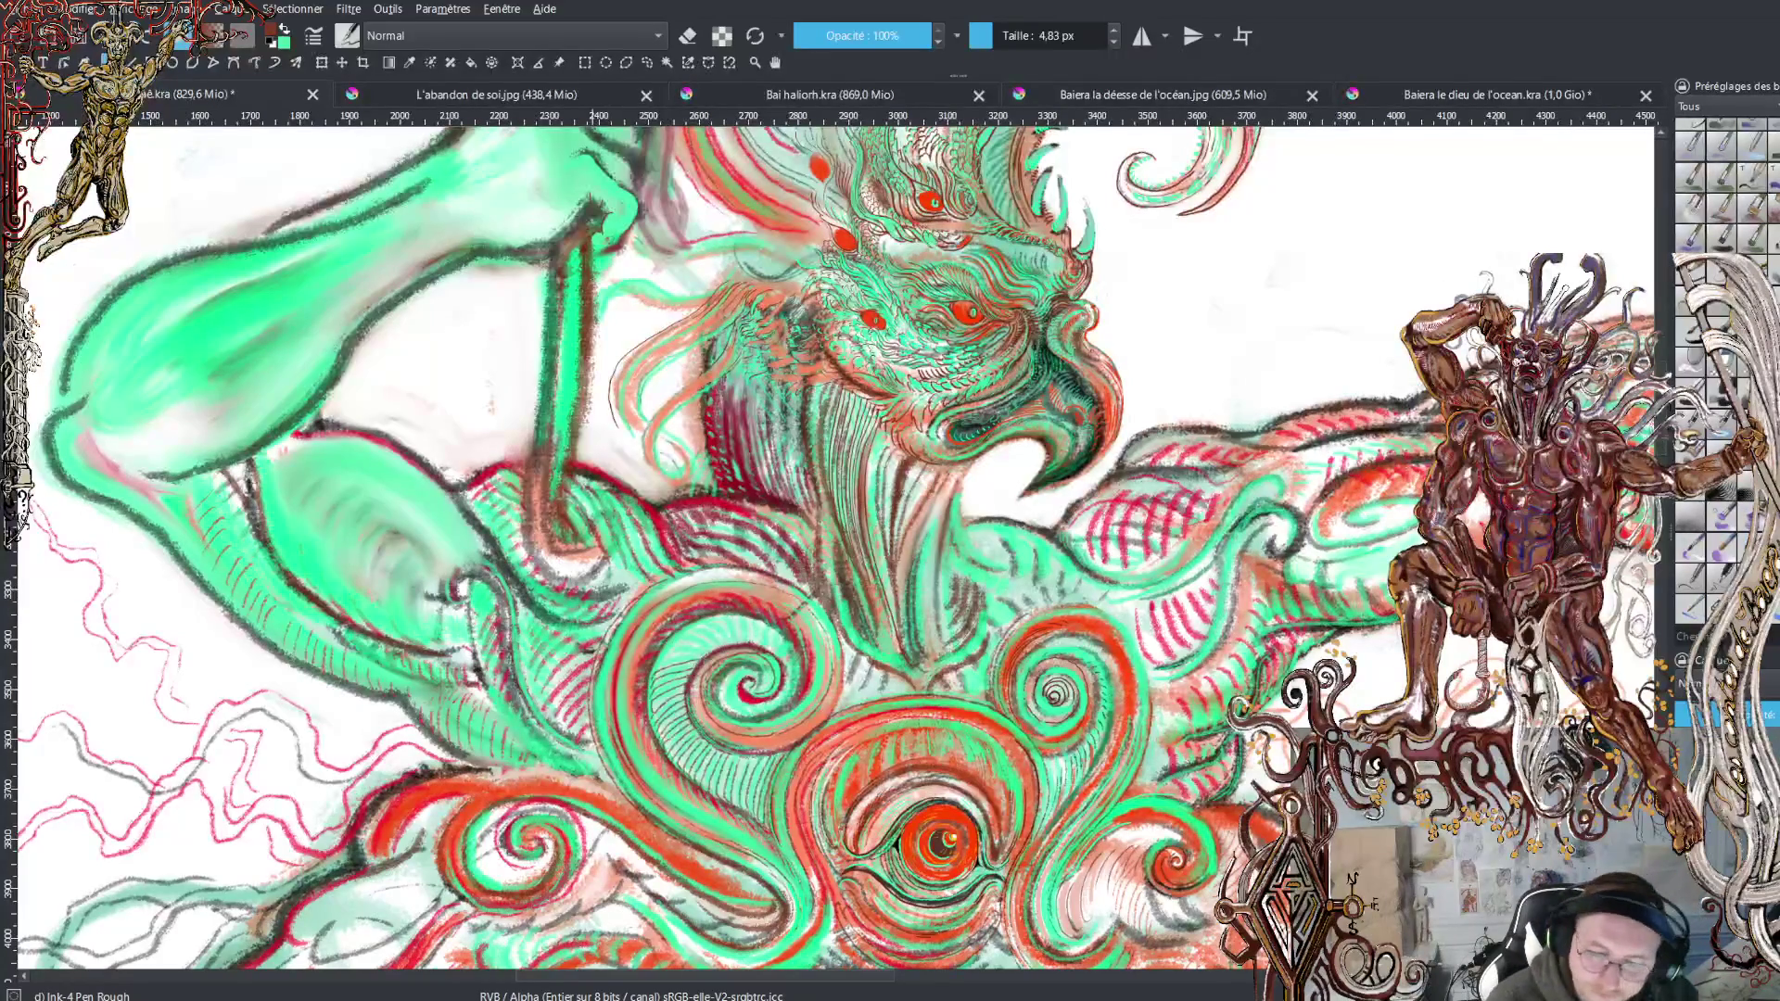
Ink and reinforce a dark line along a crest strand above the head
scroll(835, 547, "up", 5)
scroll(834, 547, "up", 1)
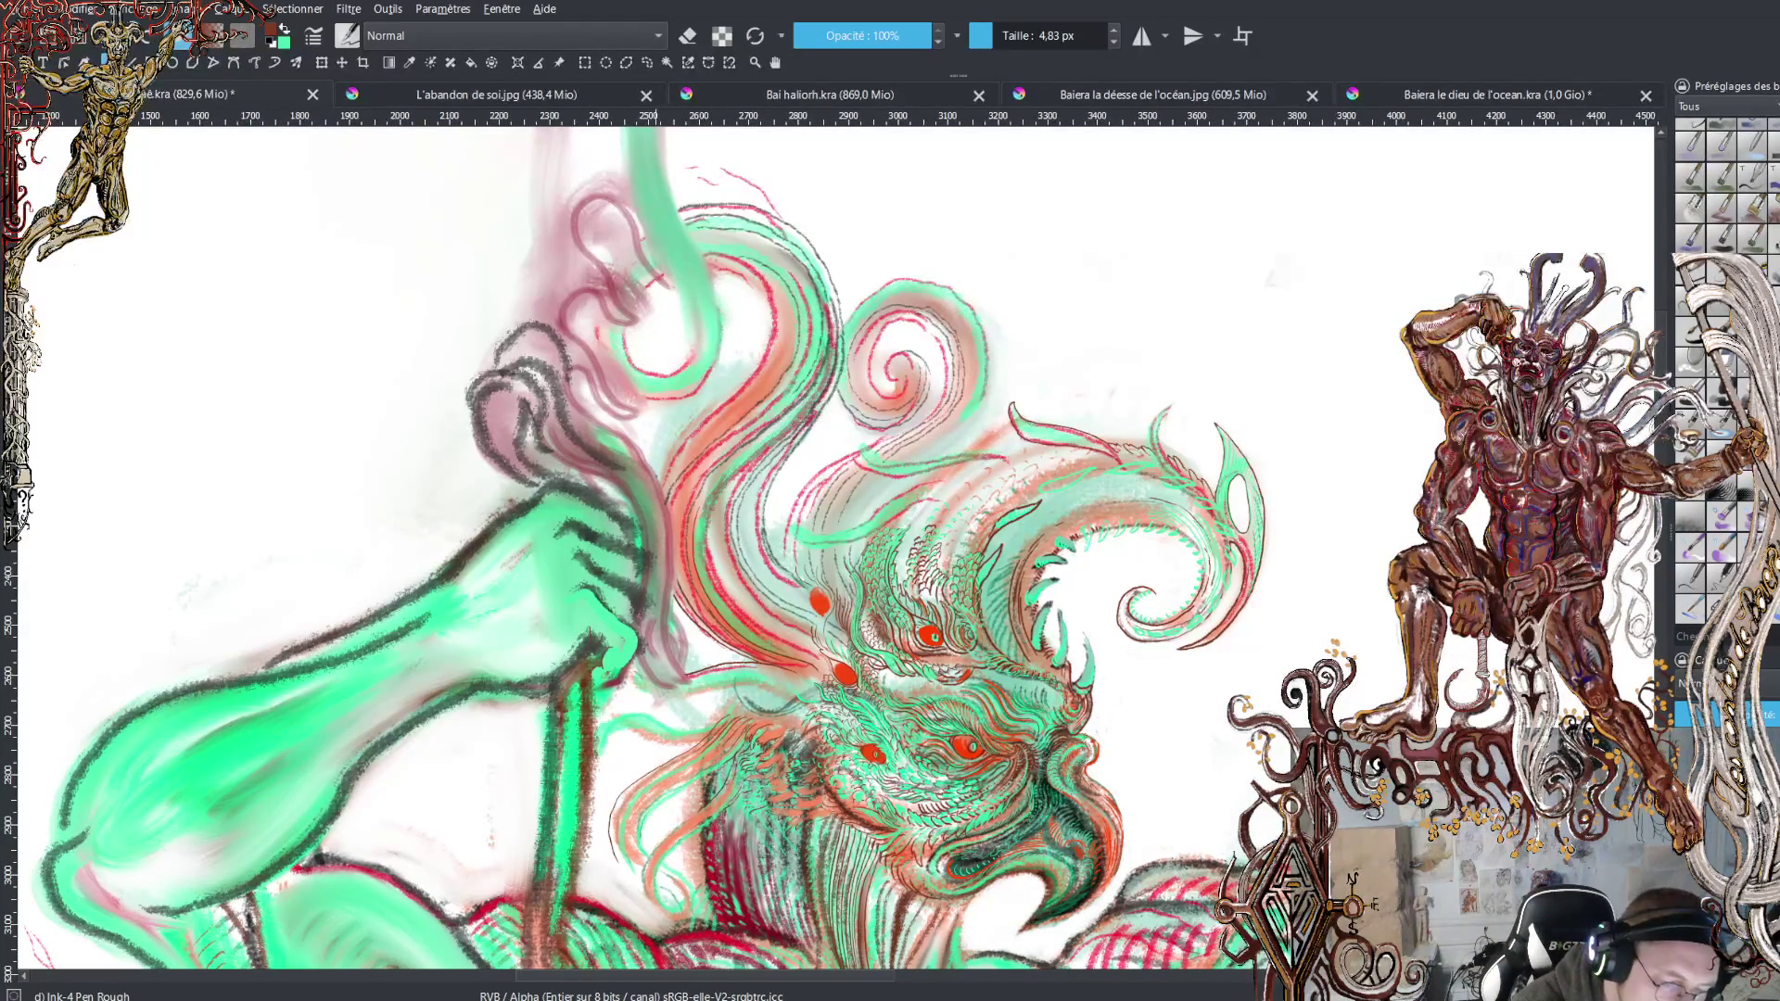
left_click_drag(665, 456, 749, 367)
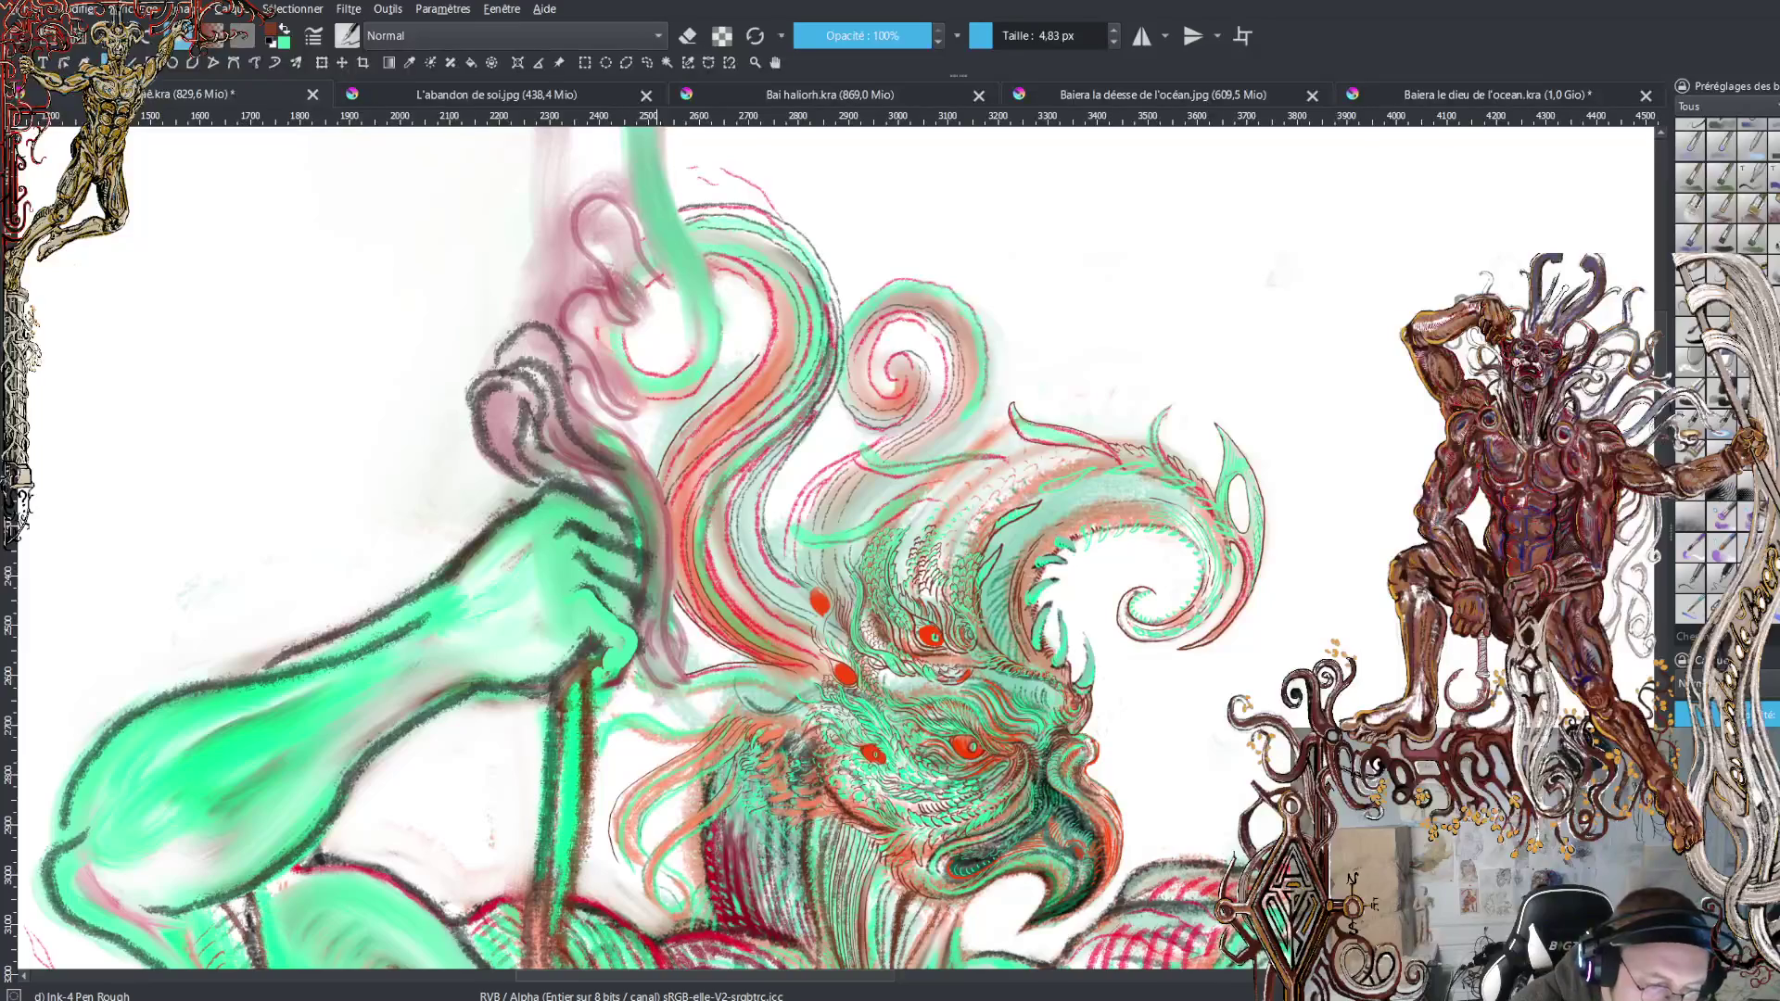
left_click_drag(681, 447, 759, 364)
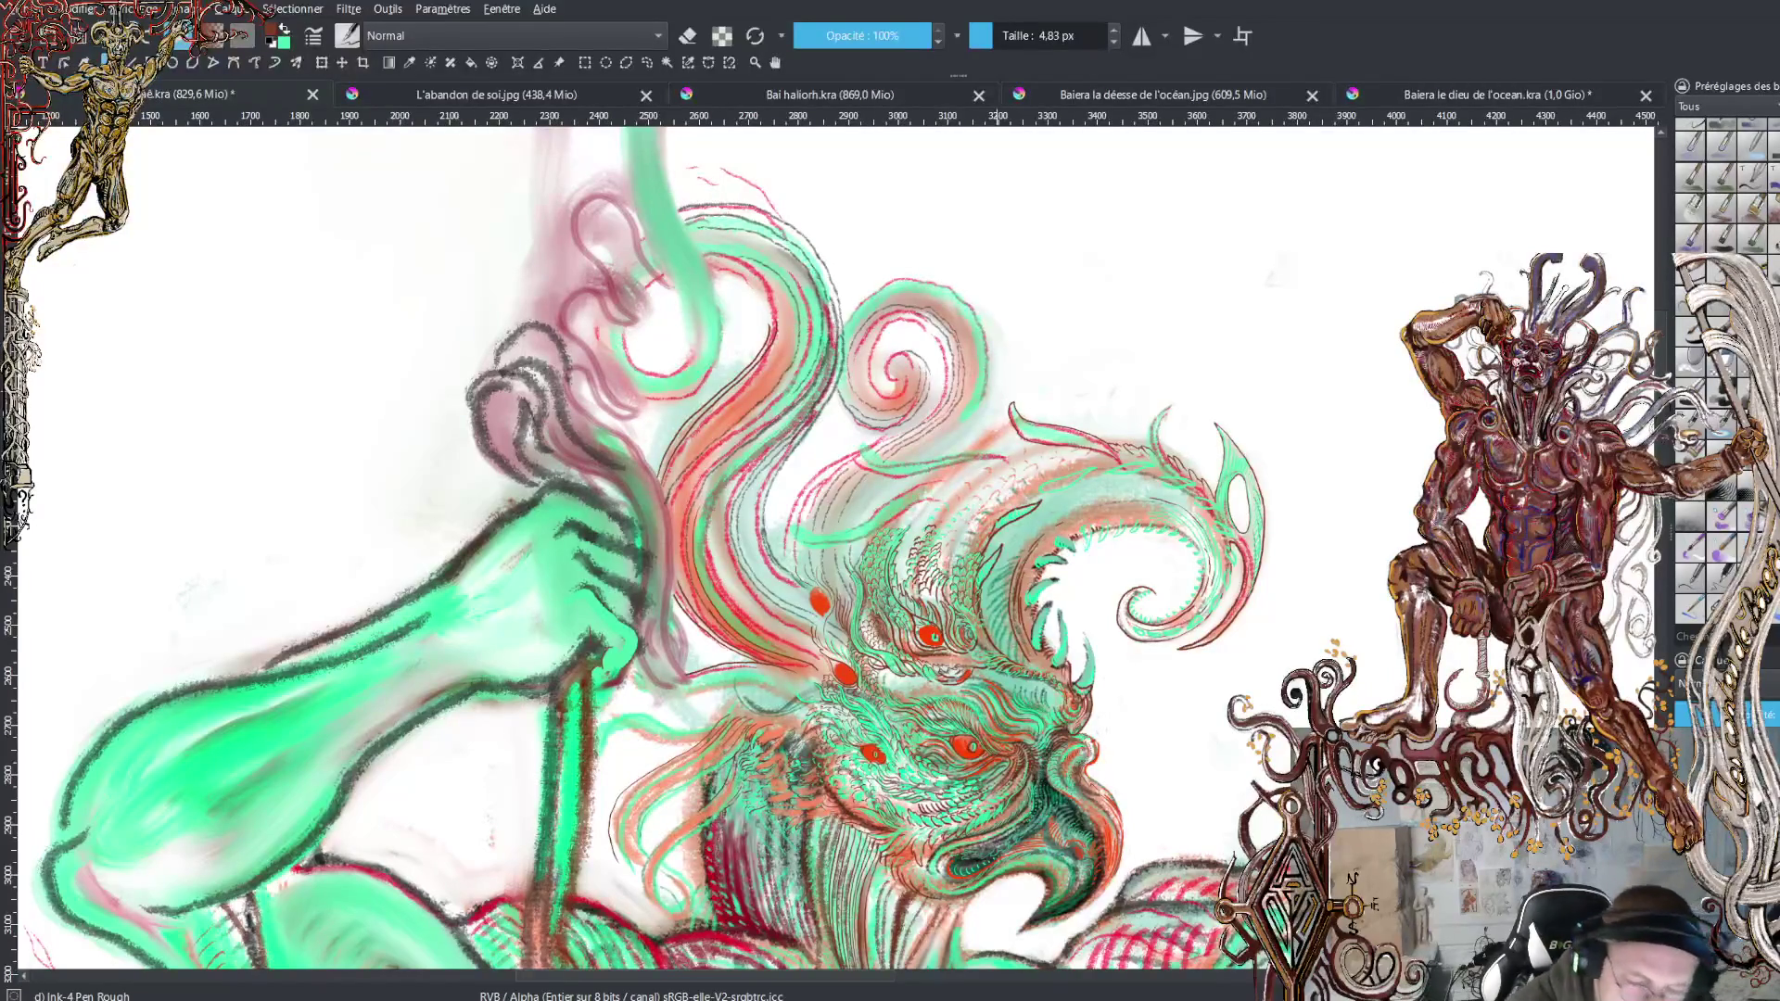
Zoom in on the beard and ink about ten dark strands hanging below the beak
scroll(835, 547, "down", 5)
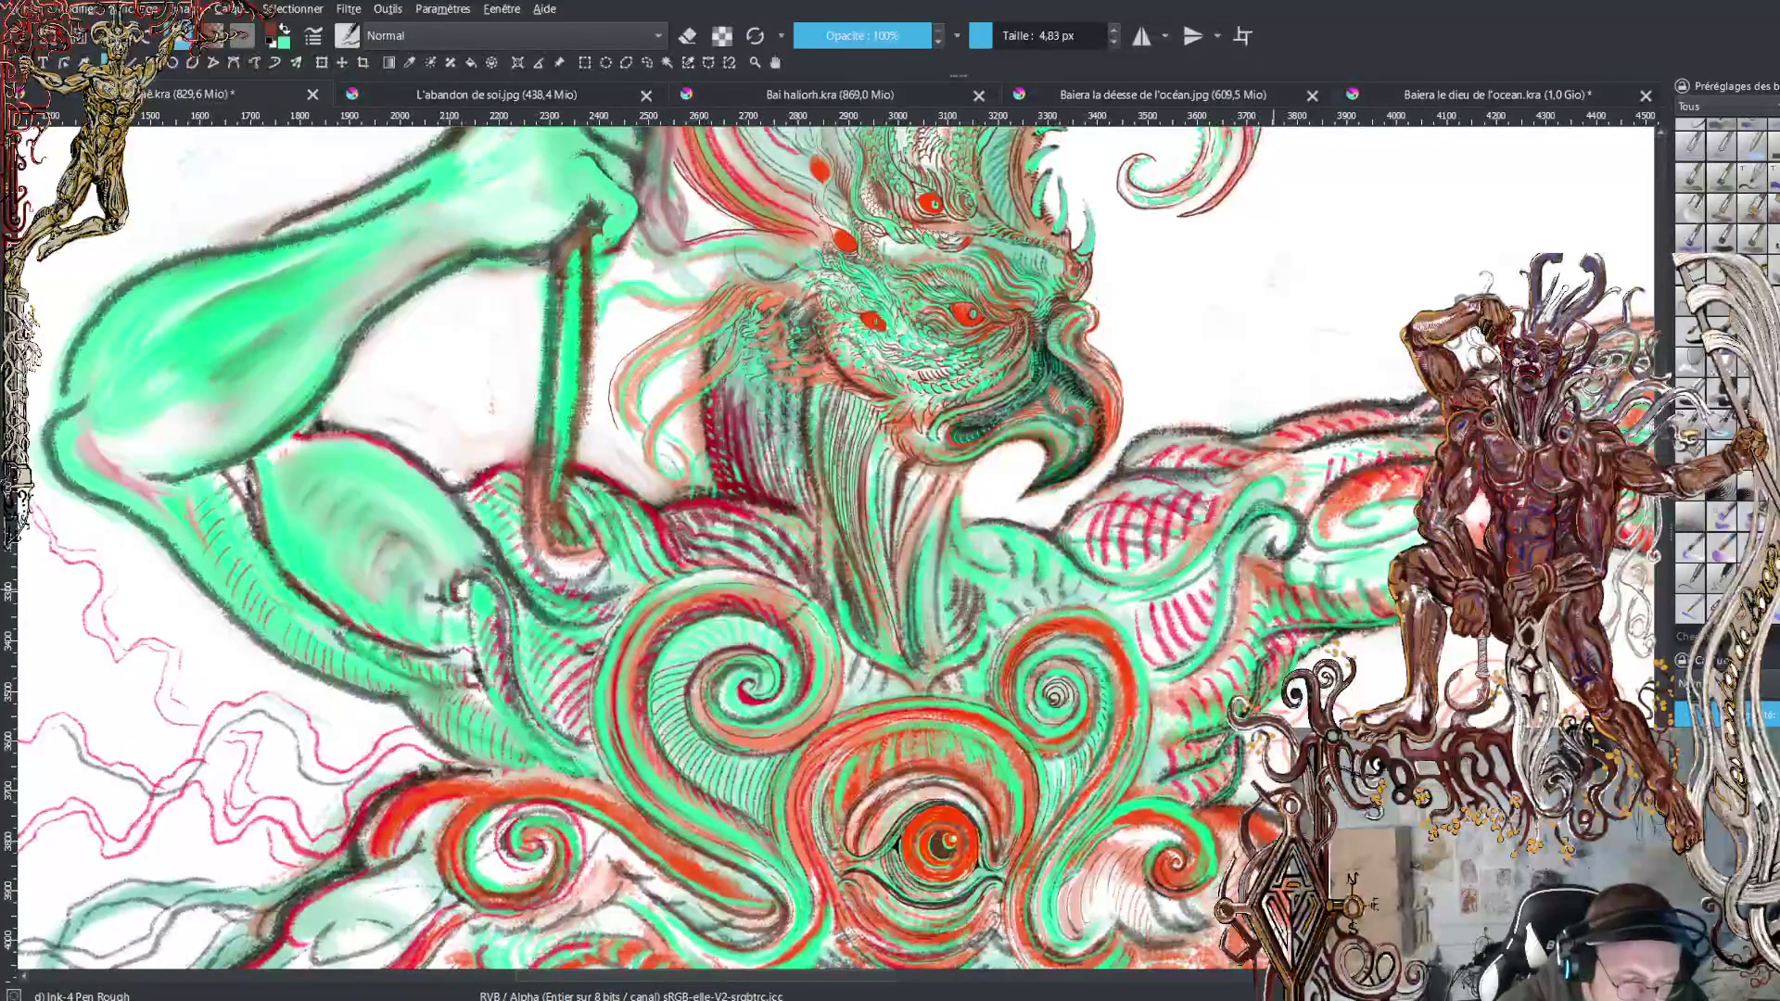
key("plus")
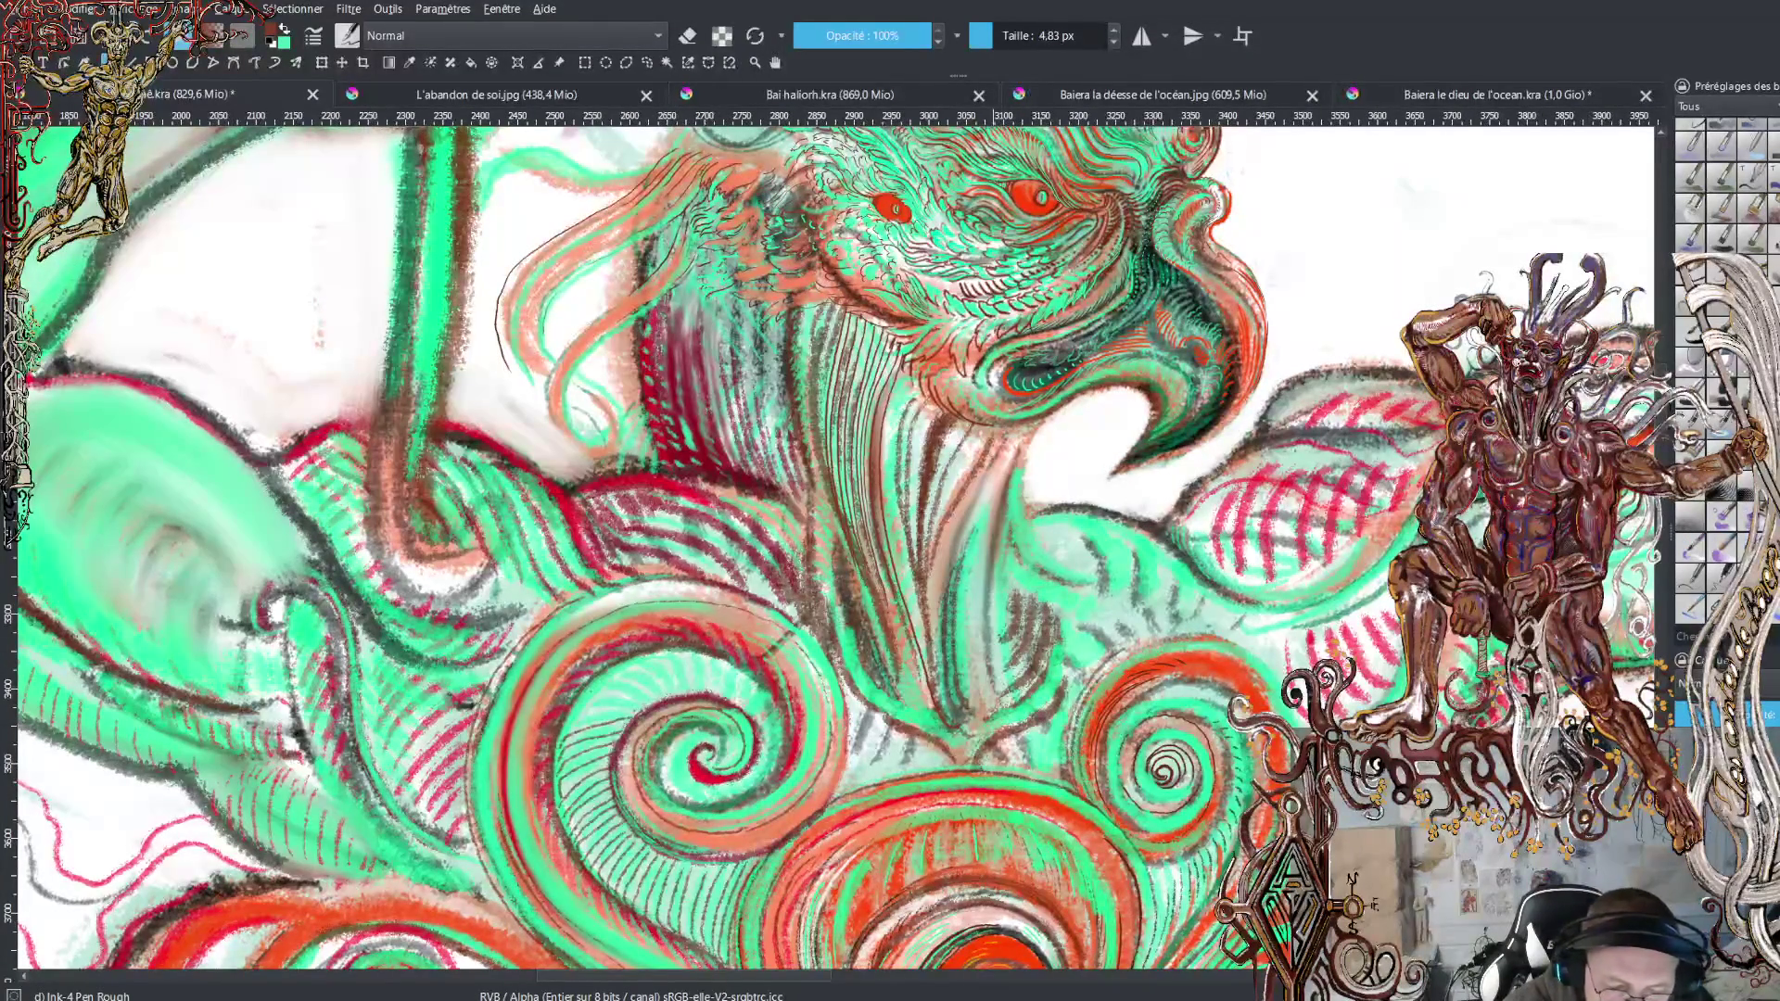
left_click_drag(981, 451, 930, 571)
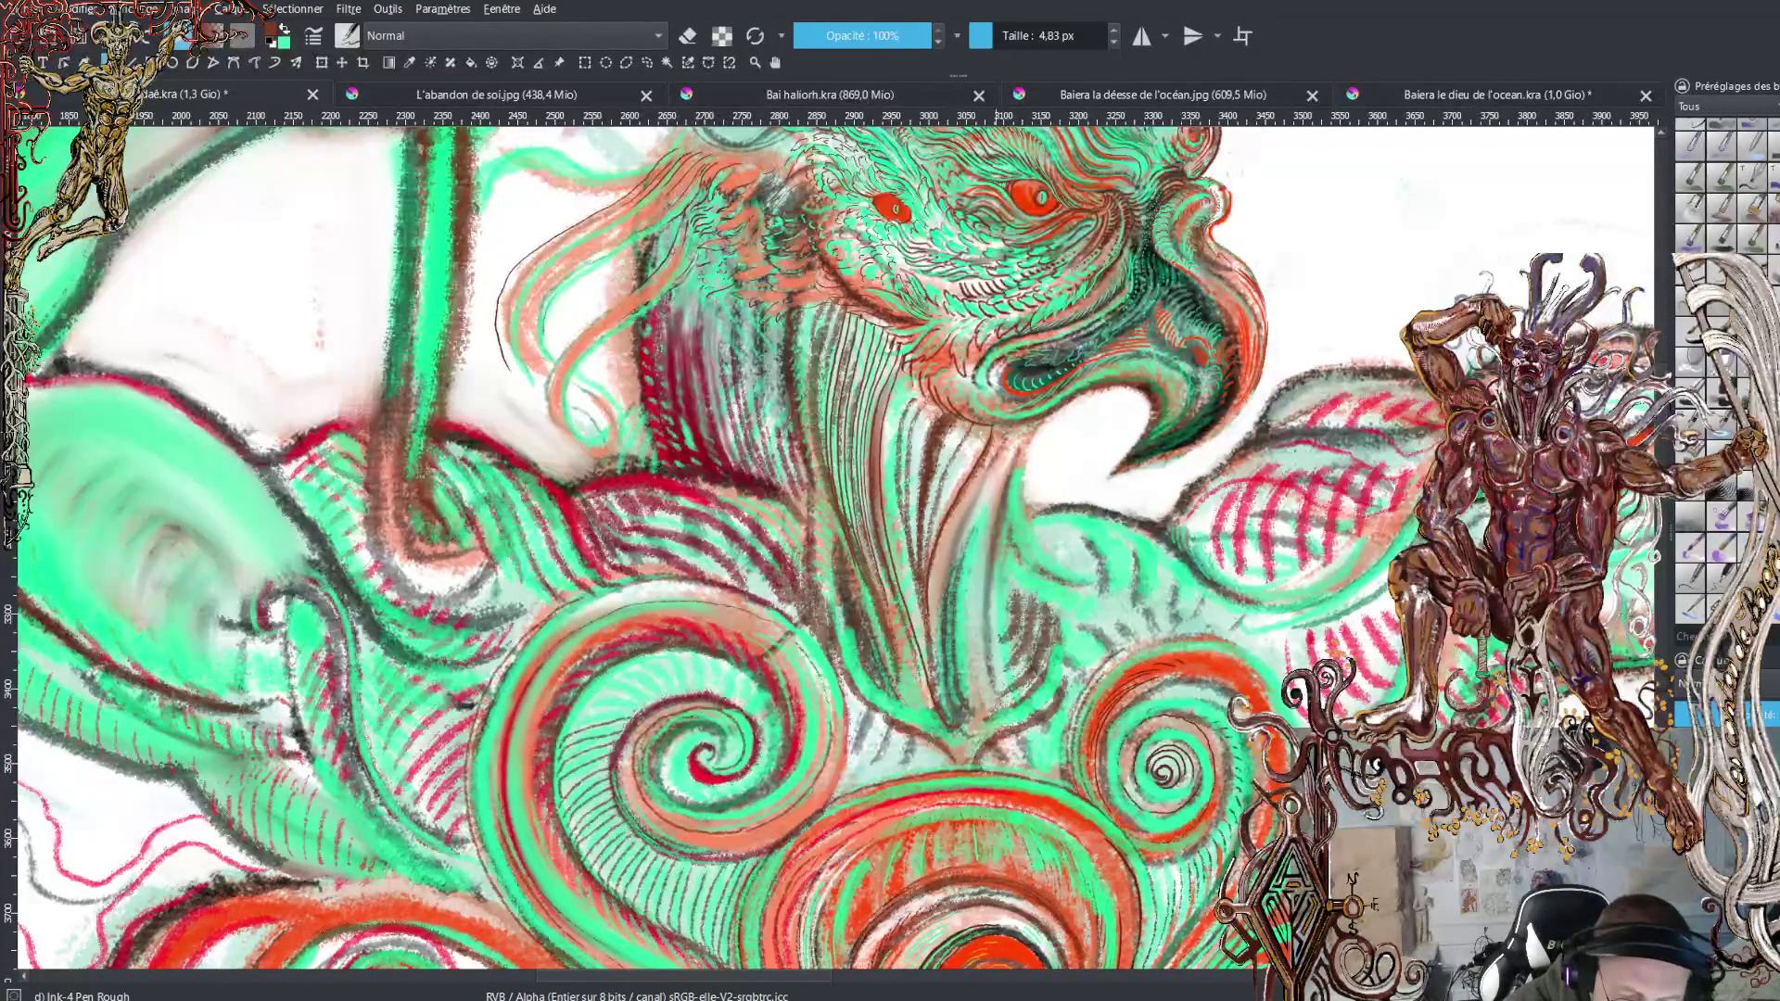
left_click_drag(994, 460, 959, 542)
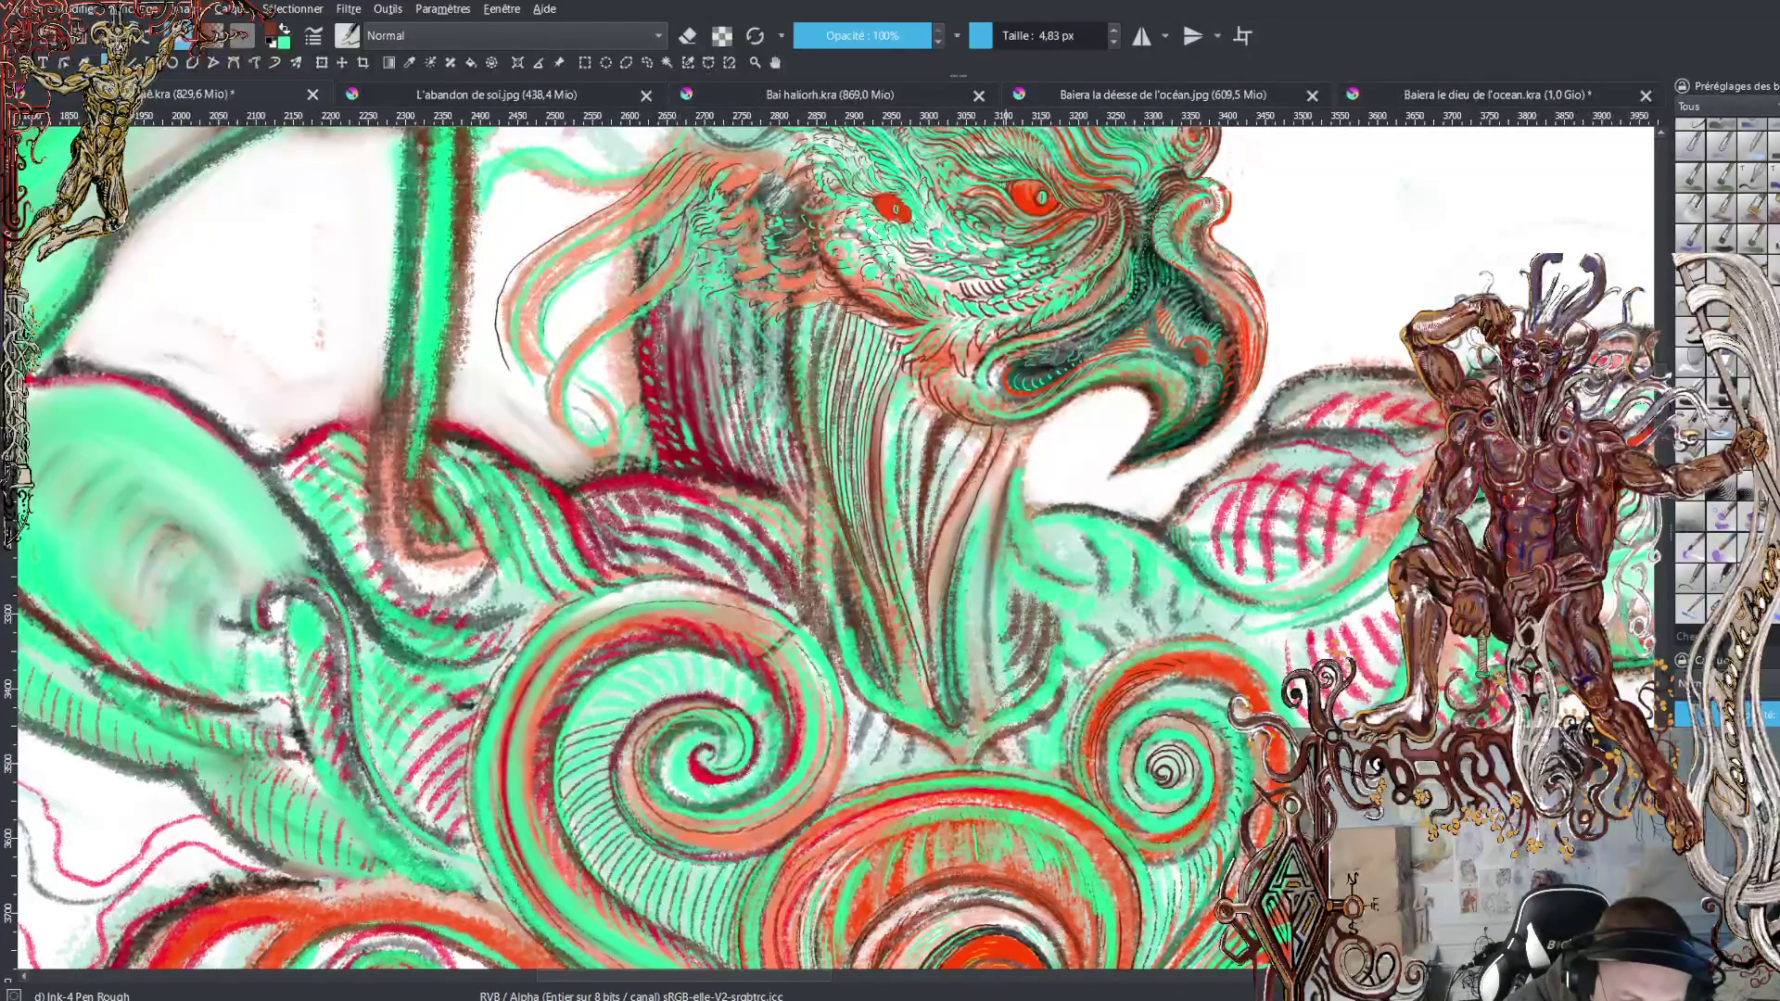
left_click_drag(1001, 449, 974, 515)
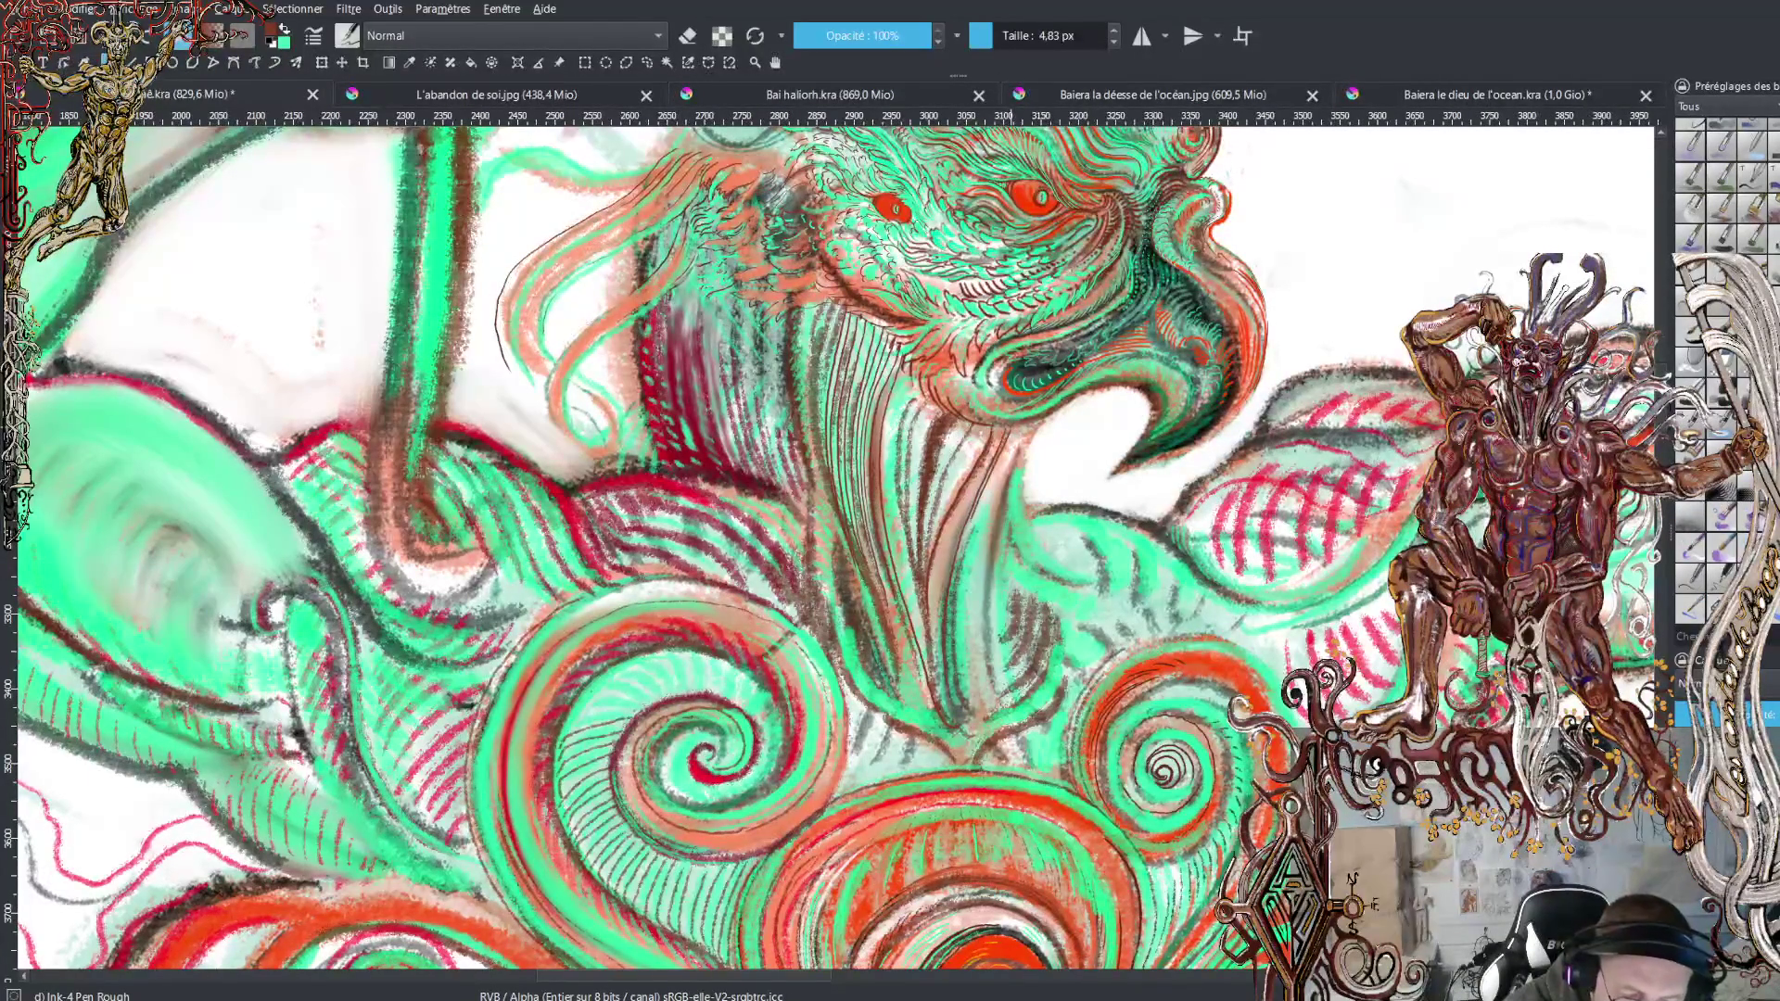
left_click_drag(1006, 435, 967, 556)
left_click_drag(1020, 429, 990, 497)
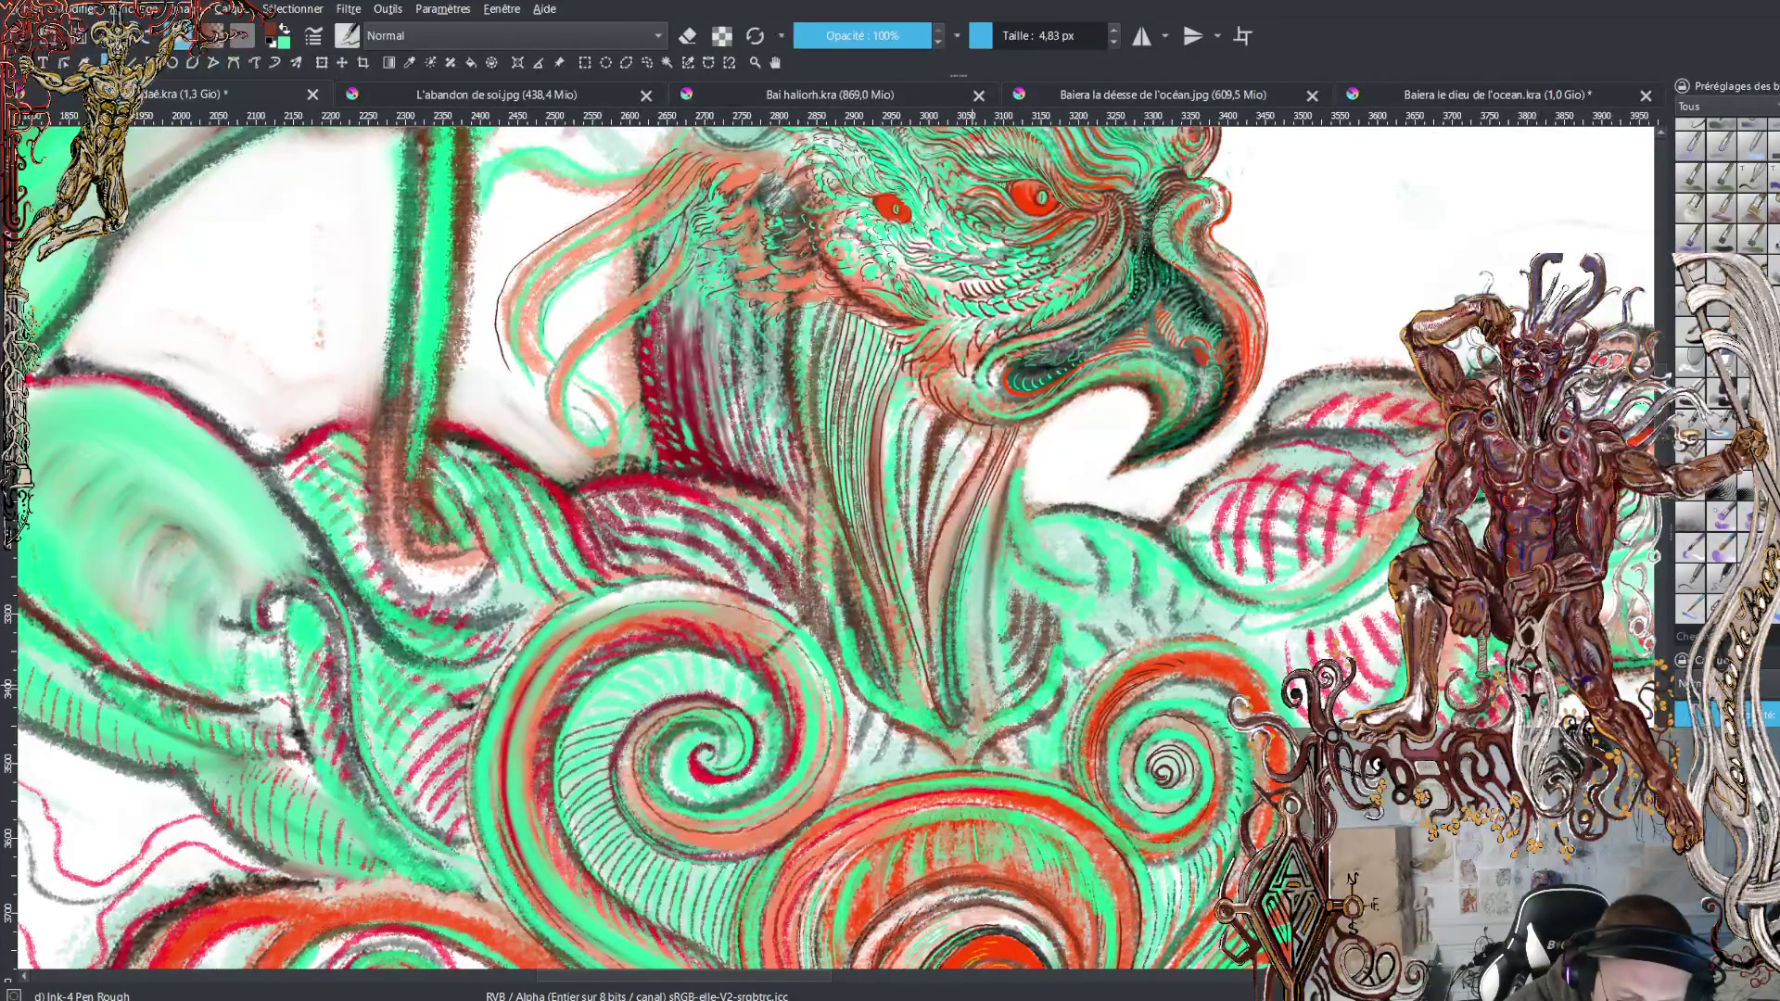
left_click_drag(967, 621, 1014, 447)
left_click_drag(991, 526, 979, 587)
left_click_drag(983, 701, 983, 573)
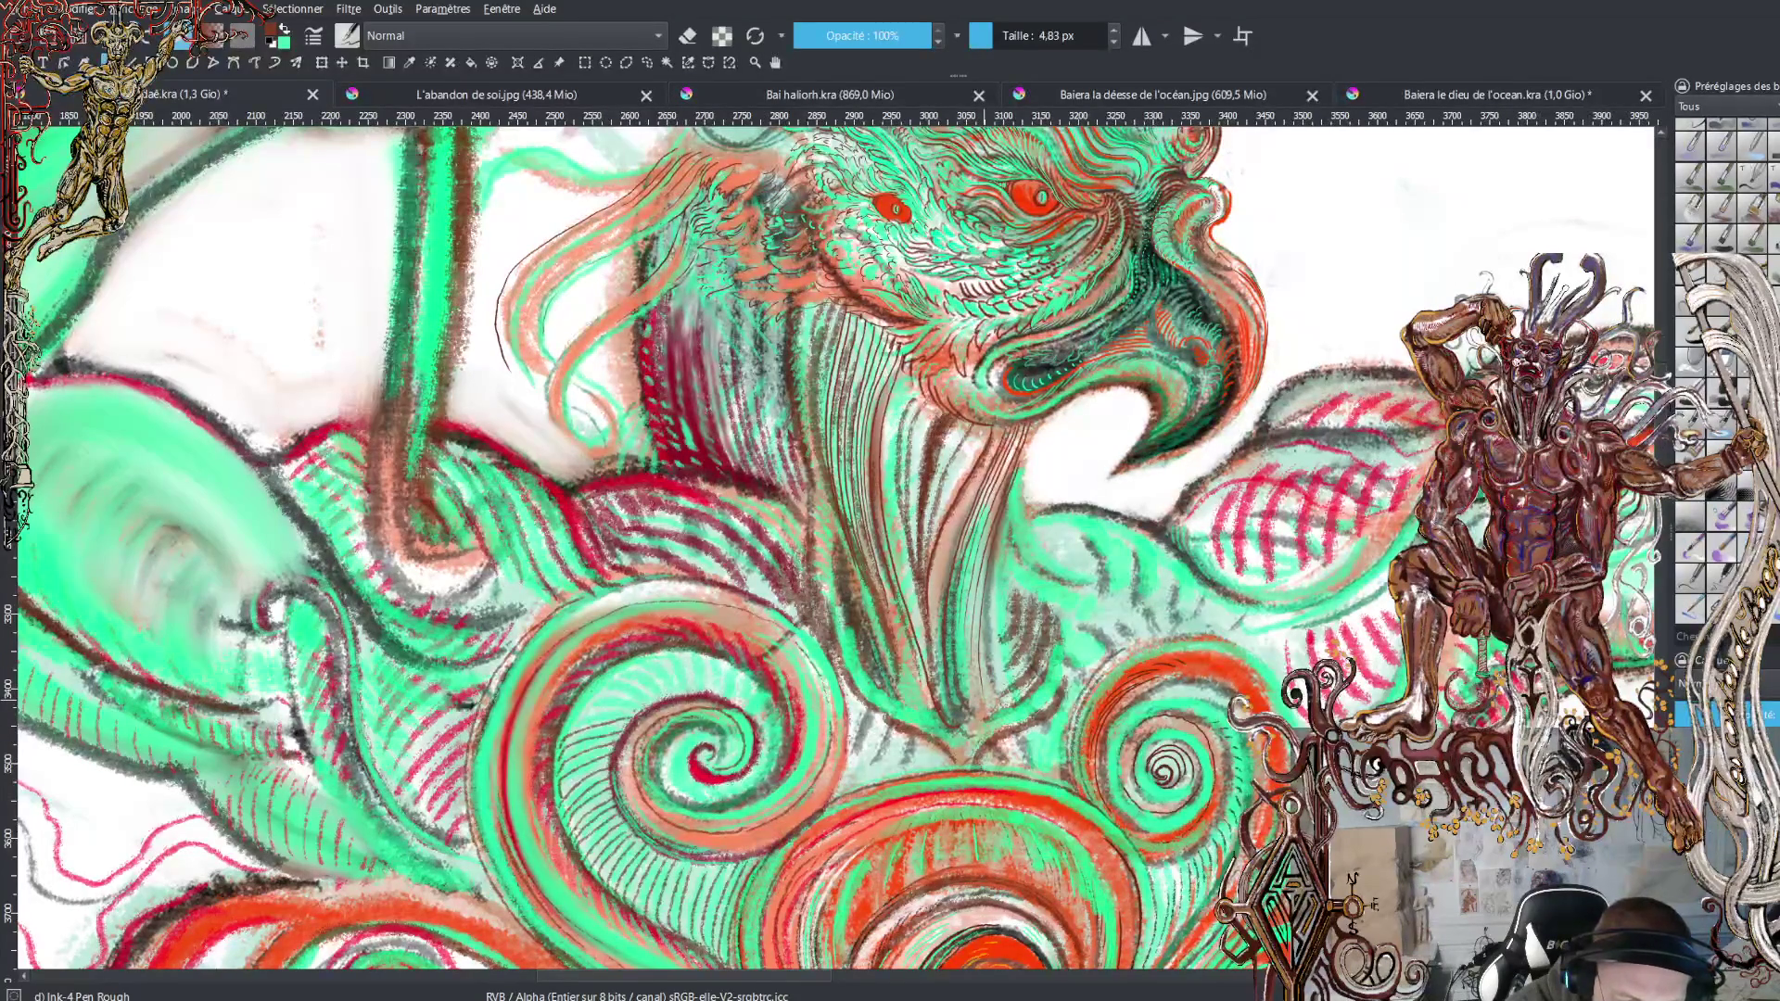
left_click_drag(1040, 417, 1011, 512)
left_click_drag(988, 593, 990, 692)
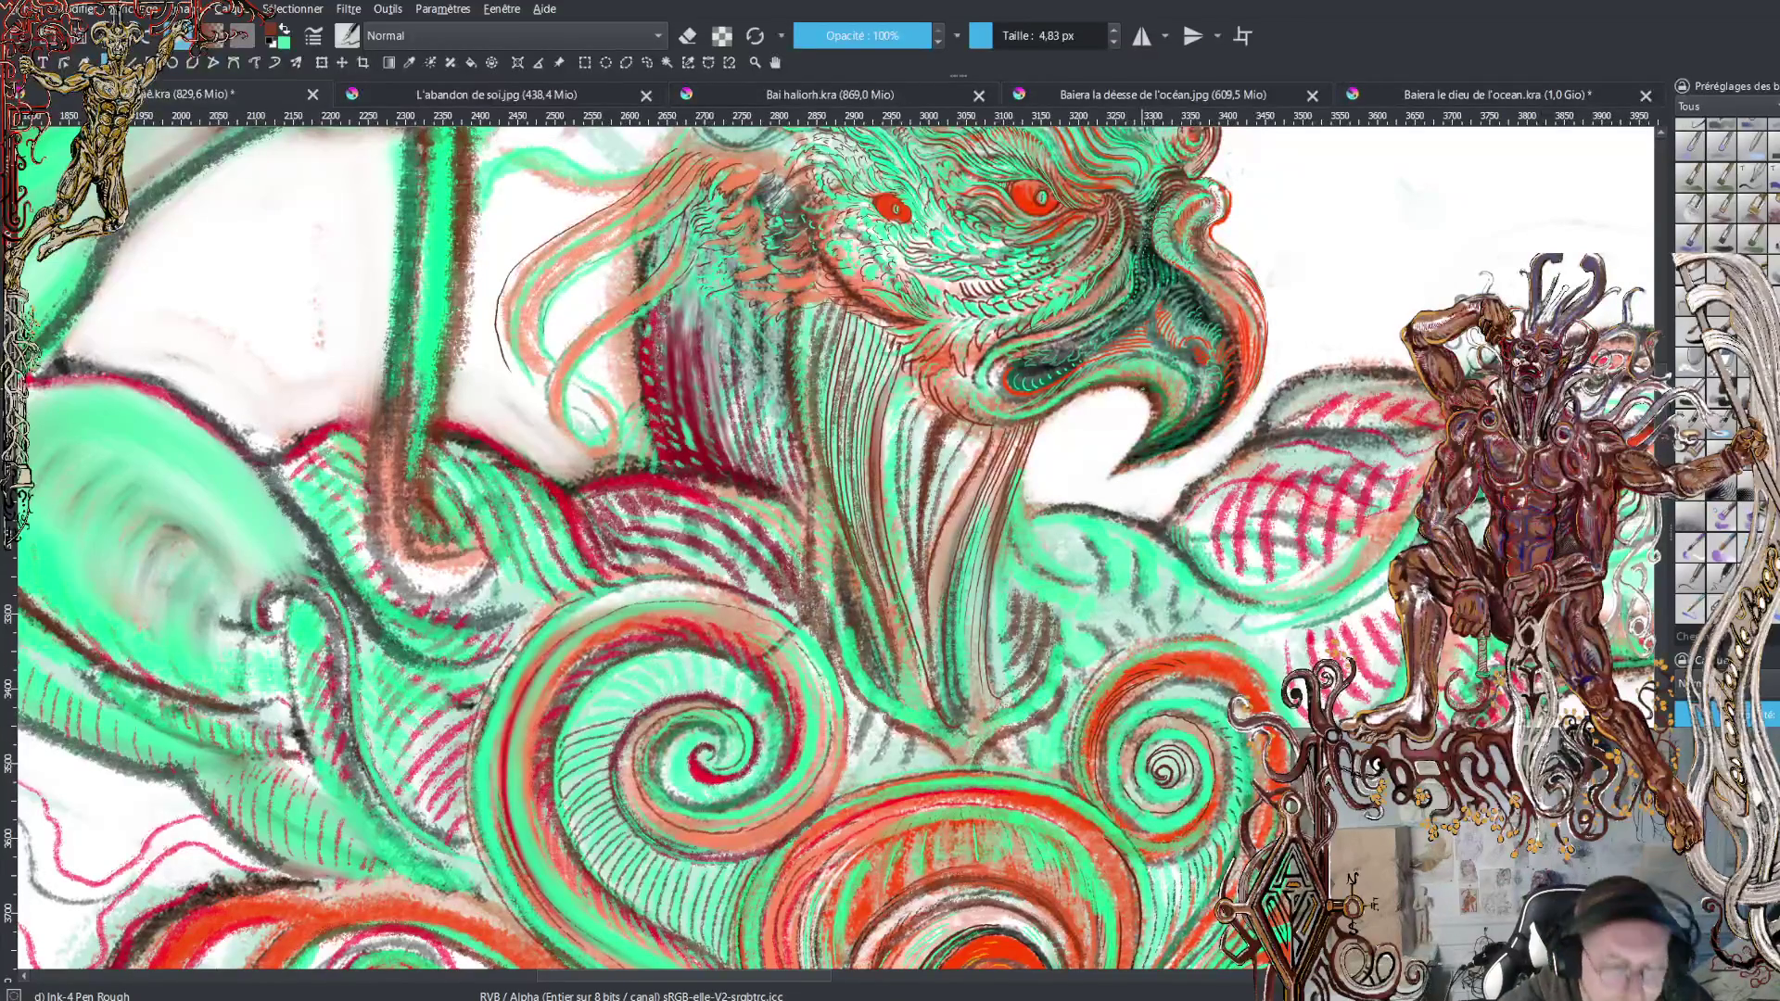
key("minus")
key("minus")
key("minus")
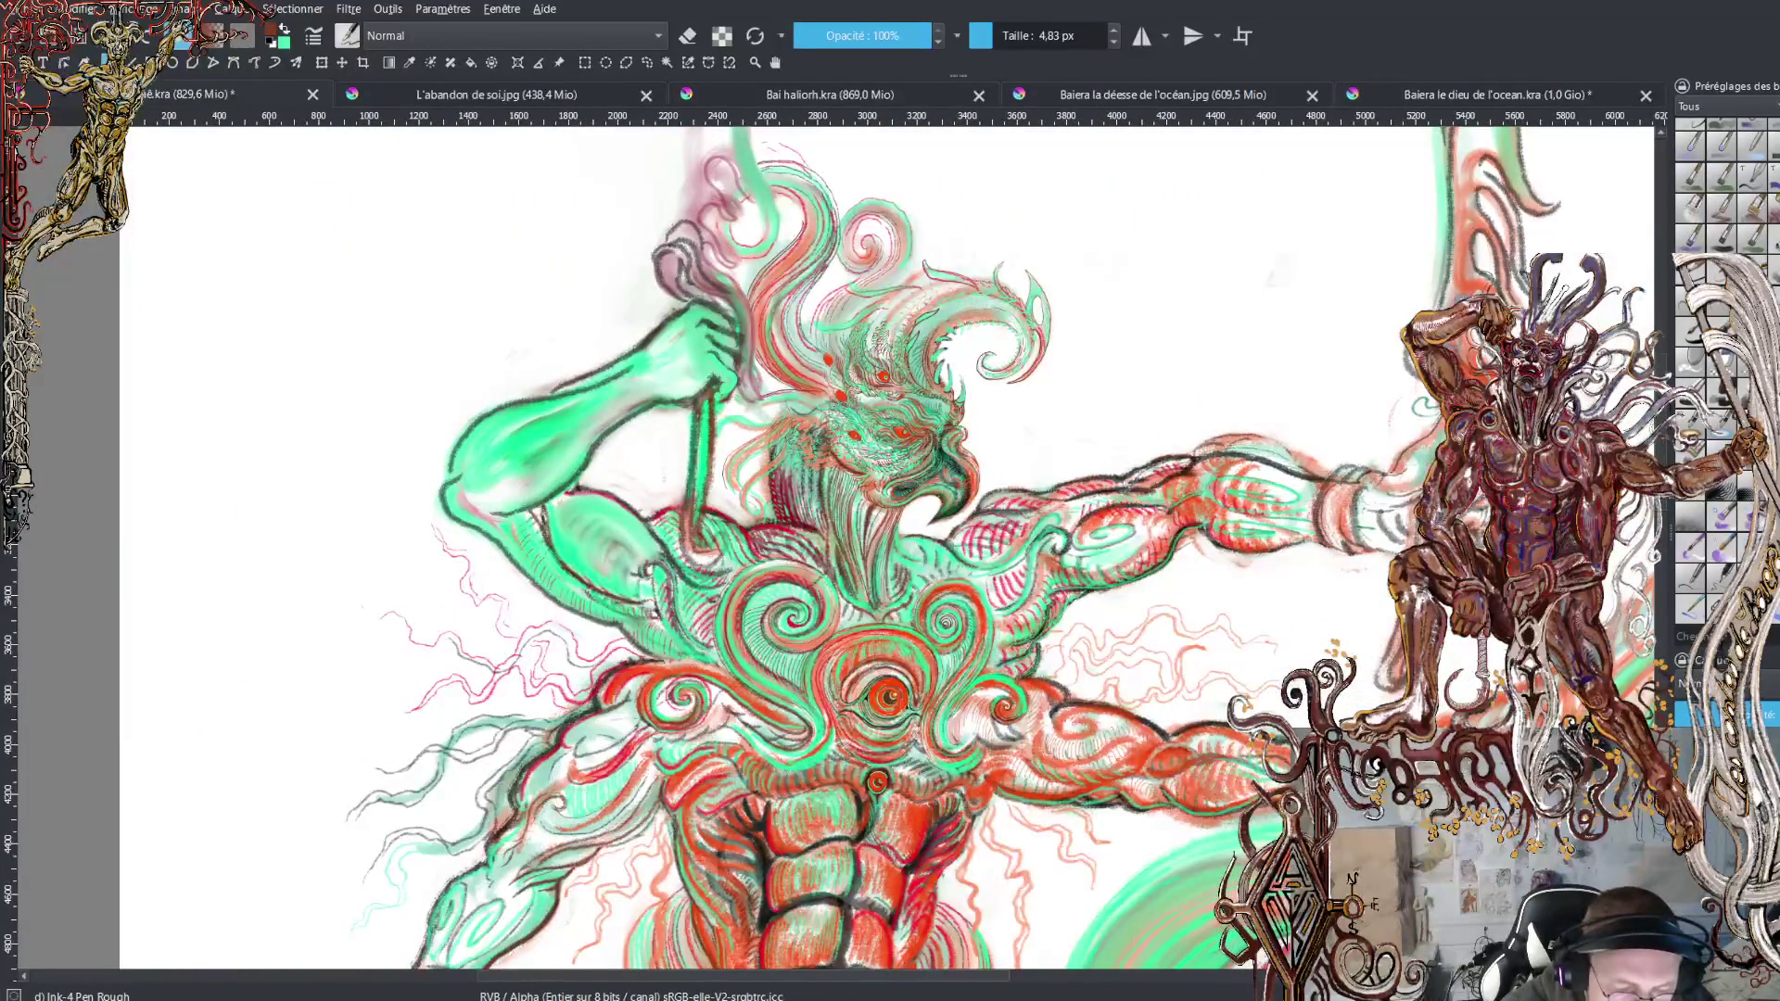
key("plus")
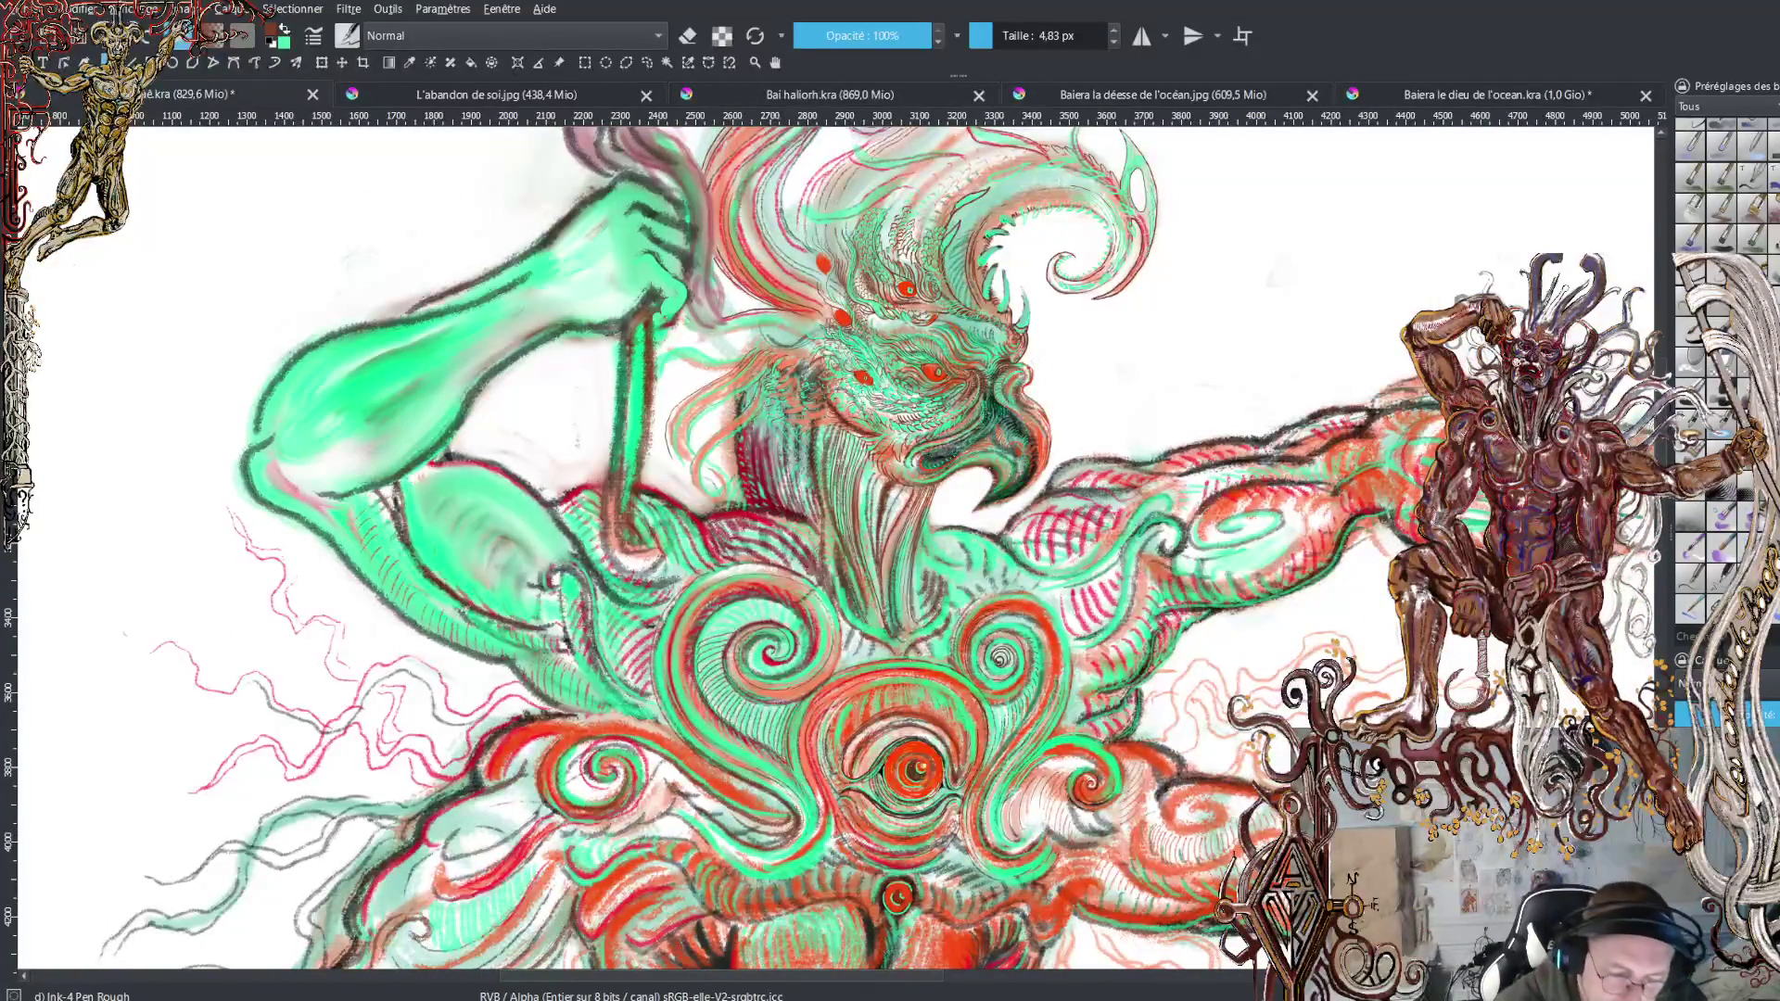
key("plus")
key("plus")
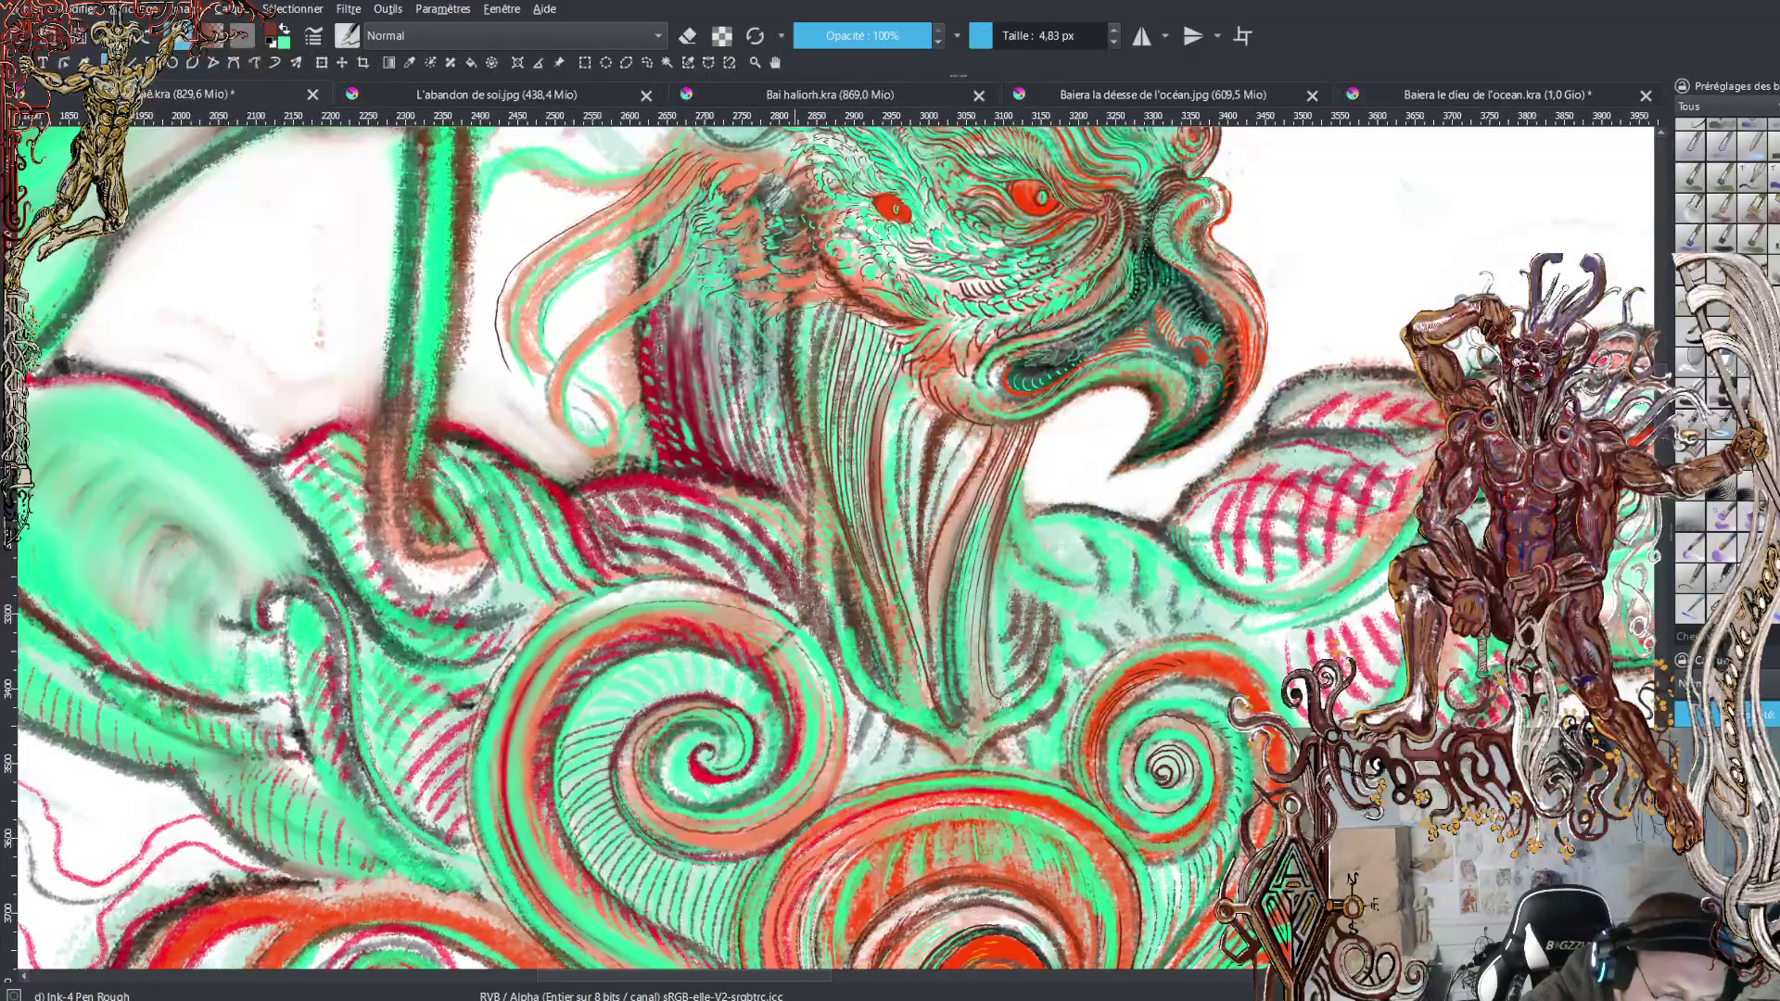
Build up dense short dark hatching on the neck, extending leftward from the beard
left_click_drag(777, 387, 777, 420)
left_click_drag(770, 317, 776, 448)
mouse_move(768, 370)
left_mouse_down()
mouse_move(763, 465)
mouse_move(751, 397)
left_mouse_up()
left_click_drag(754, 317, 751, 454)
left_click_drag(751, 379, 740, 453)
left_click_drag(743, 384, 734, 418)
mouse_move(737, 286)
left_mouse_down()
mouse_move(723, 411)
mouse_move(707, 311)
mouse_move(687, 361)
left_mouse_up()
left_click_drag(695, 289, 679, 343)
mouse_move(690, 273)
left_mouse_down()
mouse_move(673, 334)
mouse_move(654, 334)
left_mouse_up()
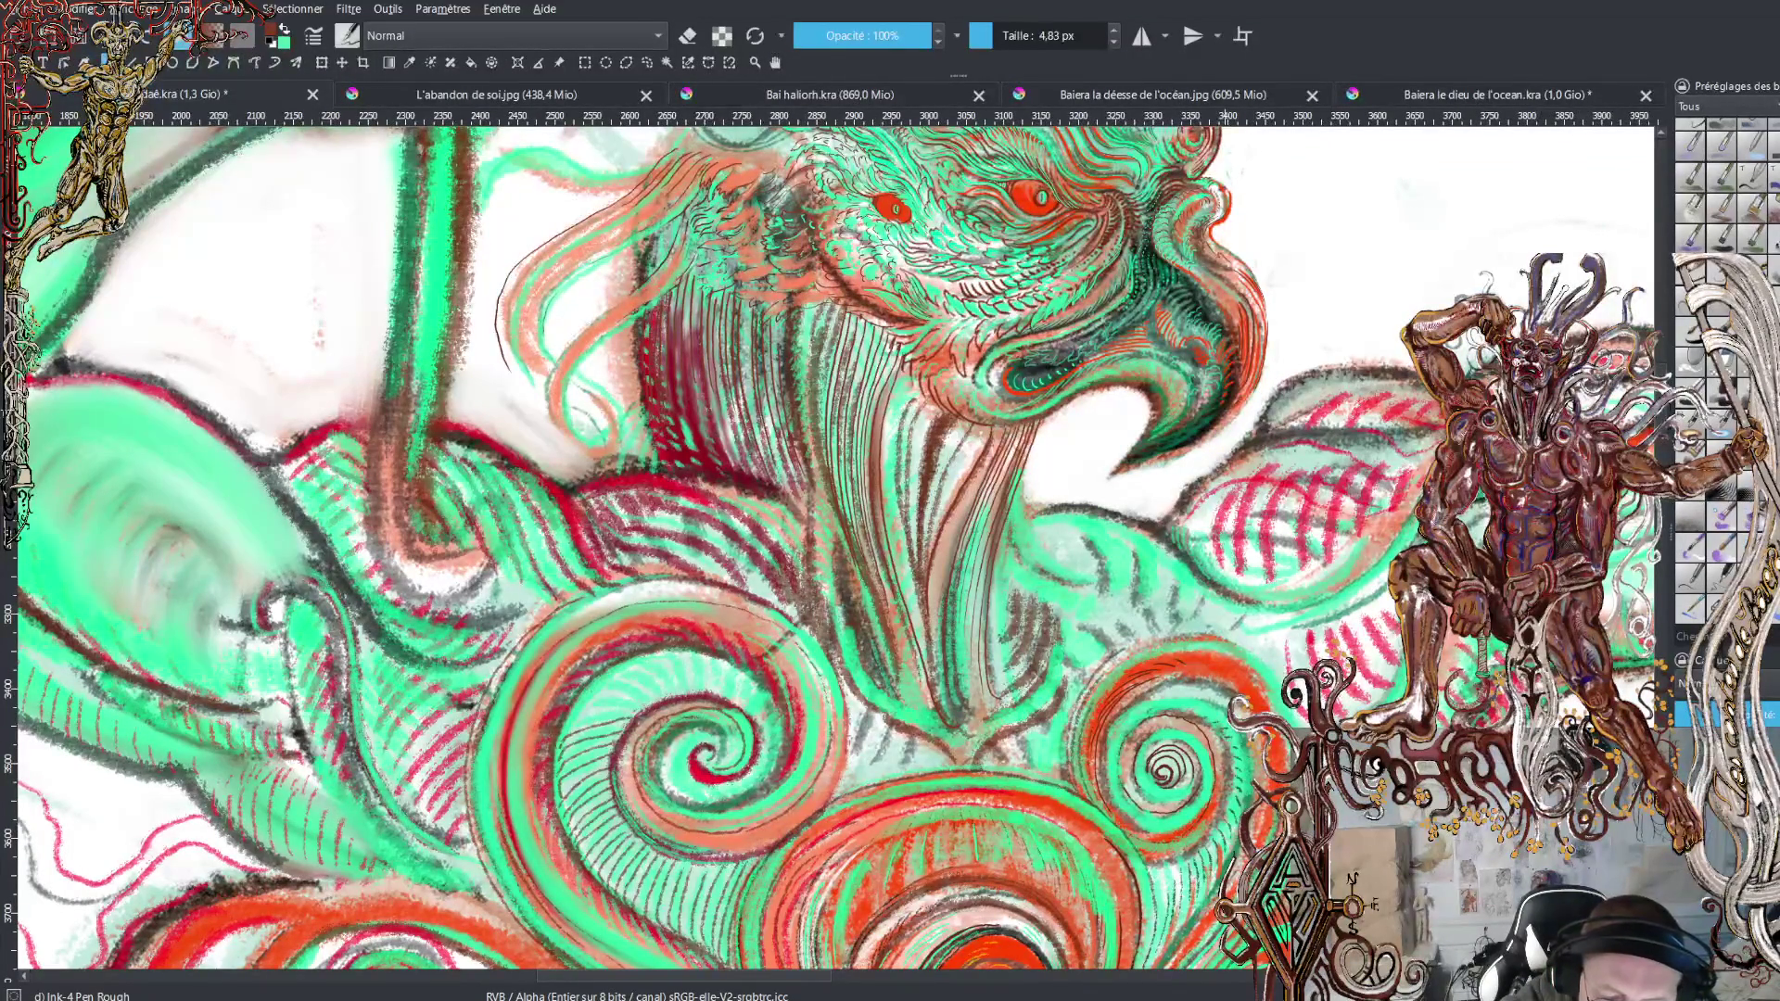
Scroll the canvas up to reveal the swirling crest above the eagle head
scroll(835, 547, "up", 5)
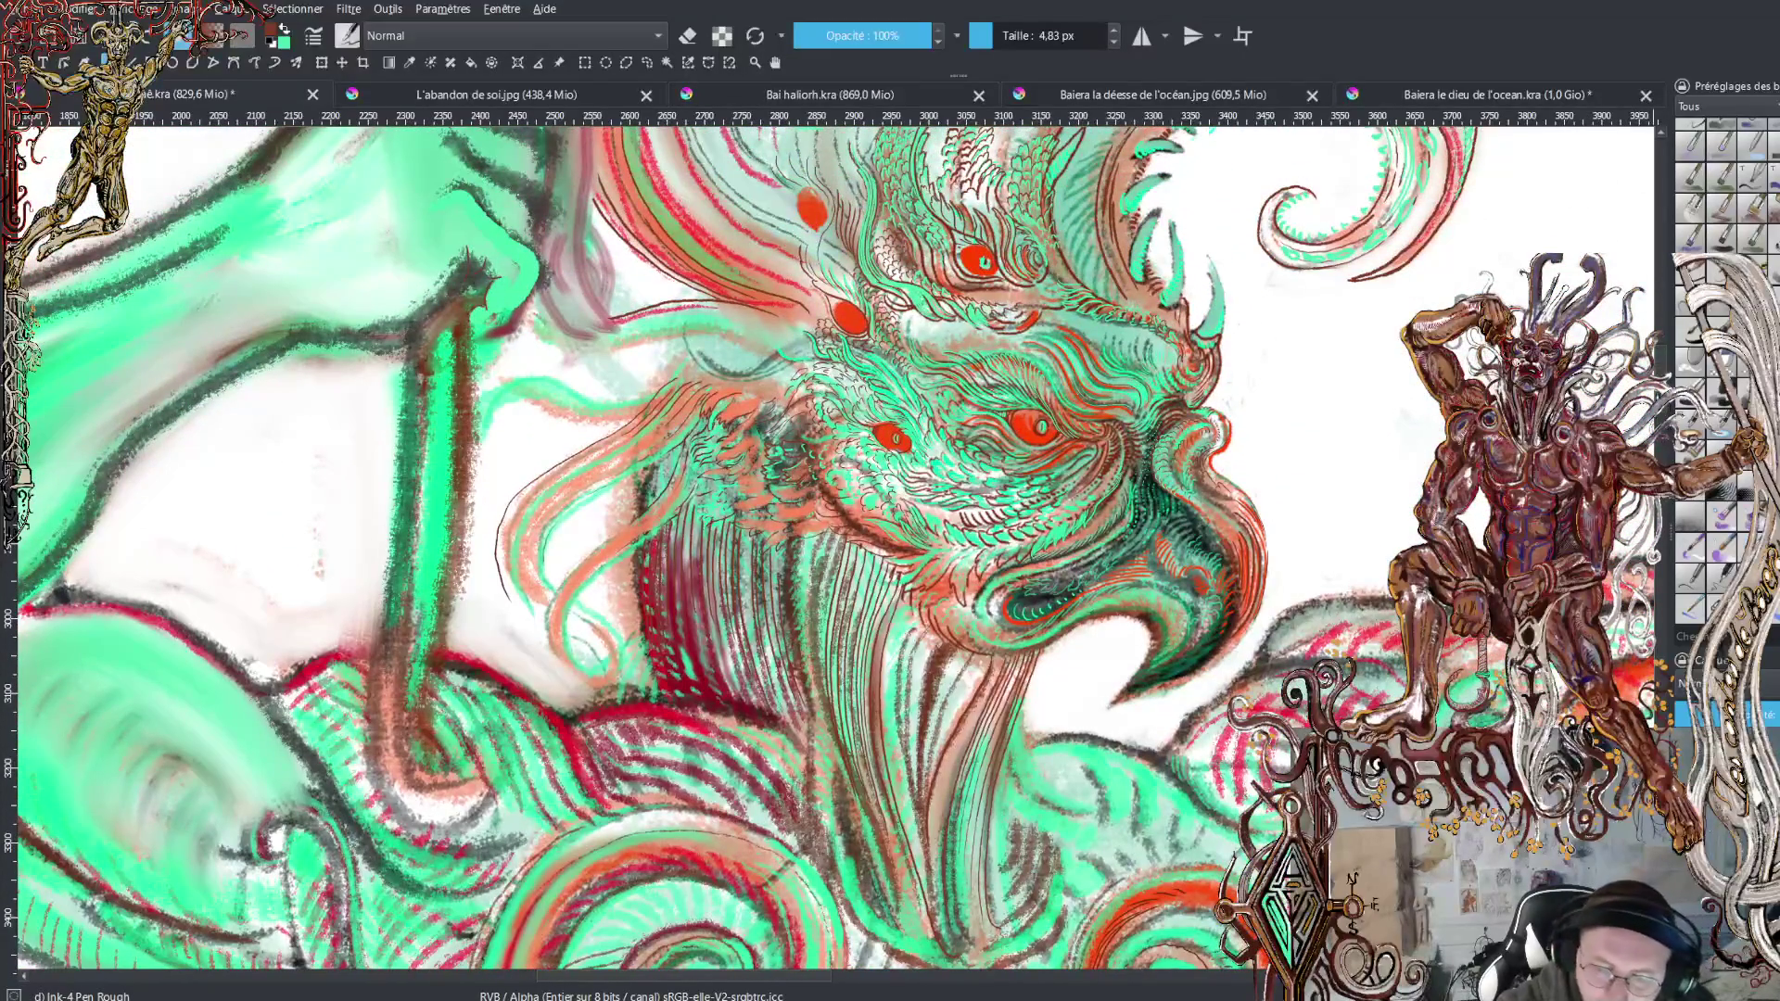
scroll(835, 547, "up", 9)
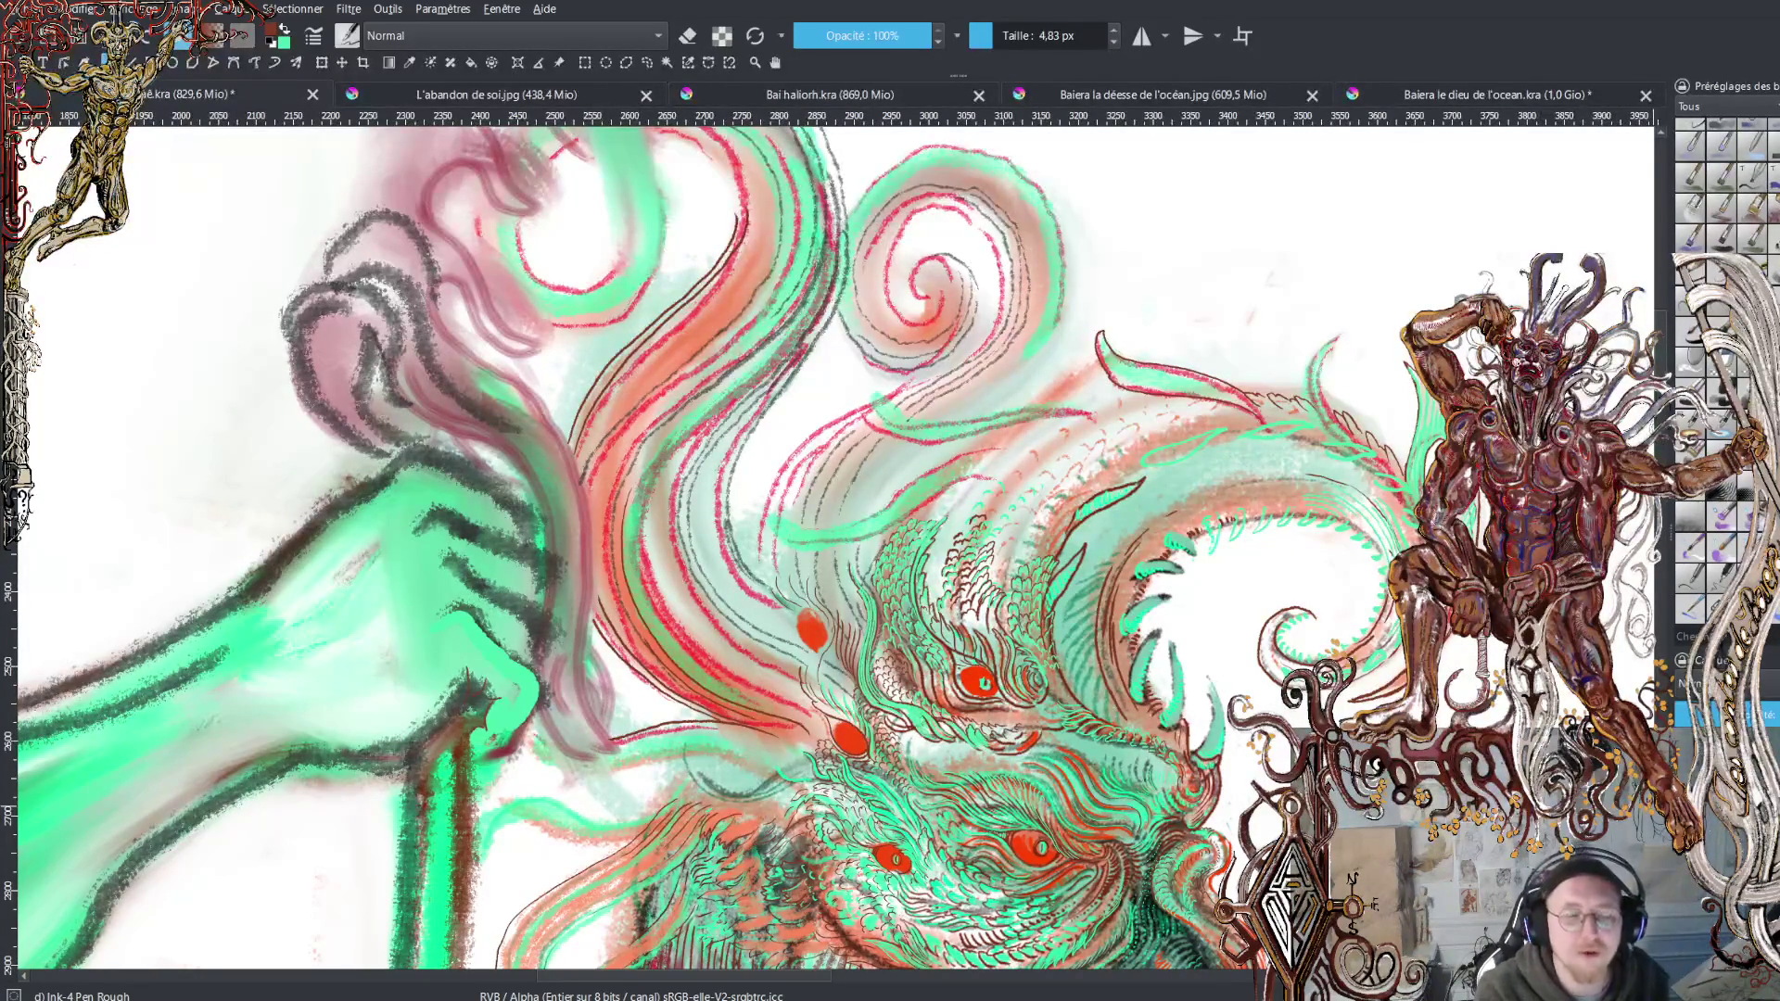
Pan the canvas upward to bring the bird head and chest spirals back into view
left_click_drag(1104, 816, 1076, 436)
mouse_move(1074, 655)
left_mouse_down()
mouse_move(1046, 475)
mouse_move(1050, 507)
mouse_move(1108, 130)
left_mouse_up()
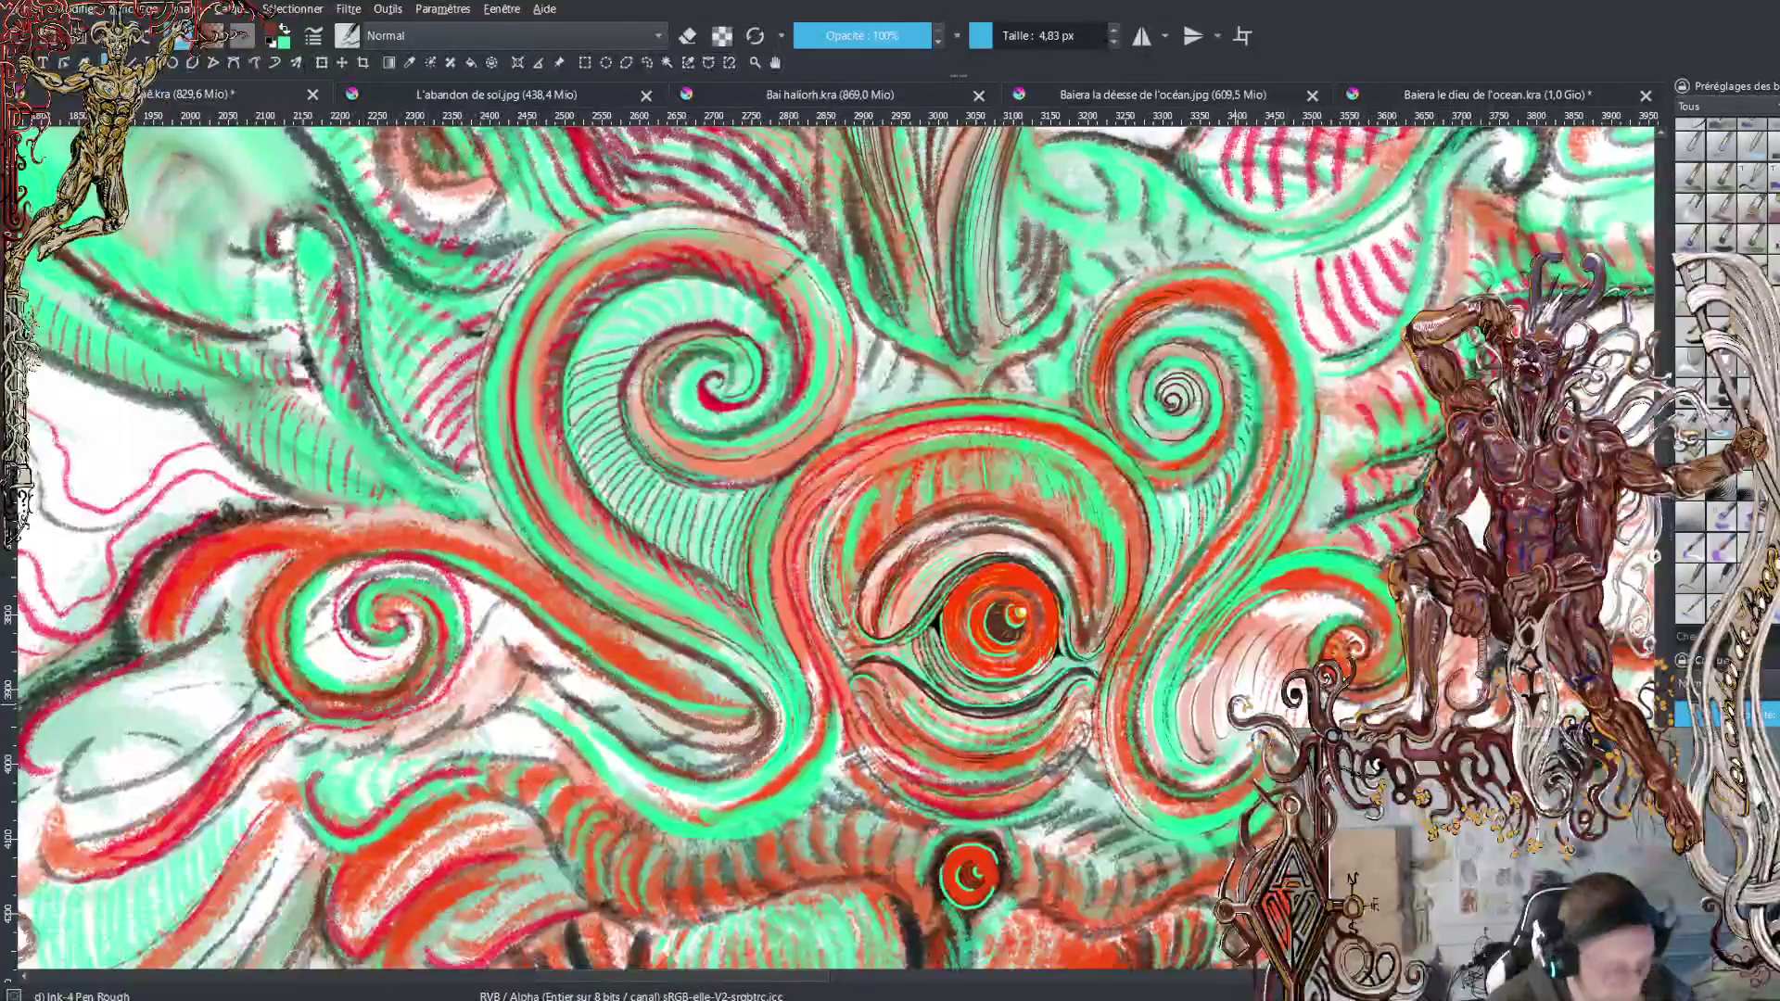
Ink the chest spirals around the central eye, alternating green and orange-red, then view the whole torso
key("x")
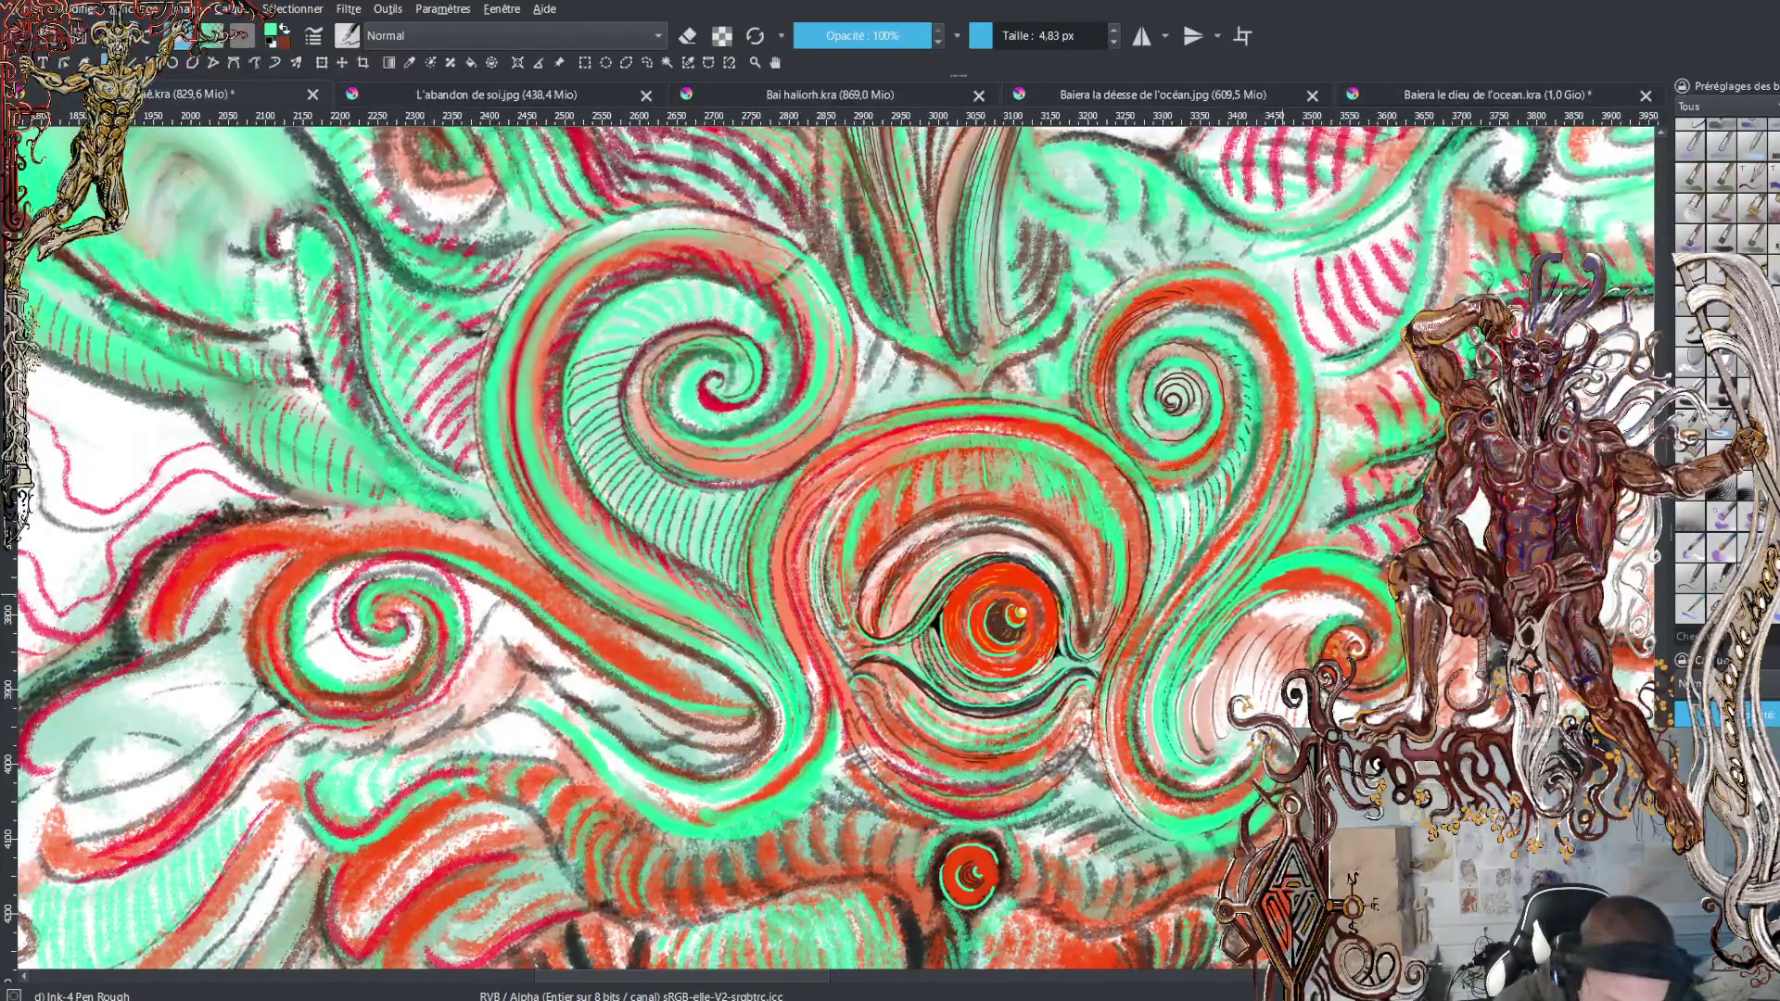
key("x")
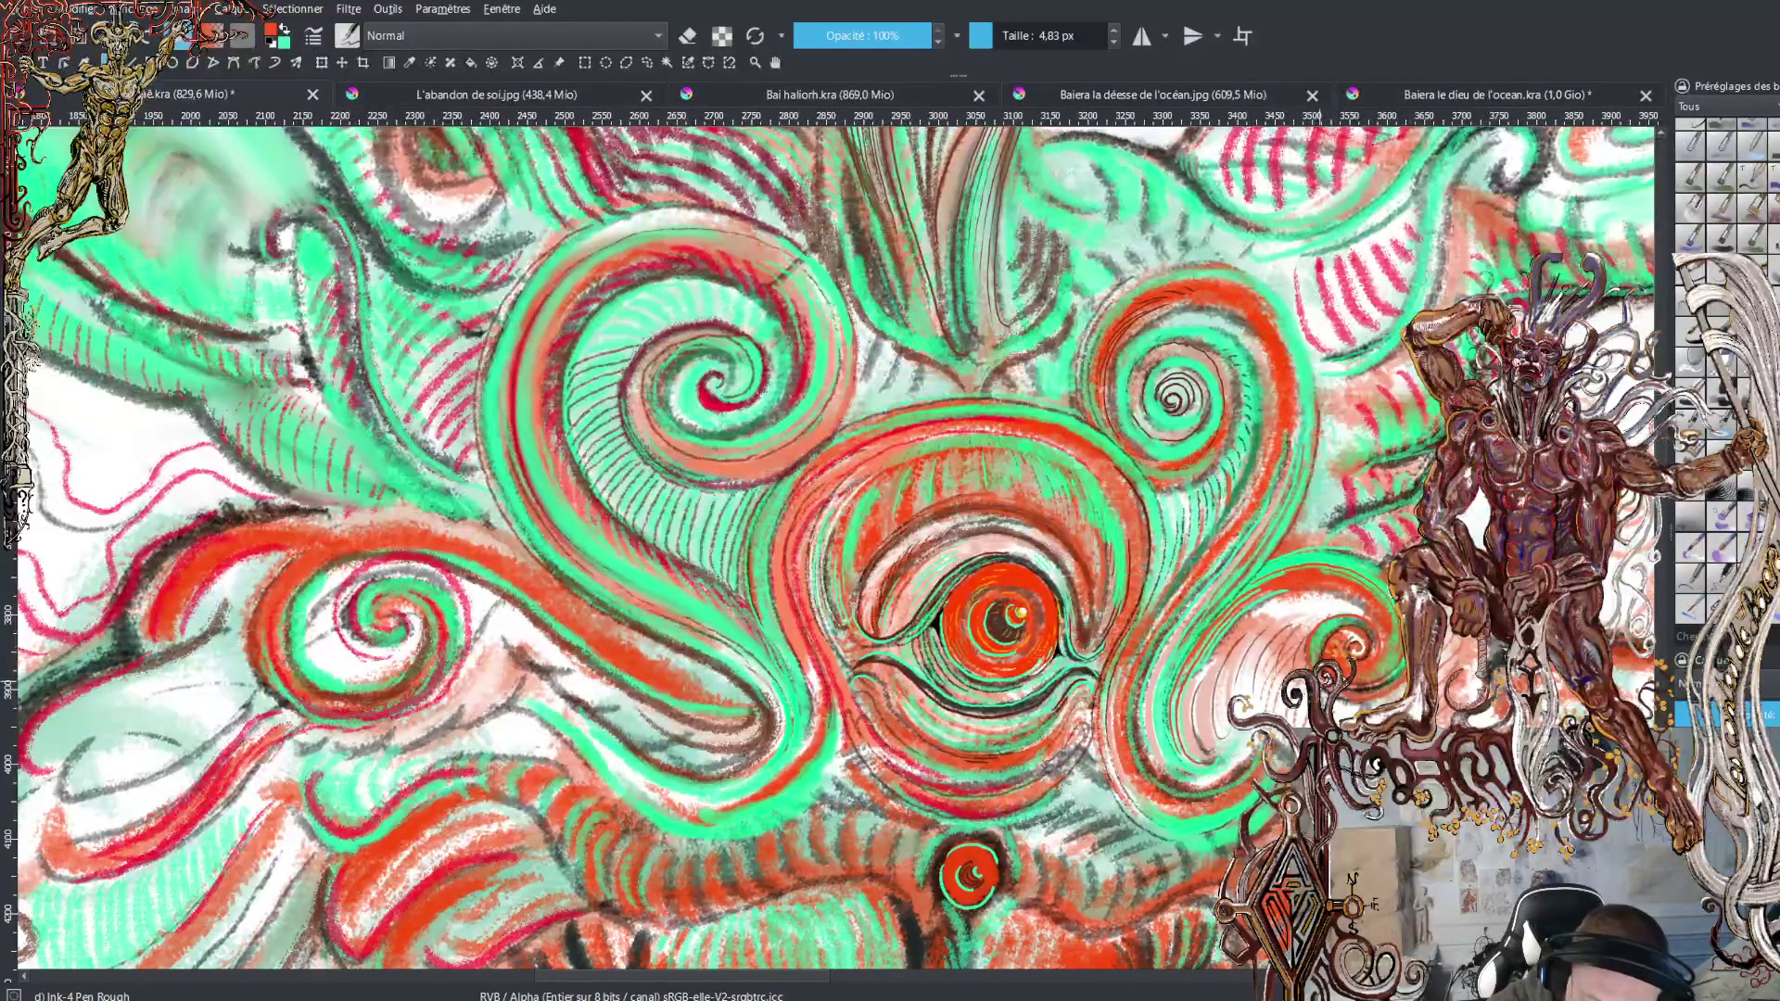
key("x")
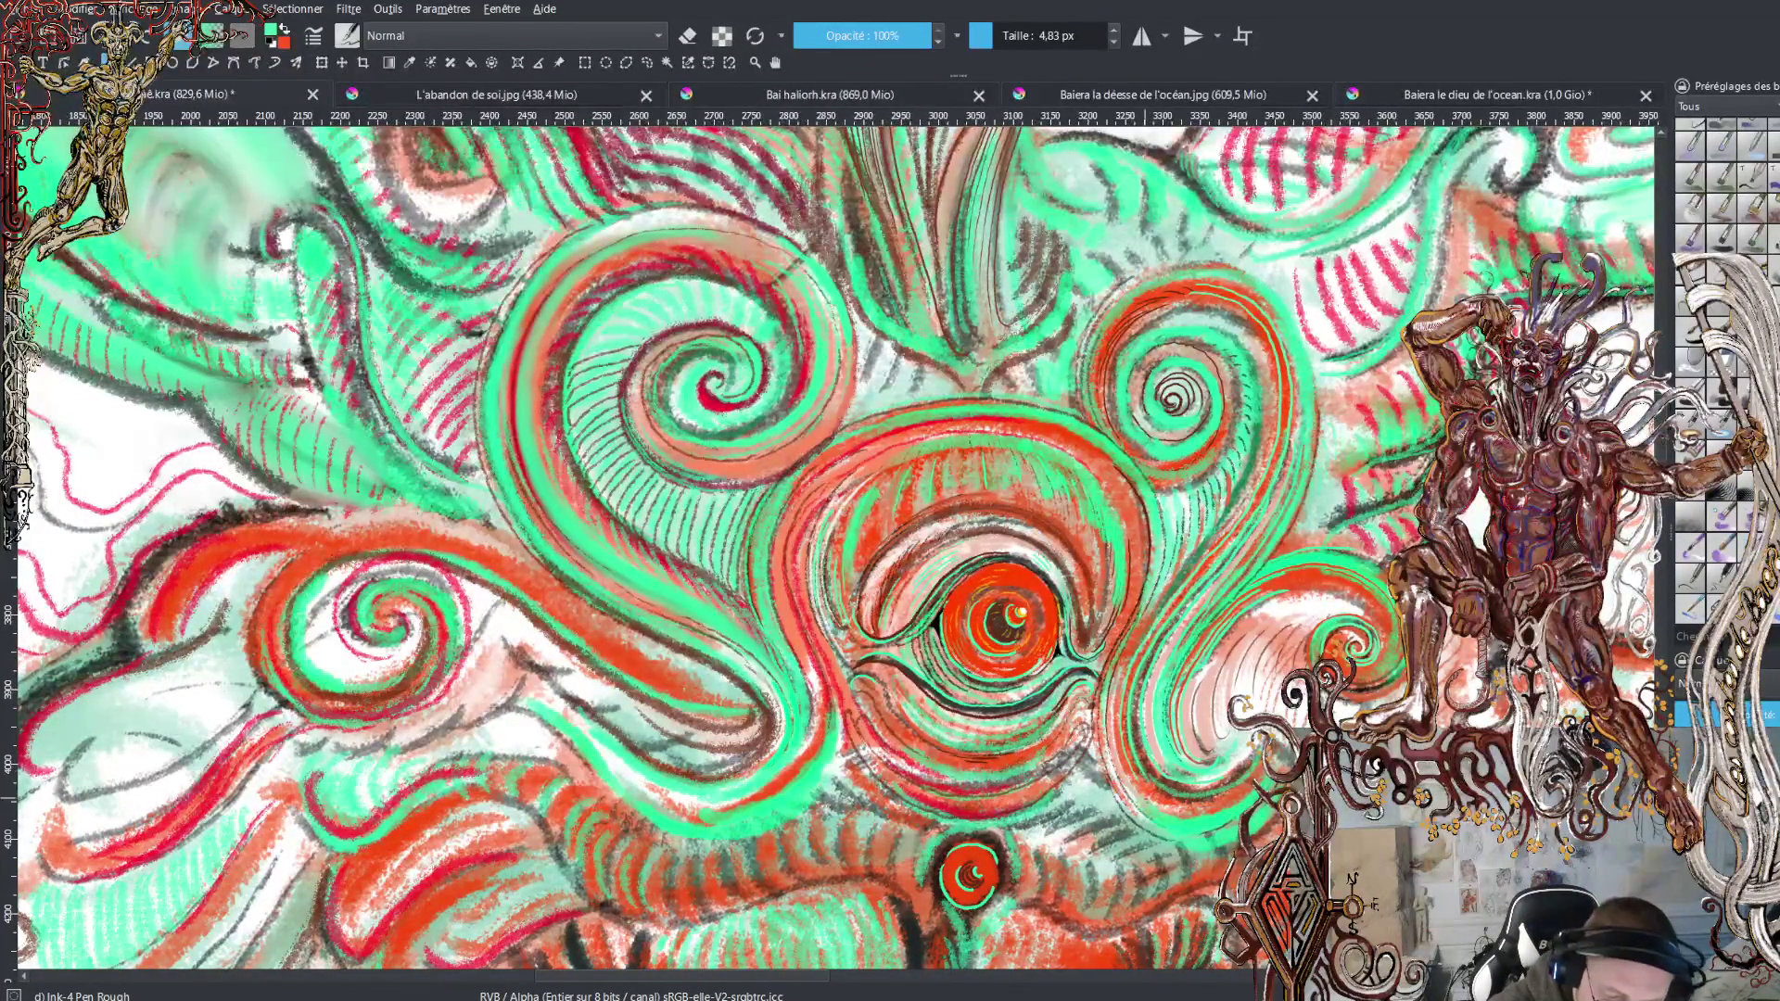
key("minus")
key("minus")
key("minus")
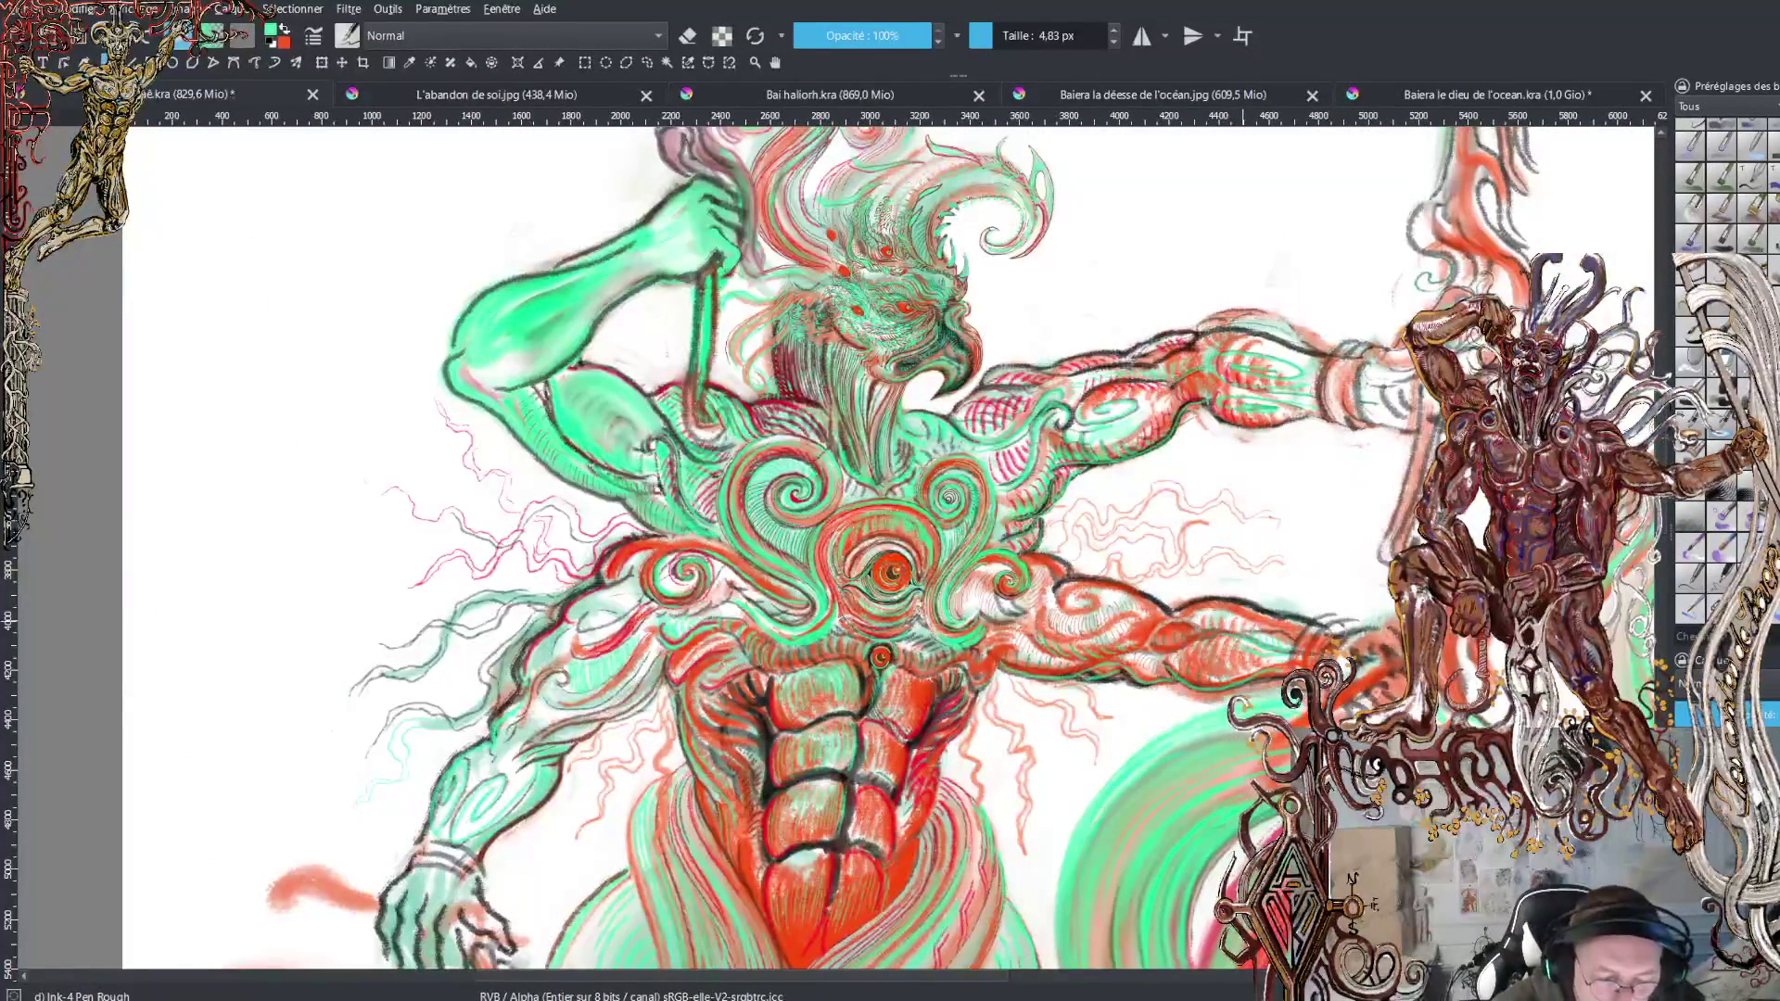
key("plus")
key("plus")
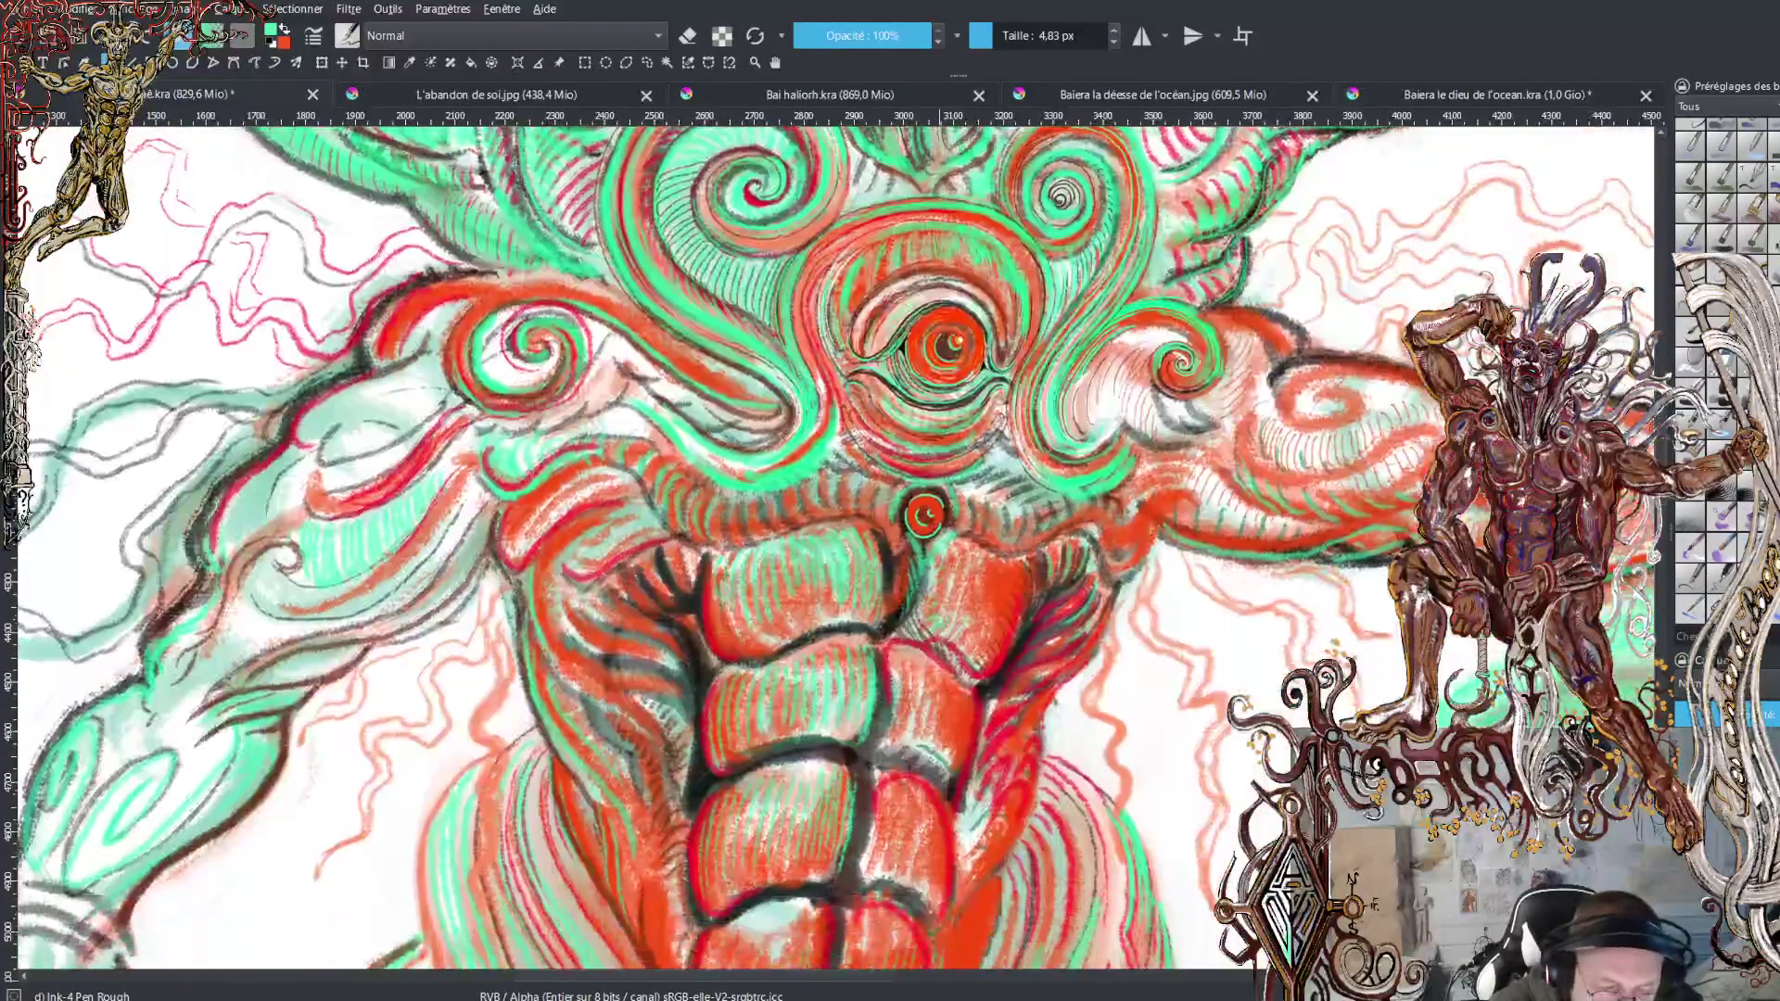
key("plus")
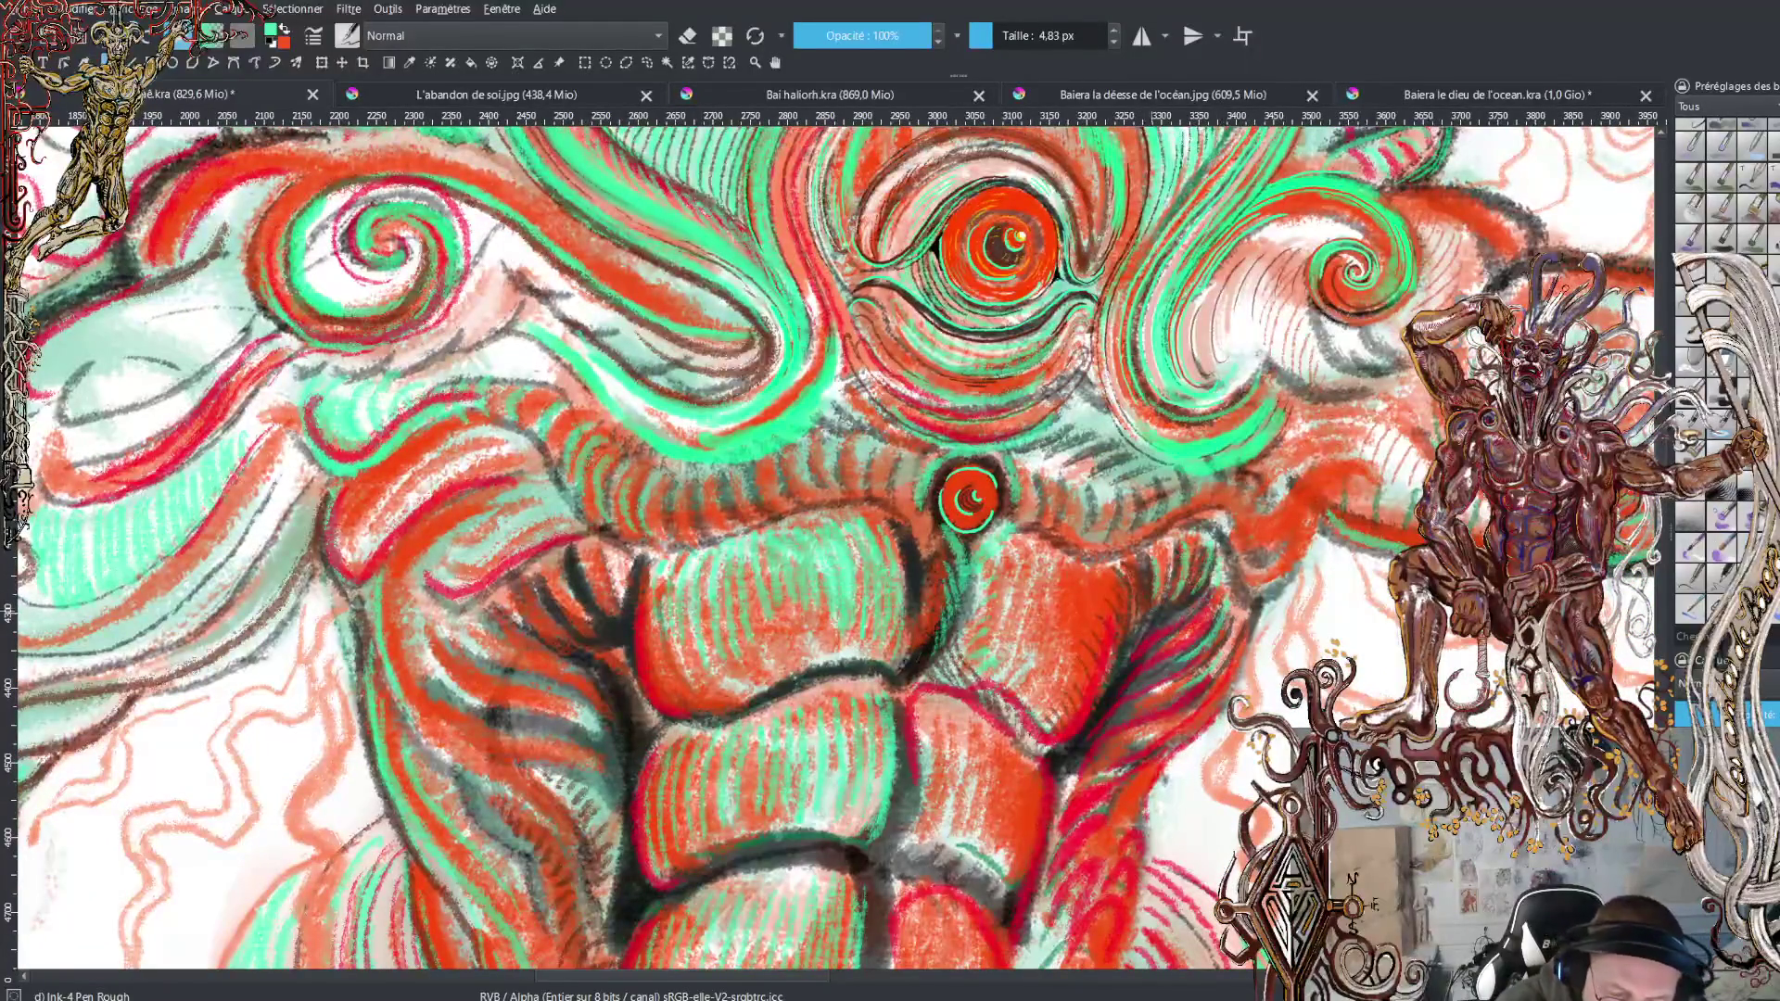
scroll(835, 547, "up", 5)
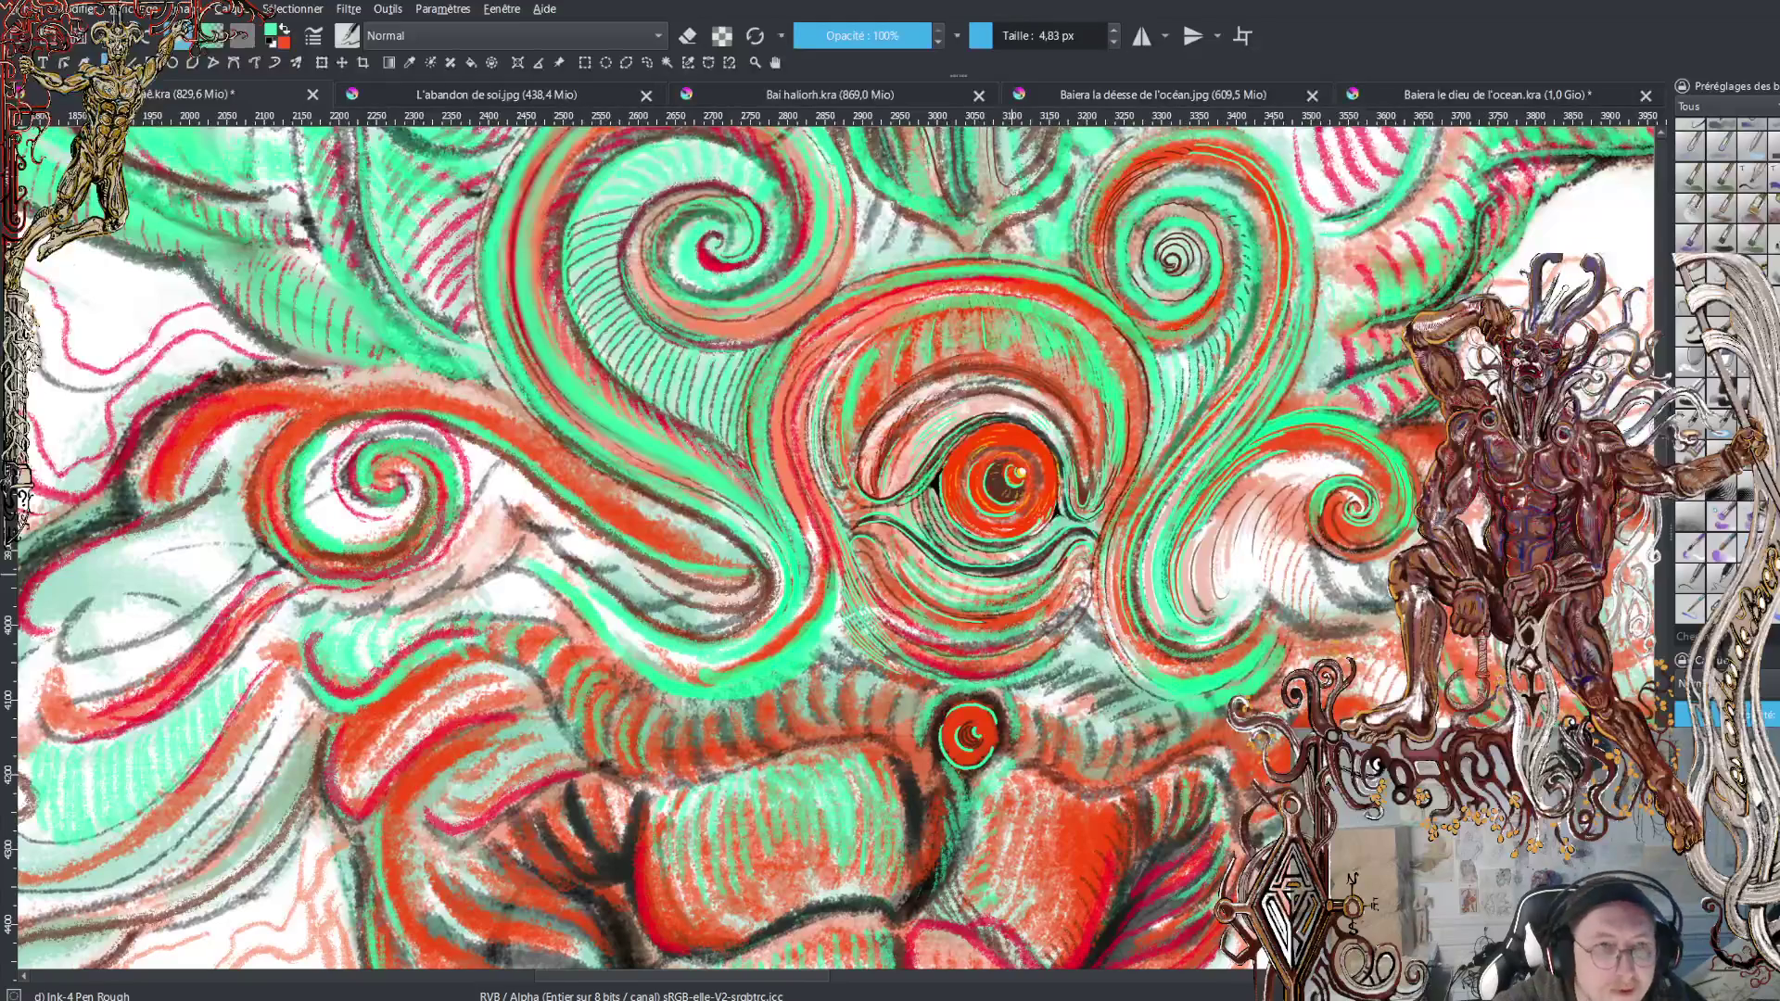
Frame the crescent ornament and upper abdomen below the chest eye, with red as the painting colour
scroll(828, 547, "down", 3)
scroll(828, 547, "up", 2)
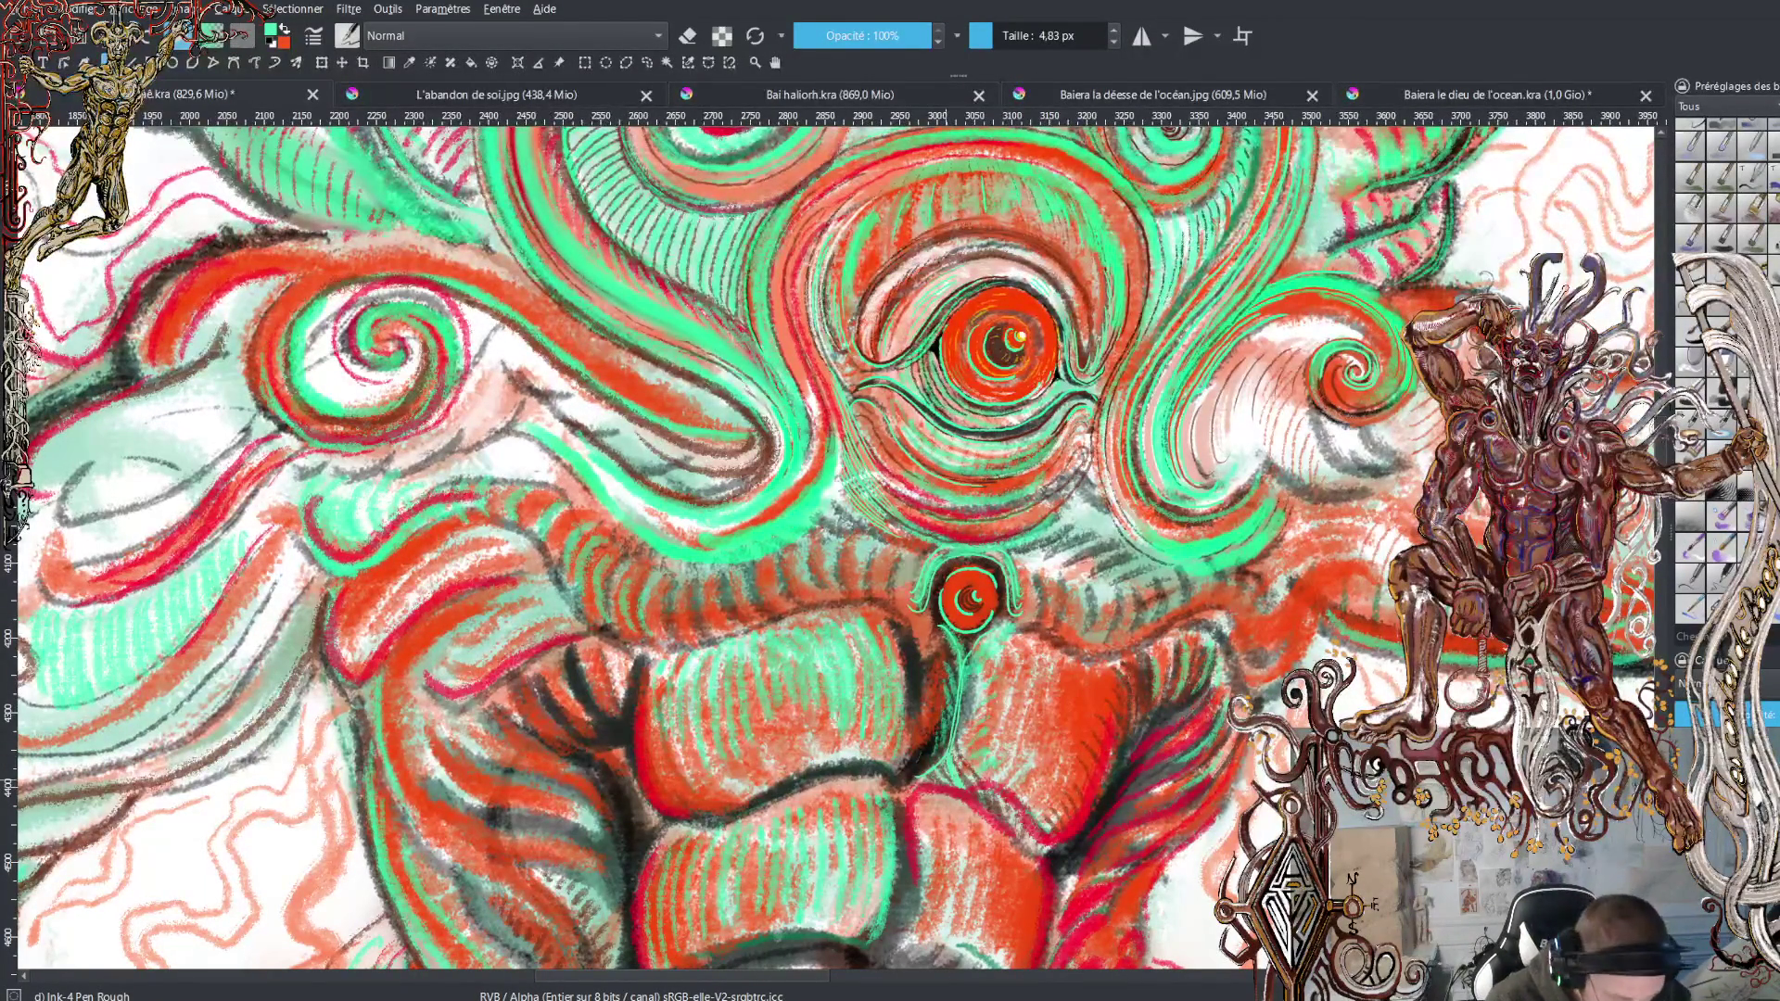
key("x")
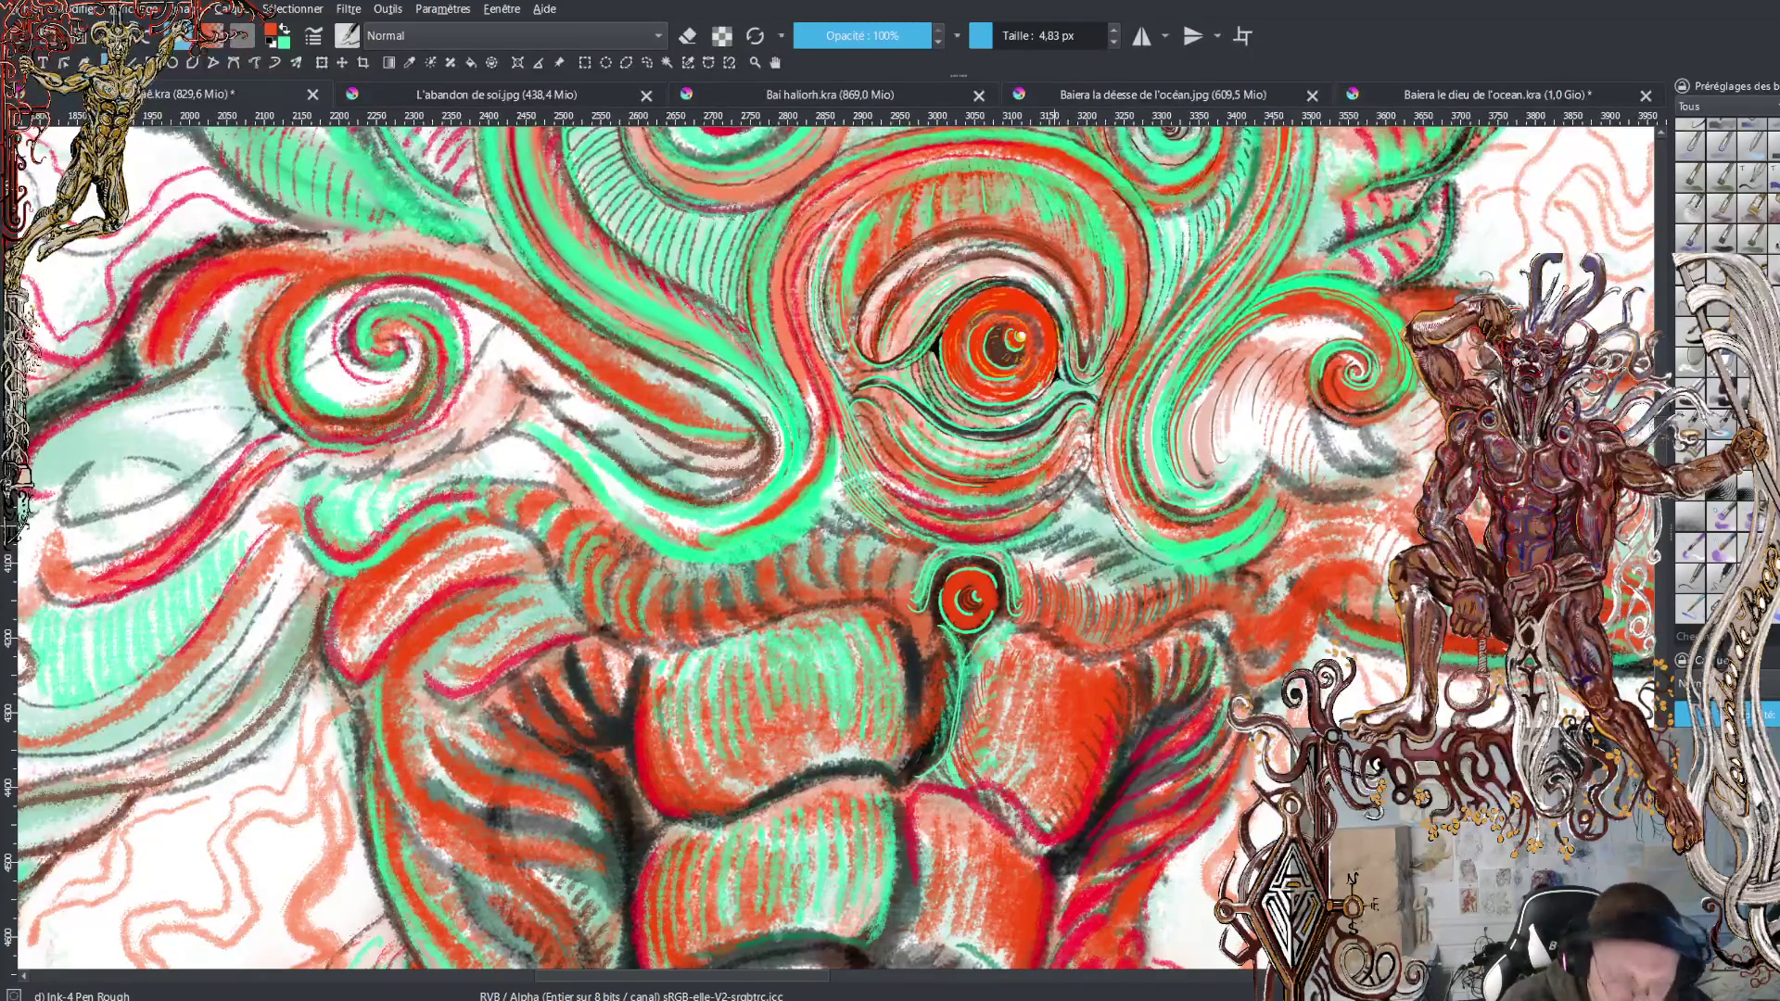
Try a thin green line along the central eye's right contour, then undo it
key("x")
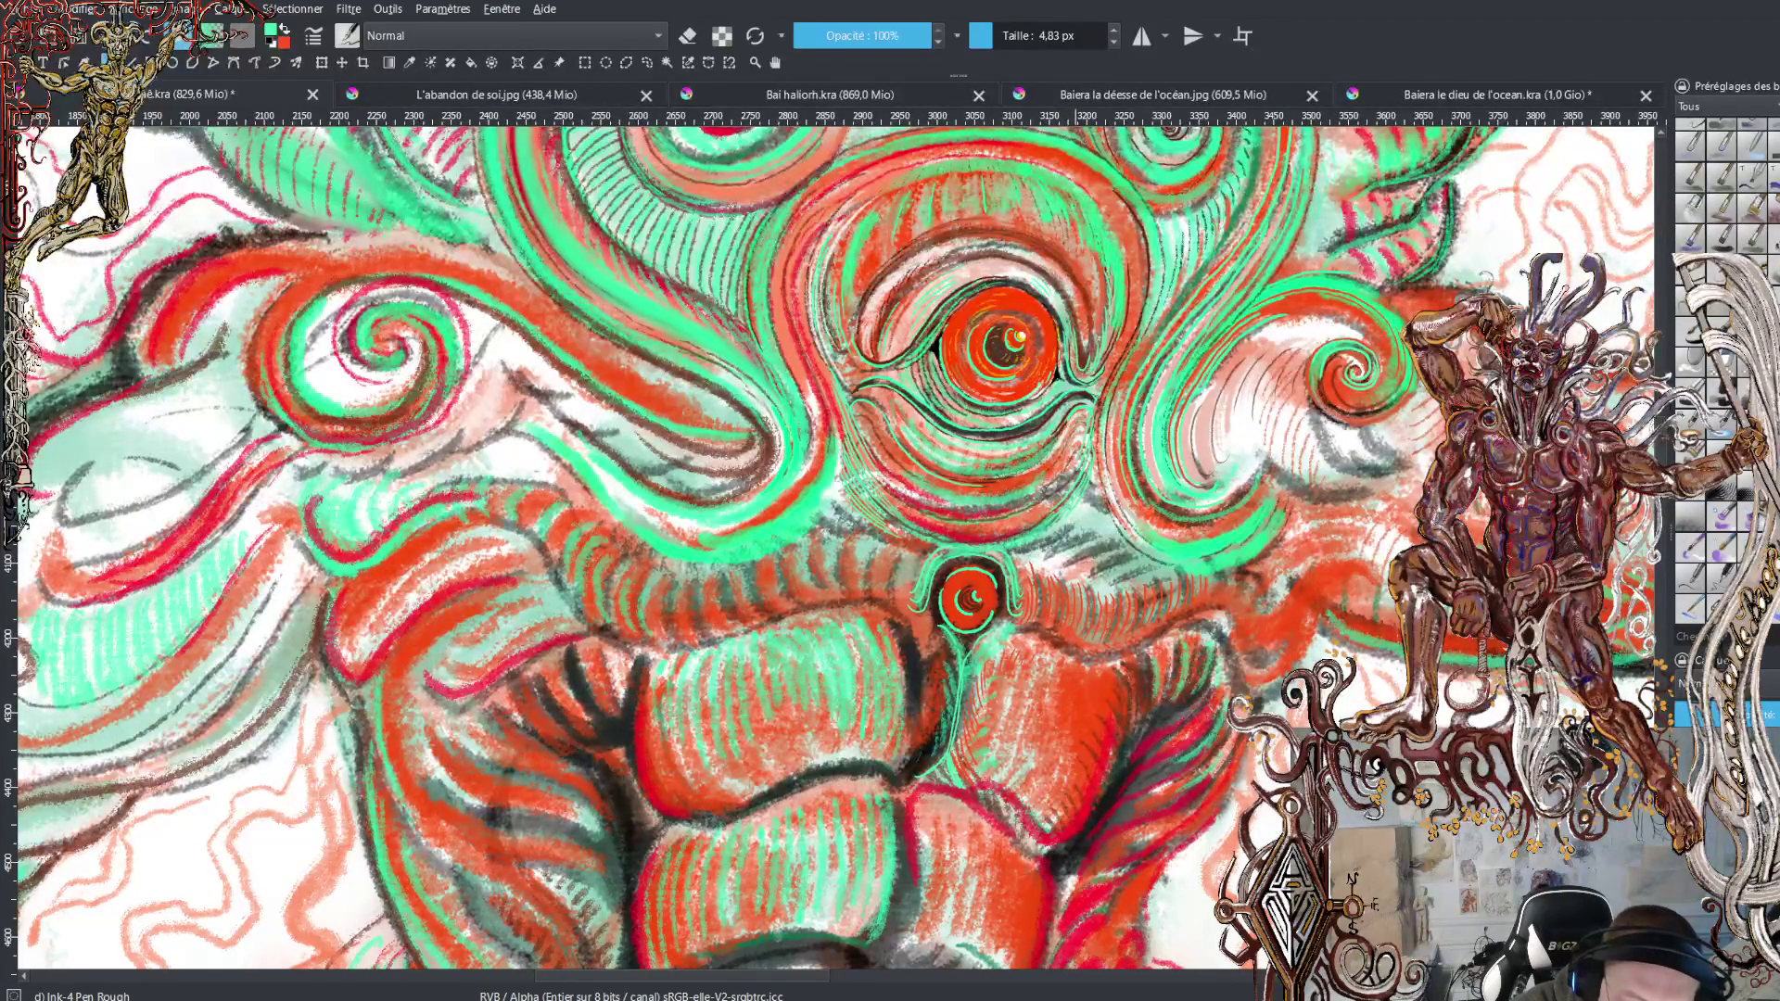
left_click_drag(1094, 436, 1136, 320)
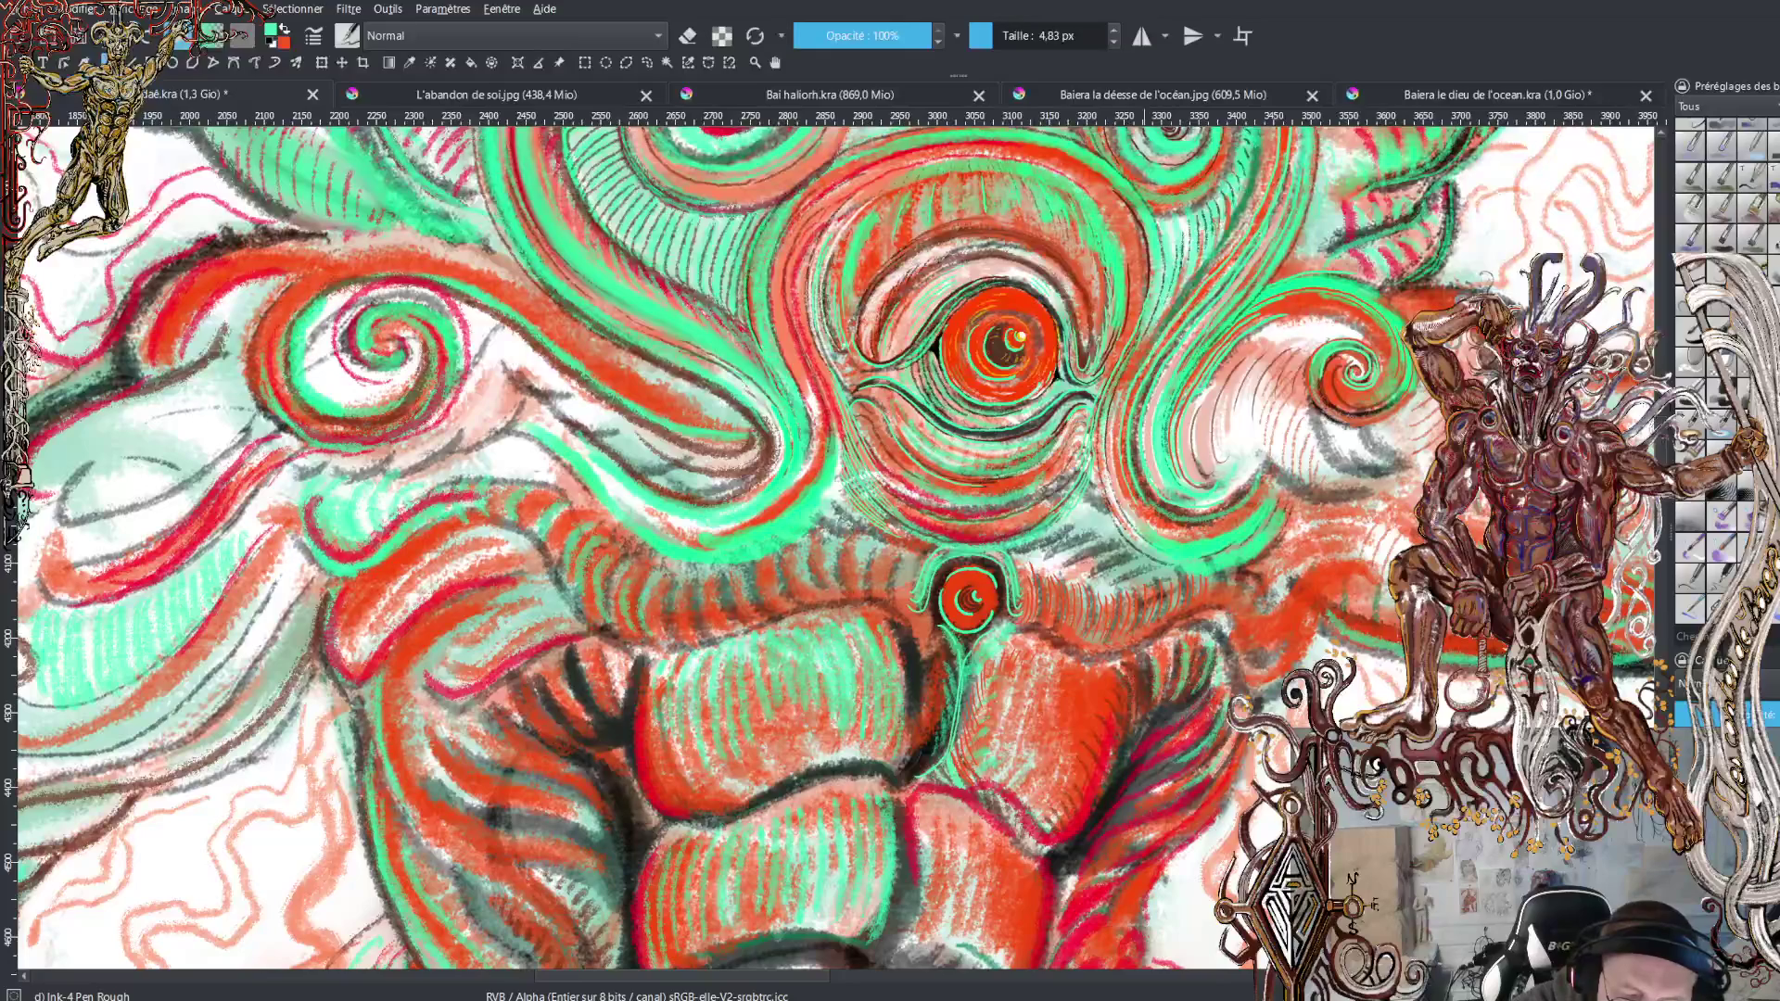
key("ctrl+z")
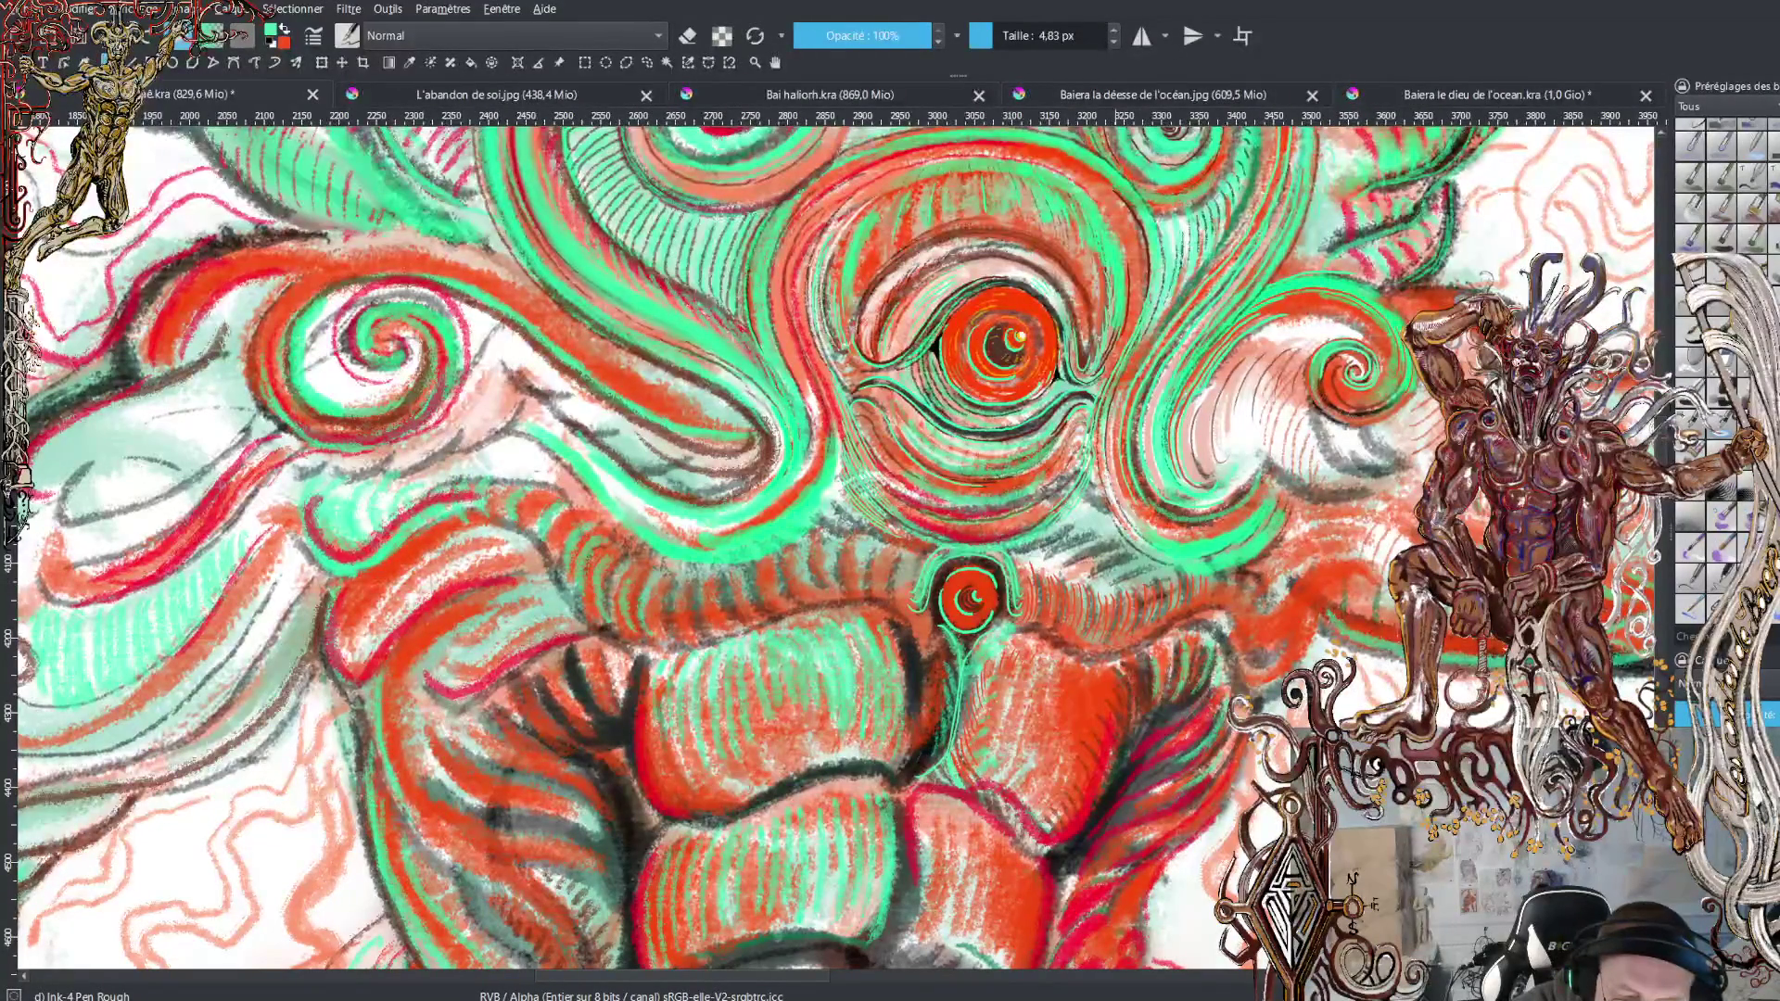
key("ctrl+shift+z")
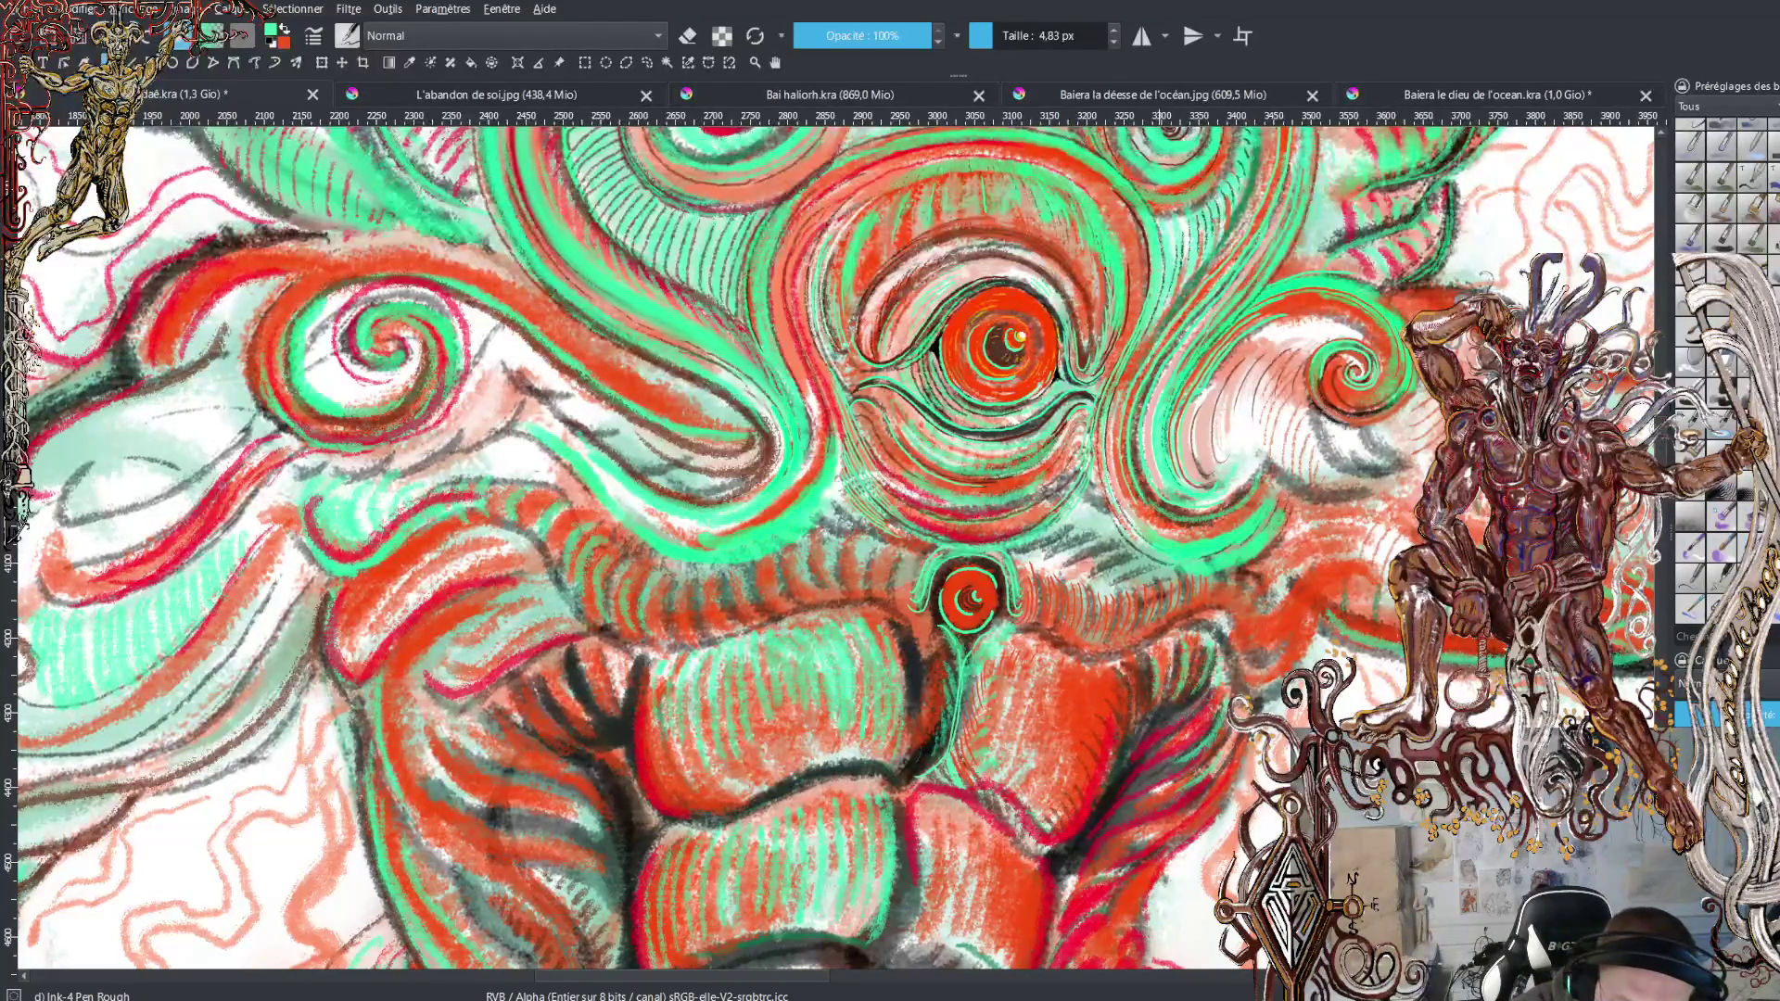
key("ctrl+z")
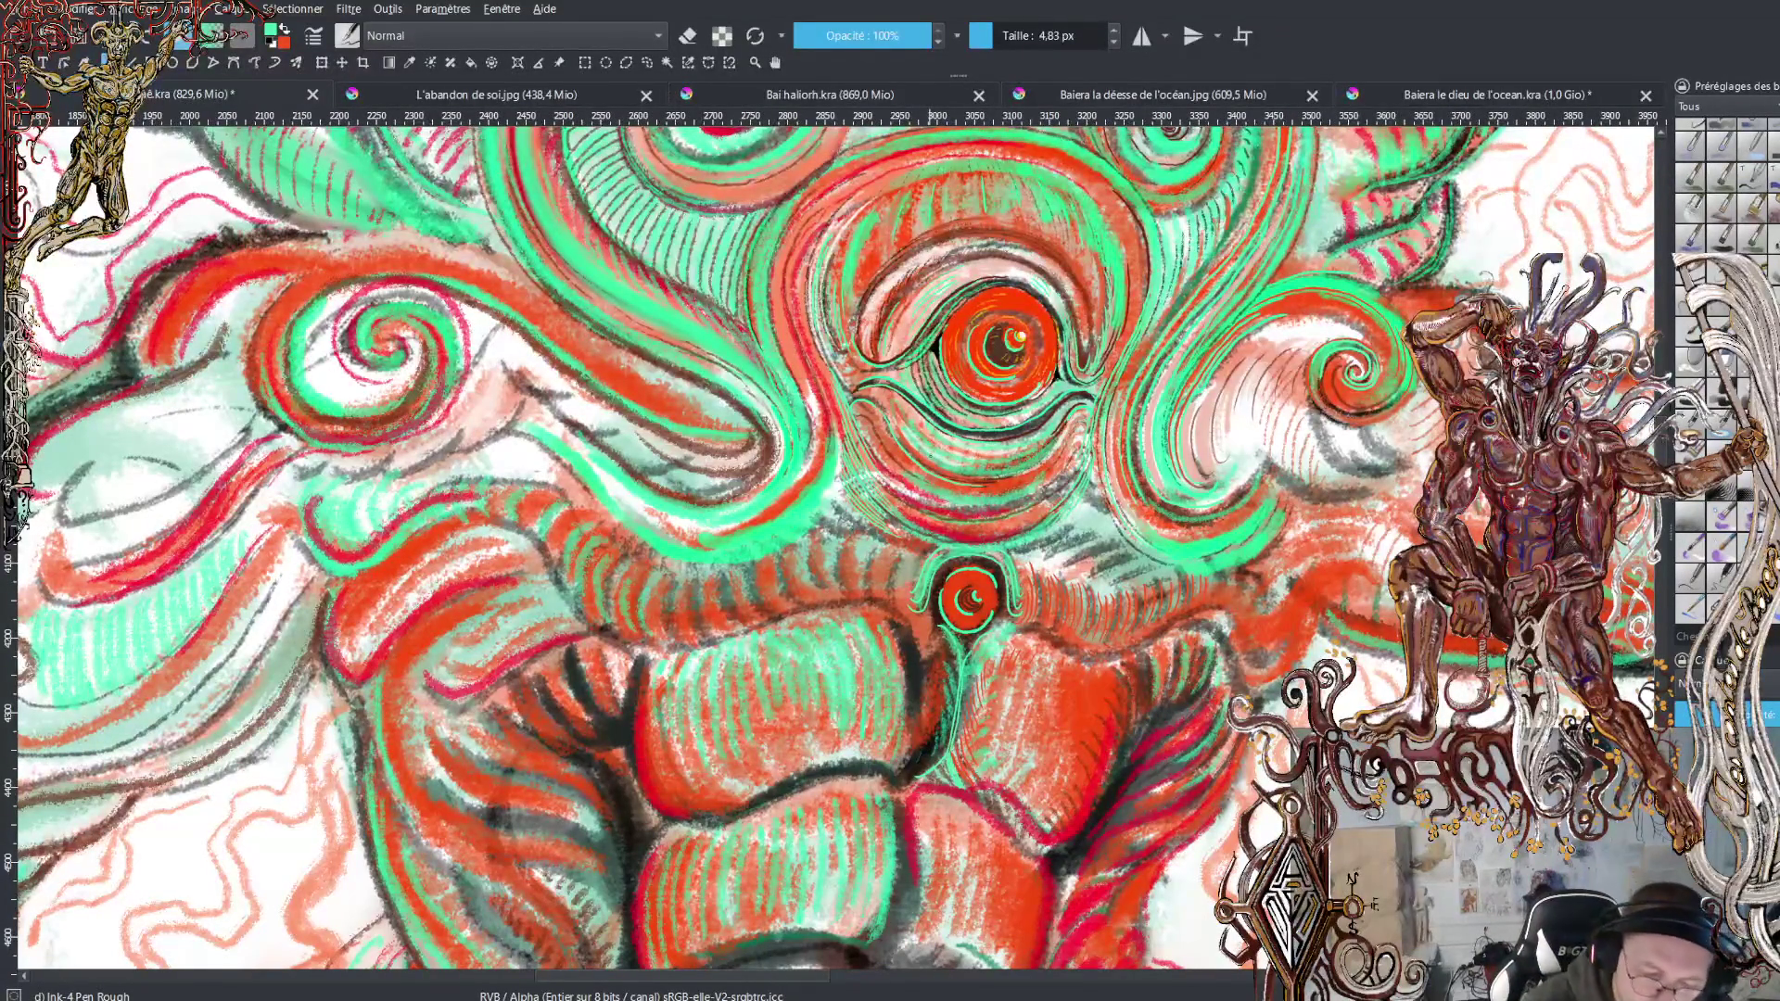
Keep inking around the central eye and head spirals, switching between red and green
key("x")
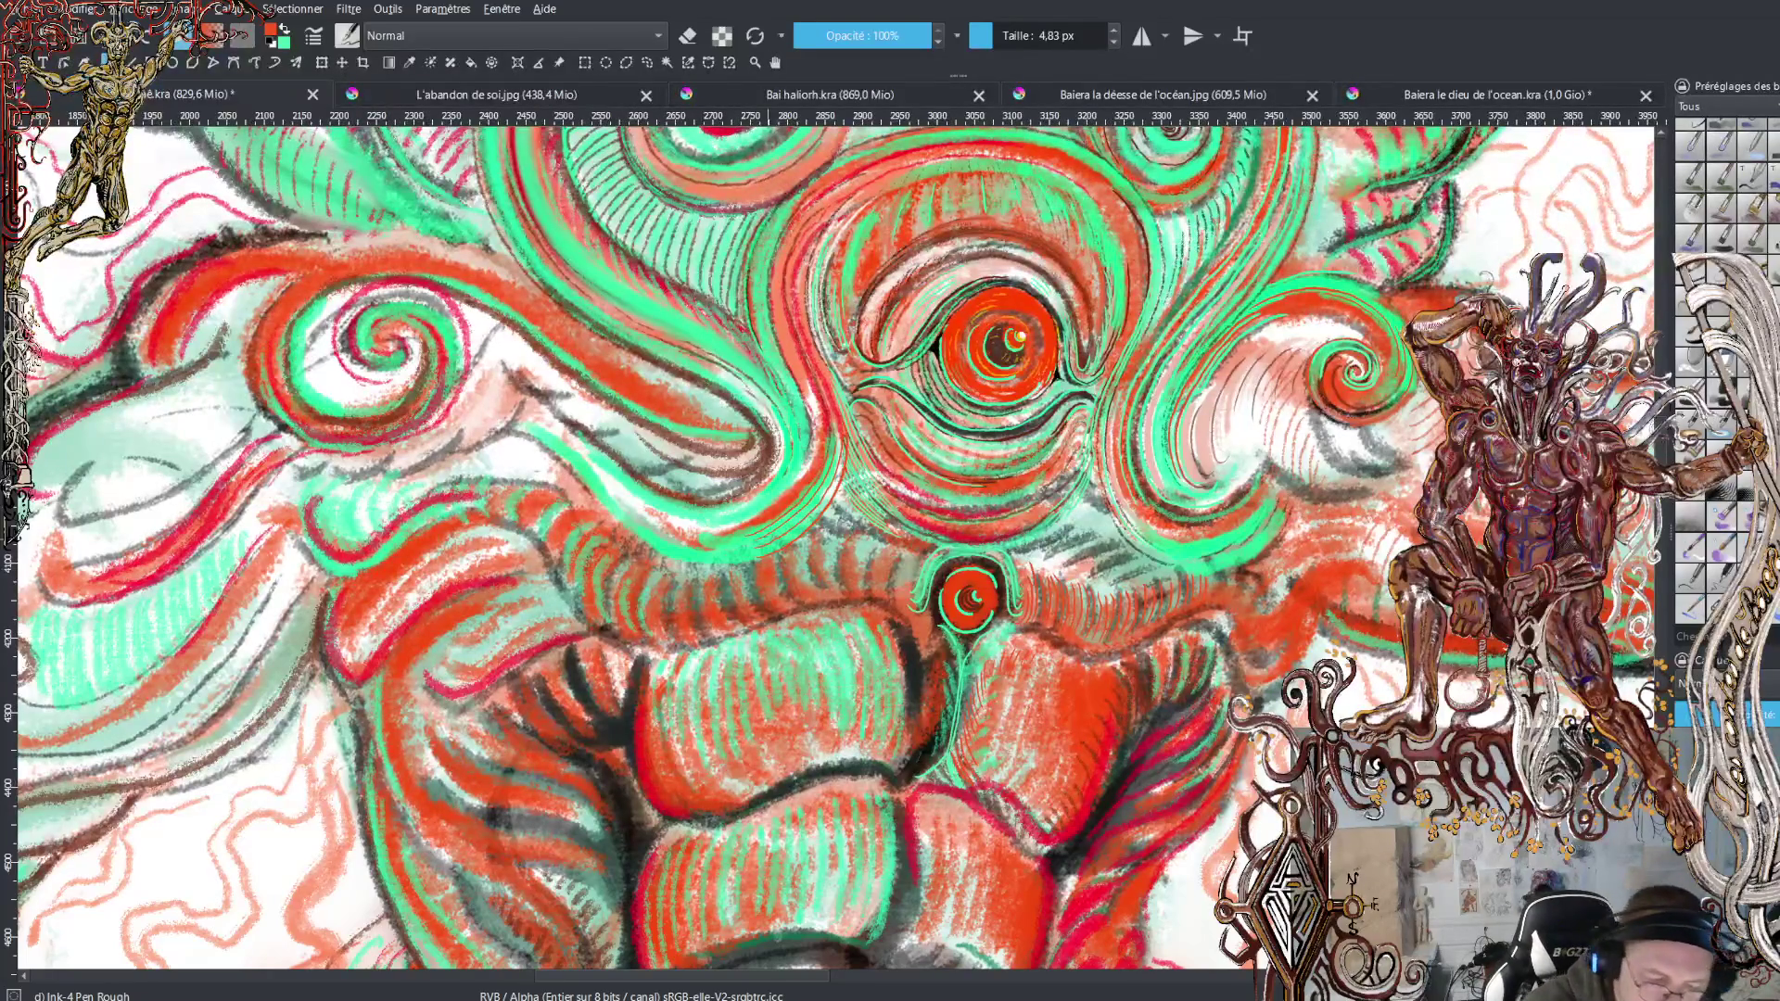
key("x")
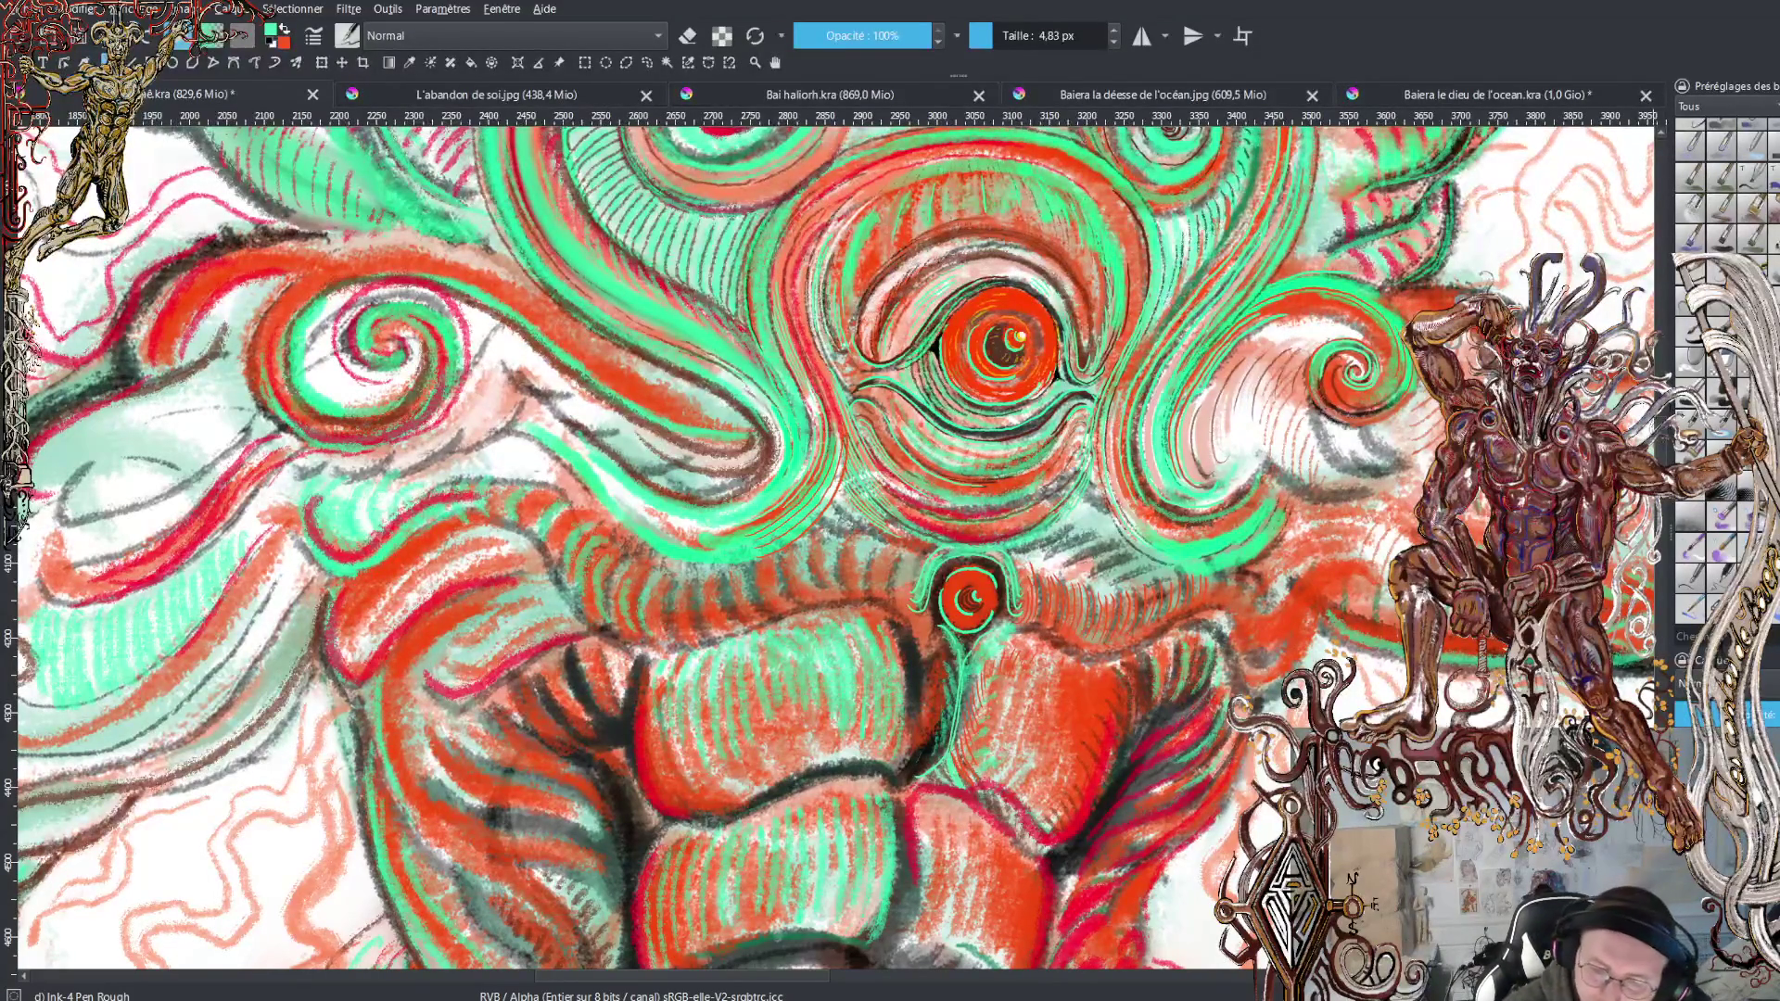
scroll(835, 547, "down", 5)
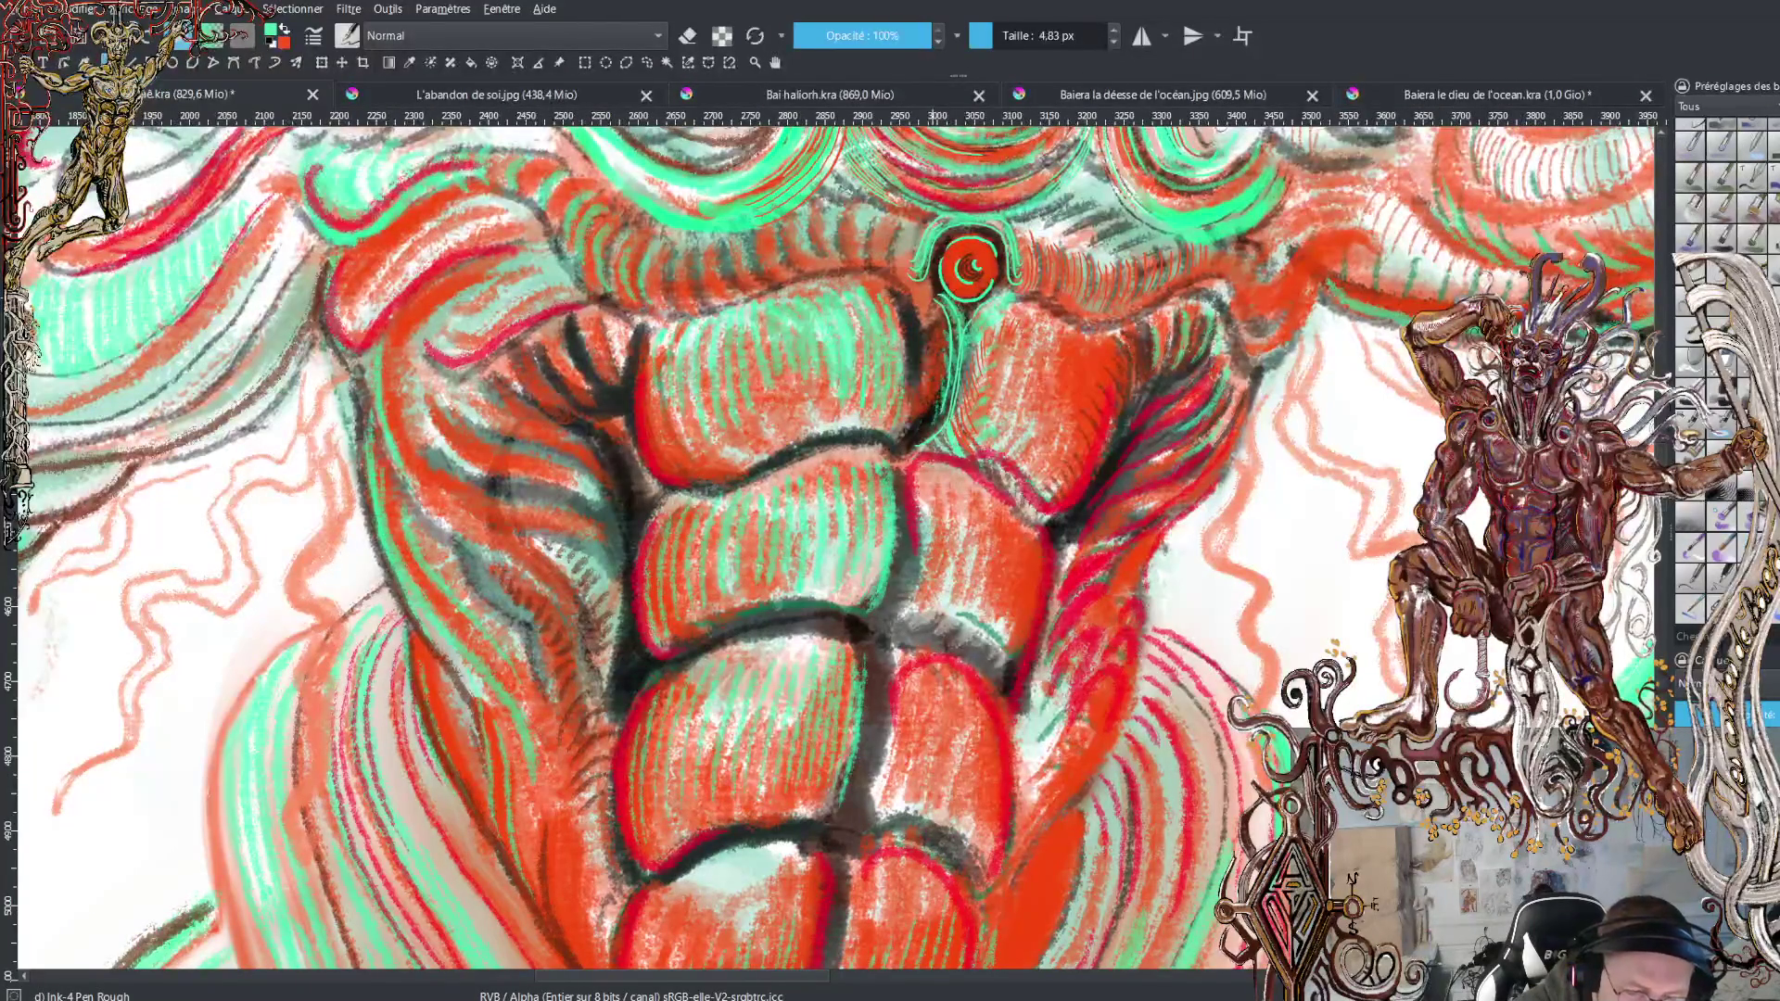
Draw thin light-green strokes under the small eye and continue the line down the abdomen's centre
mouse_move(933, 306)
left_mouse_down()
mouse_move(941, 387)
mouse_move(919, 436)
left_mouse_up()
left_click_drag(972, 334, 960, 393)
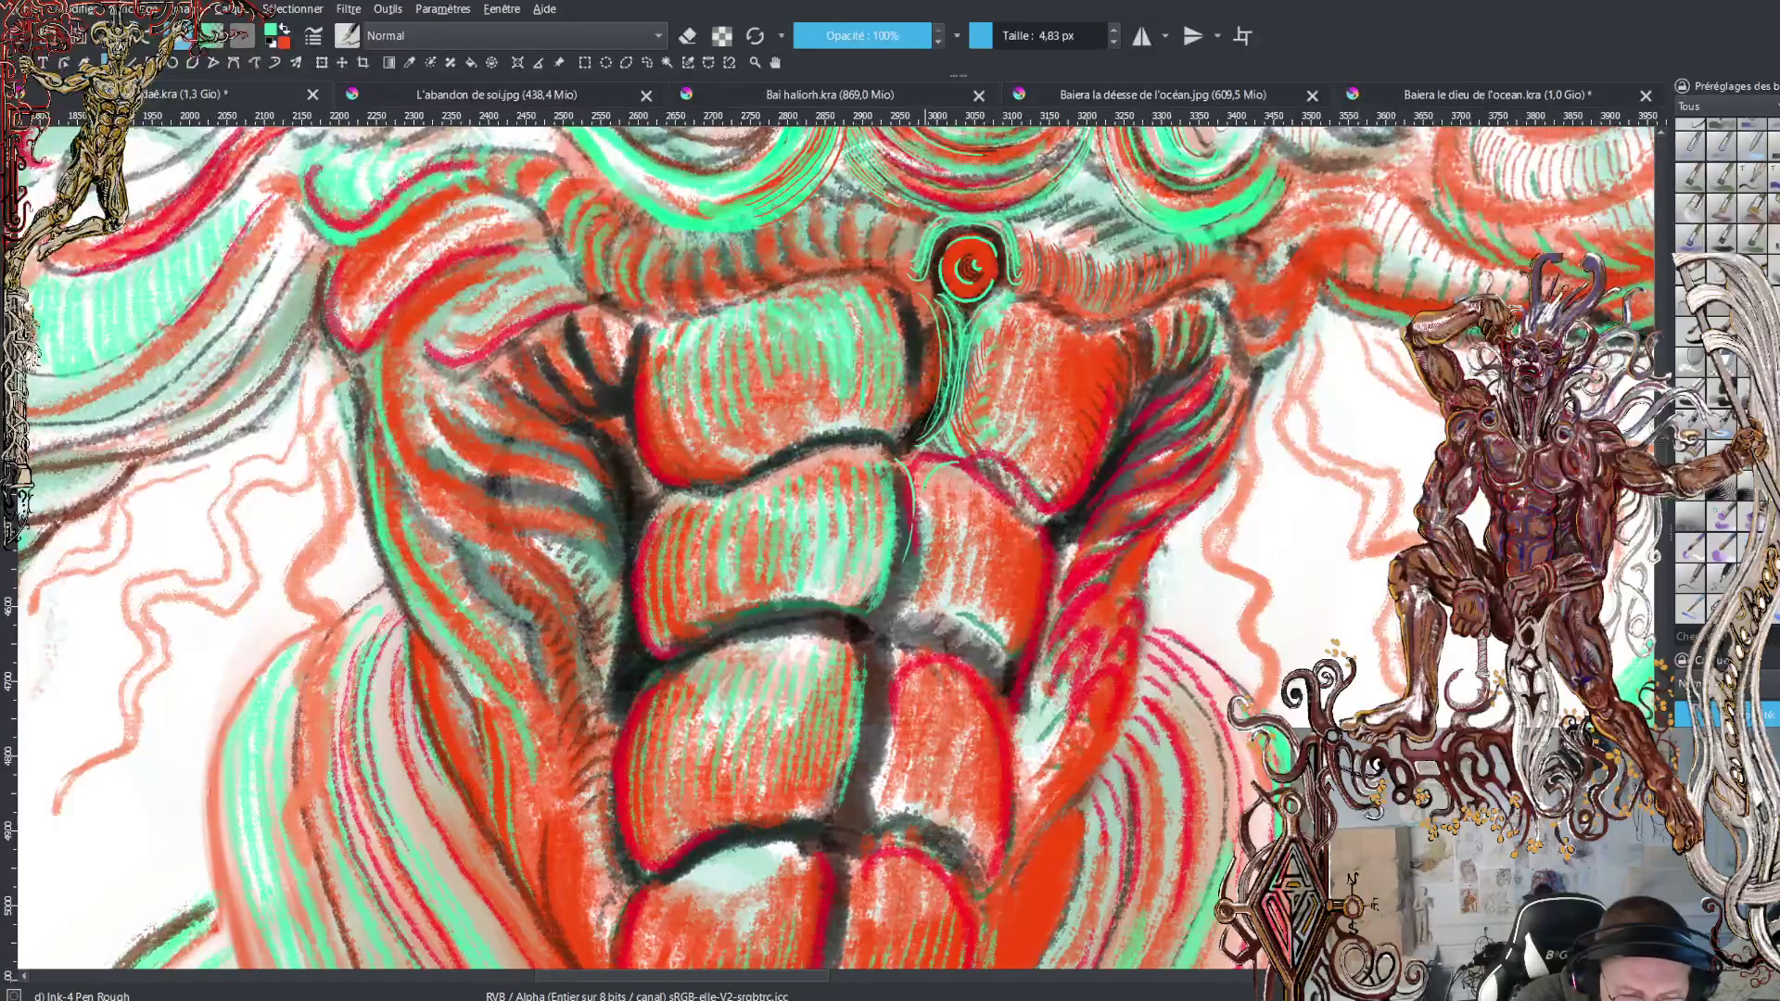
left_click_drag(920, 526, 893, 584)
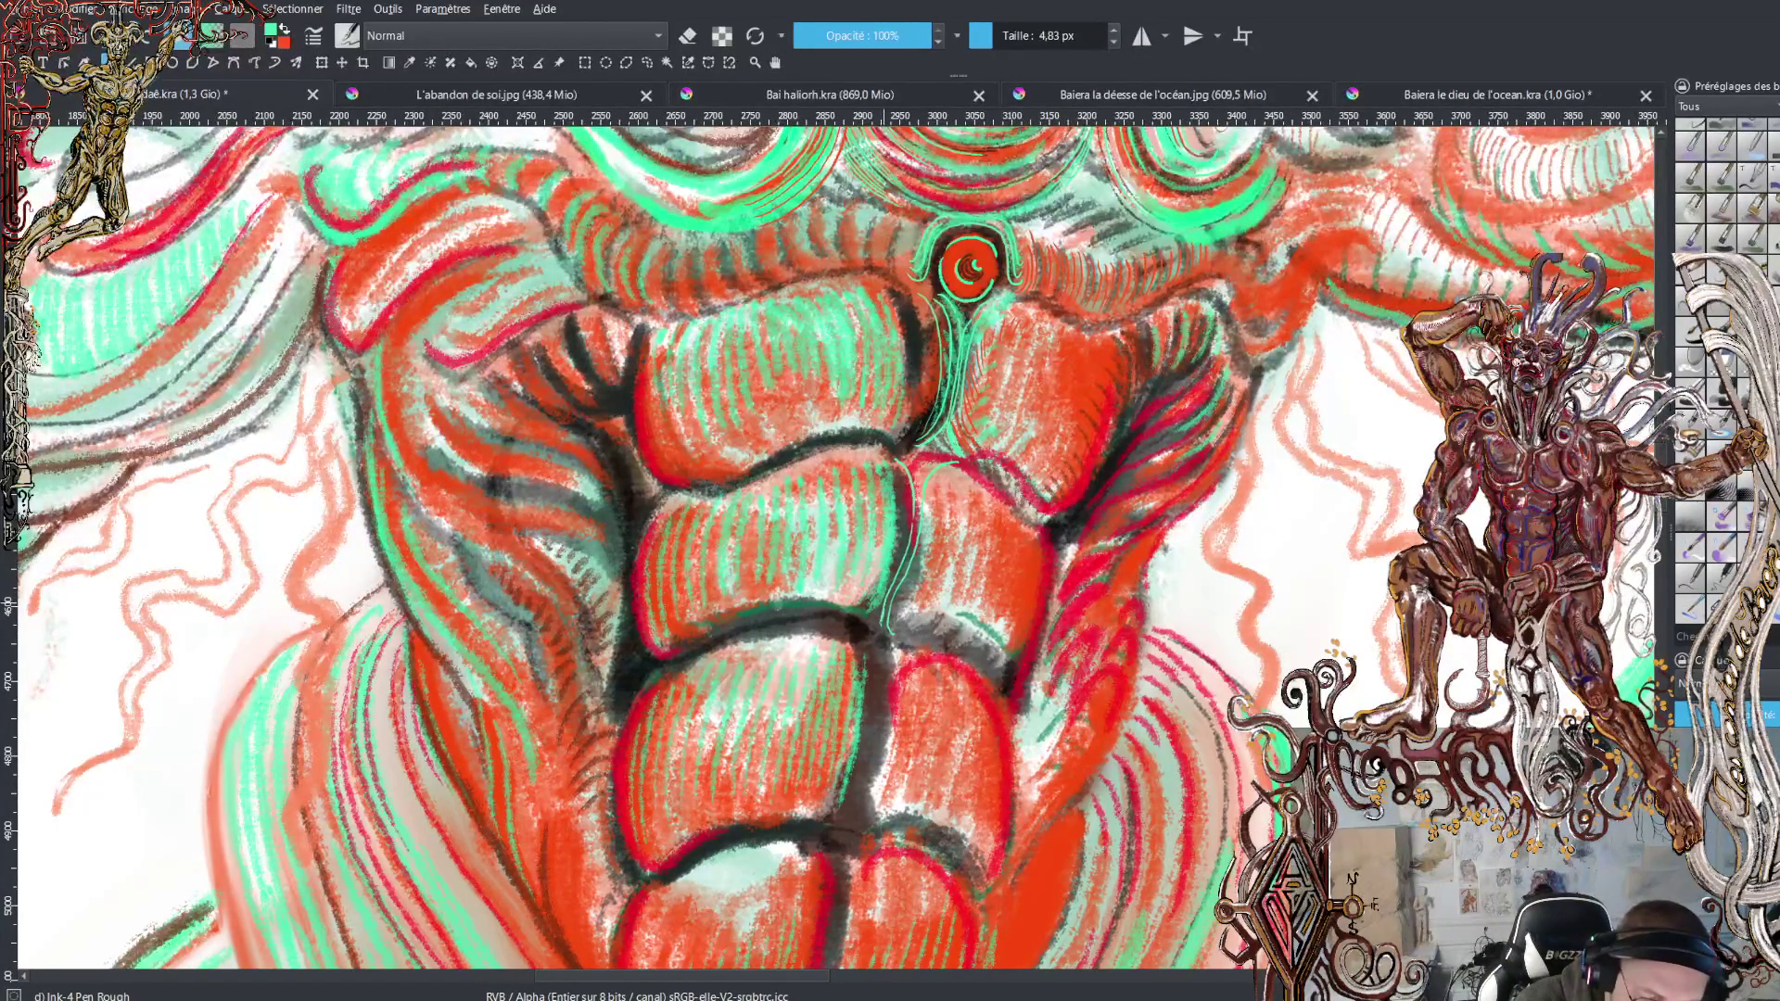
left_click_drag(869, 638, 860, 799)
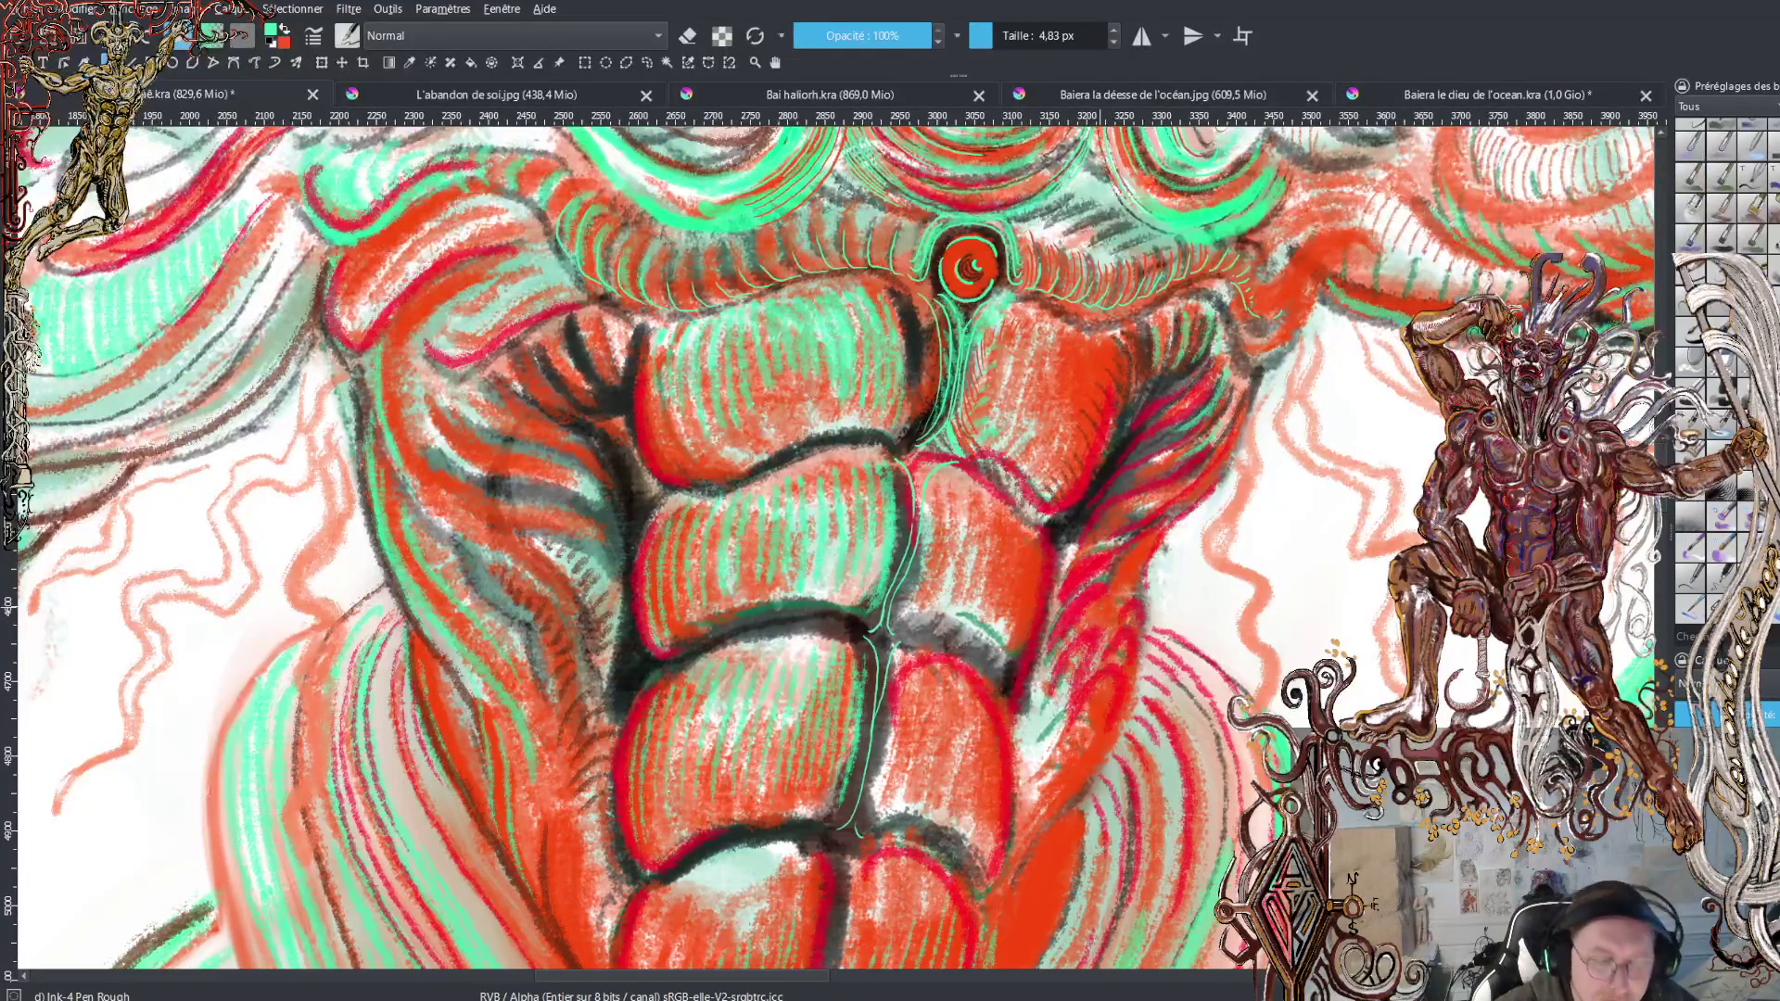
Zoom out three steps to see the whole sea-god, then scroll back to the beaked head and crest
key("minus")
key("minus")
key("minus")
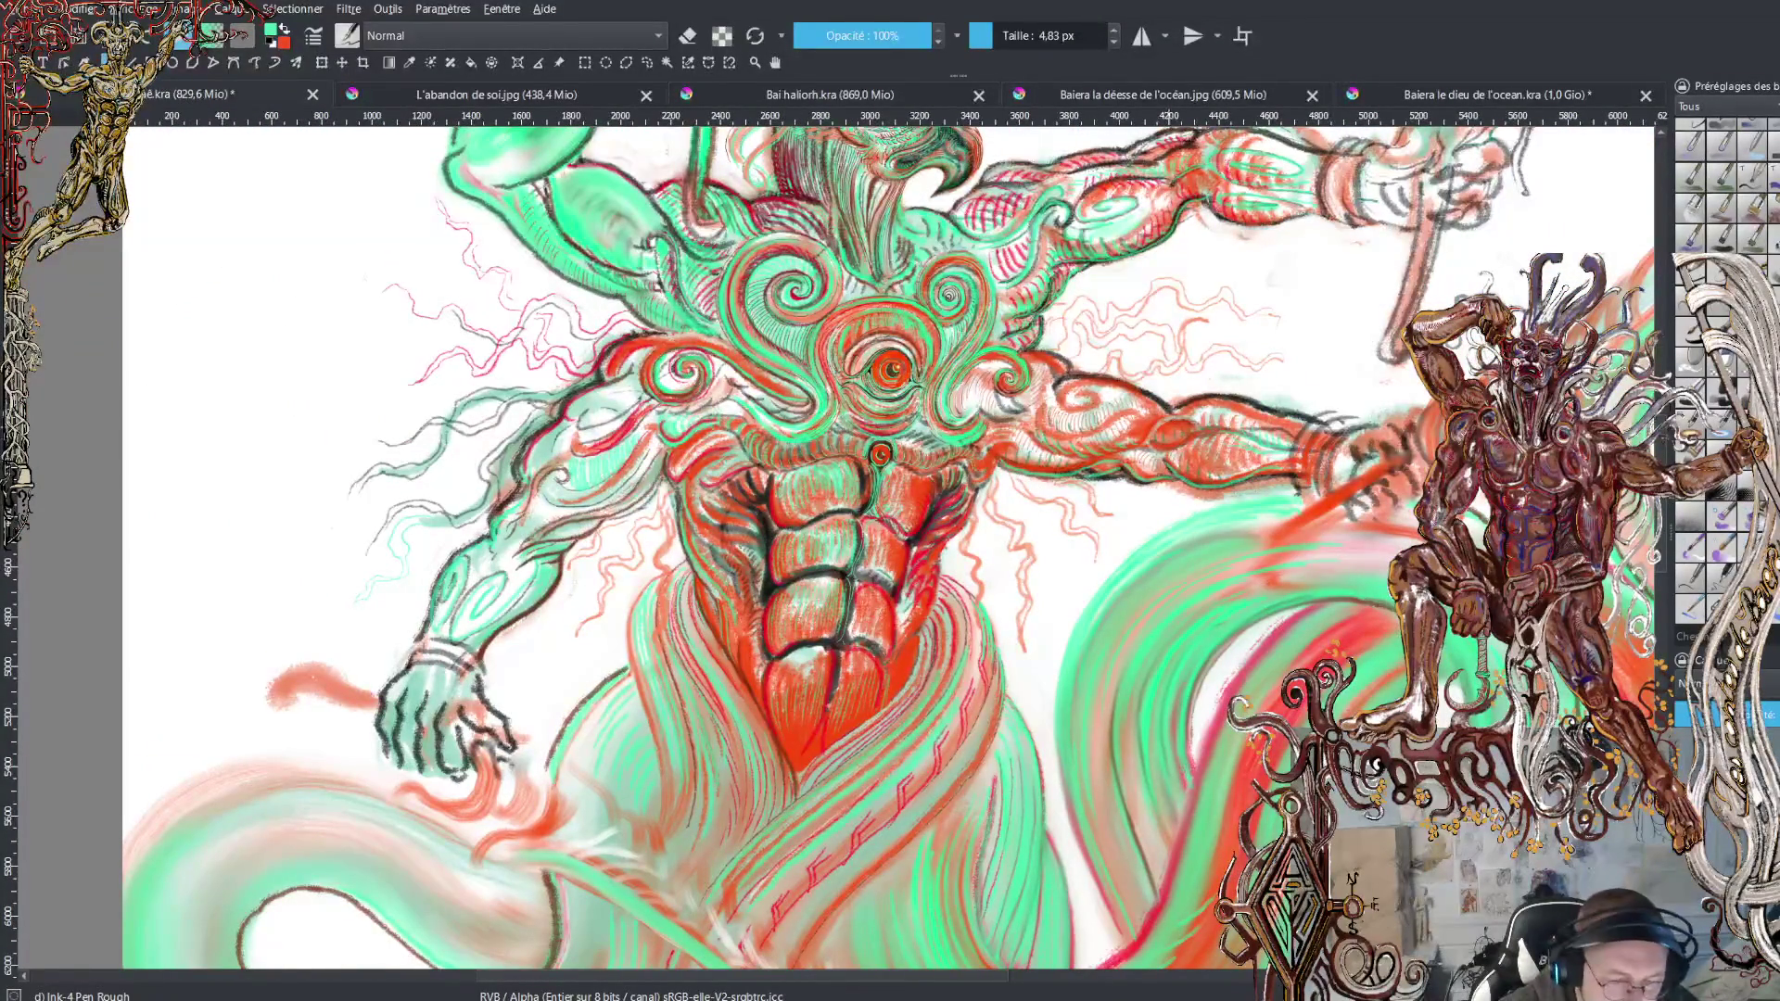
key("minus")
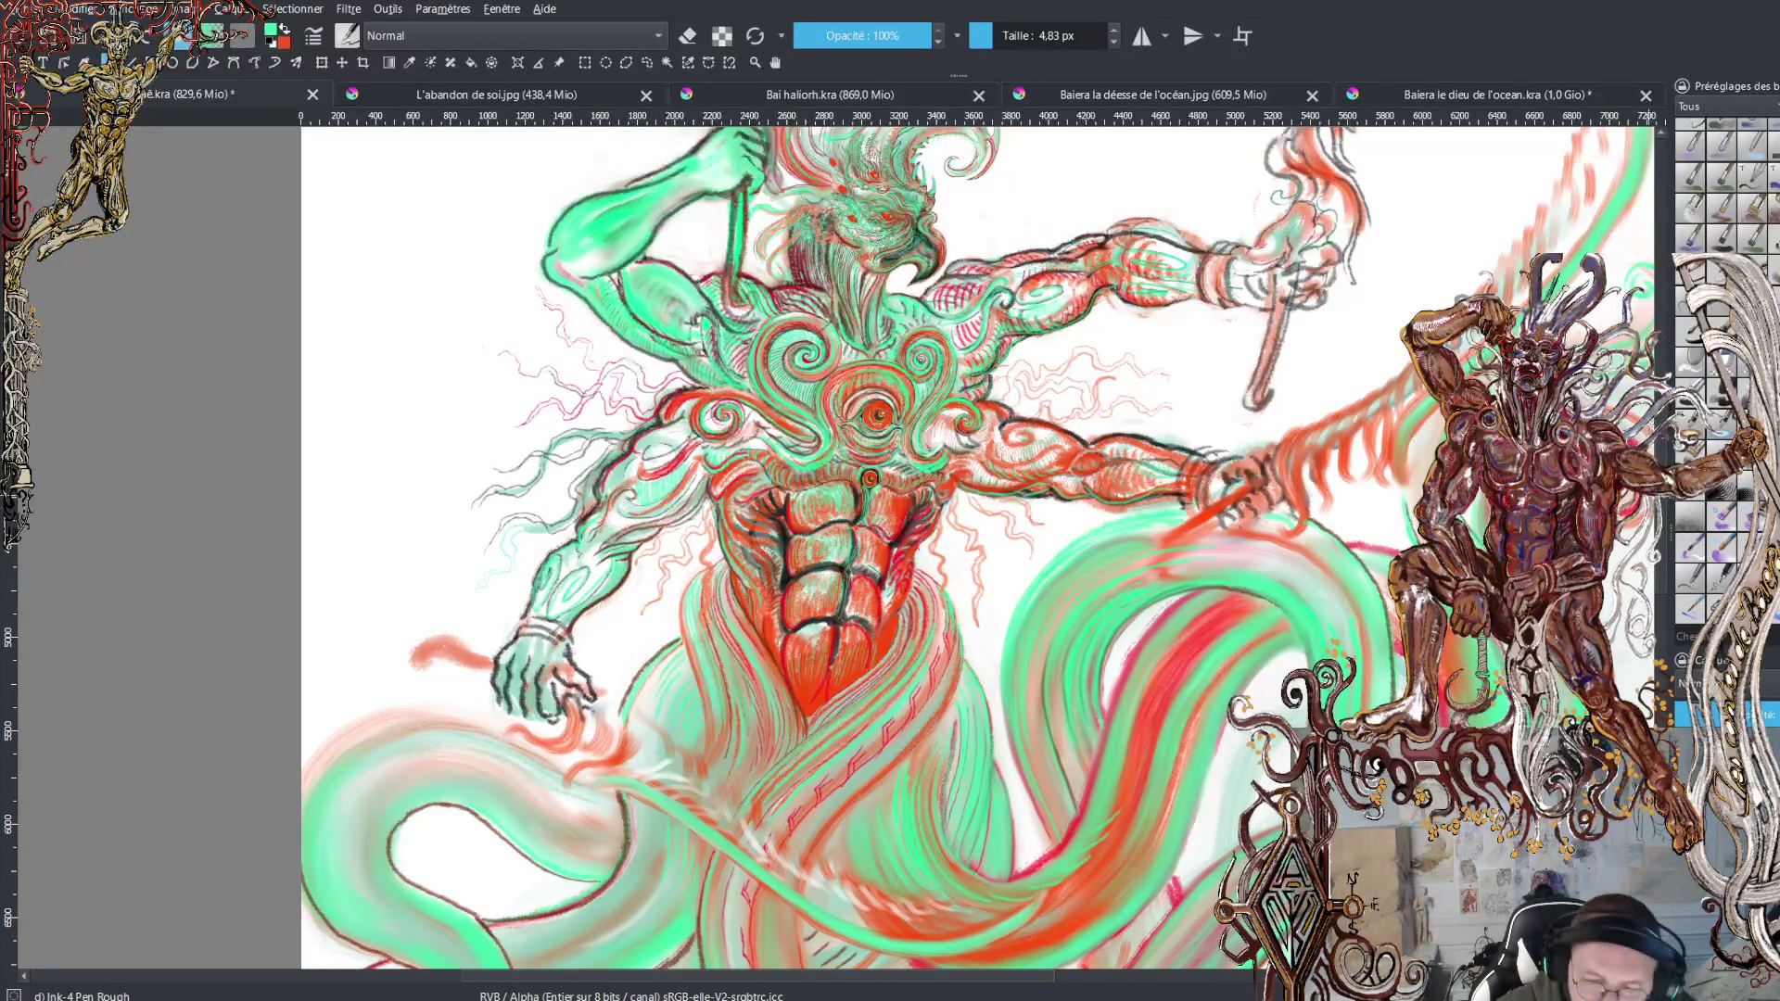
key("minus")
key("minus")
scroll(942, 547, "down", 5)
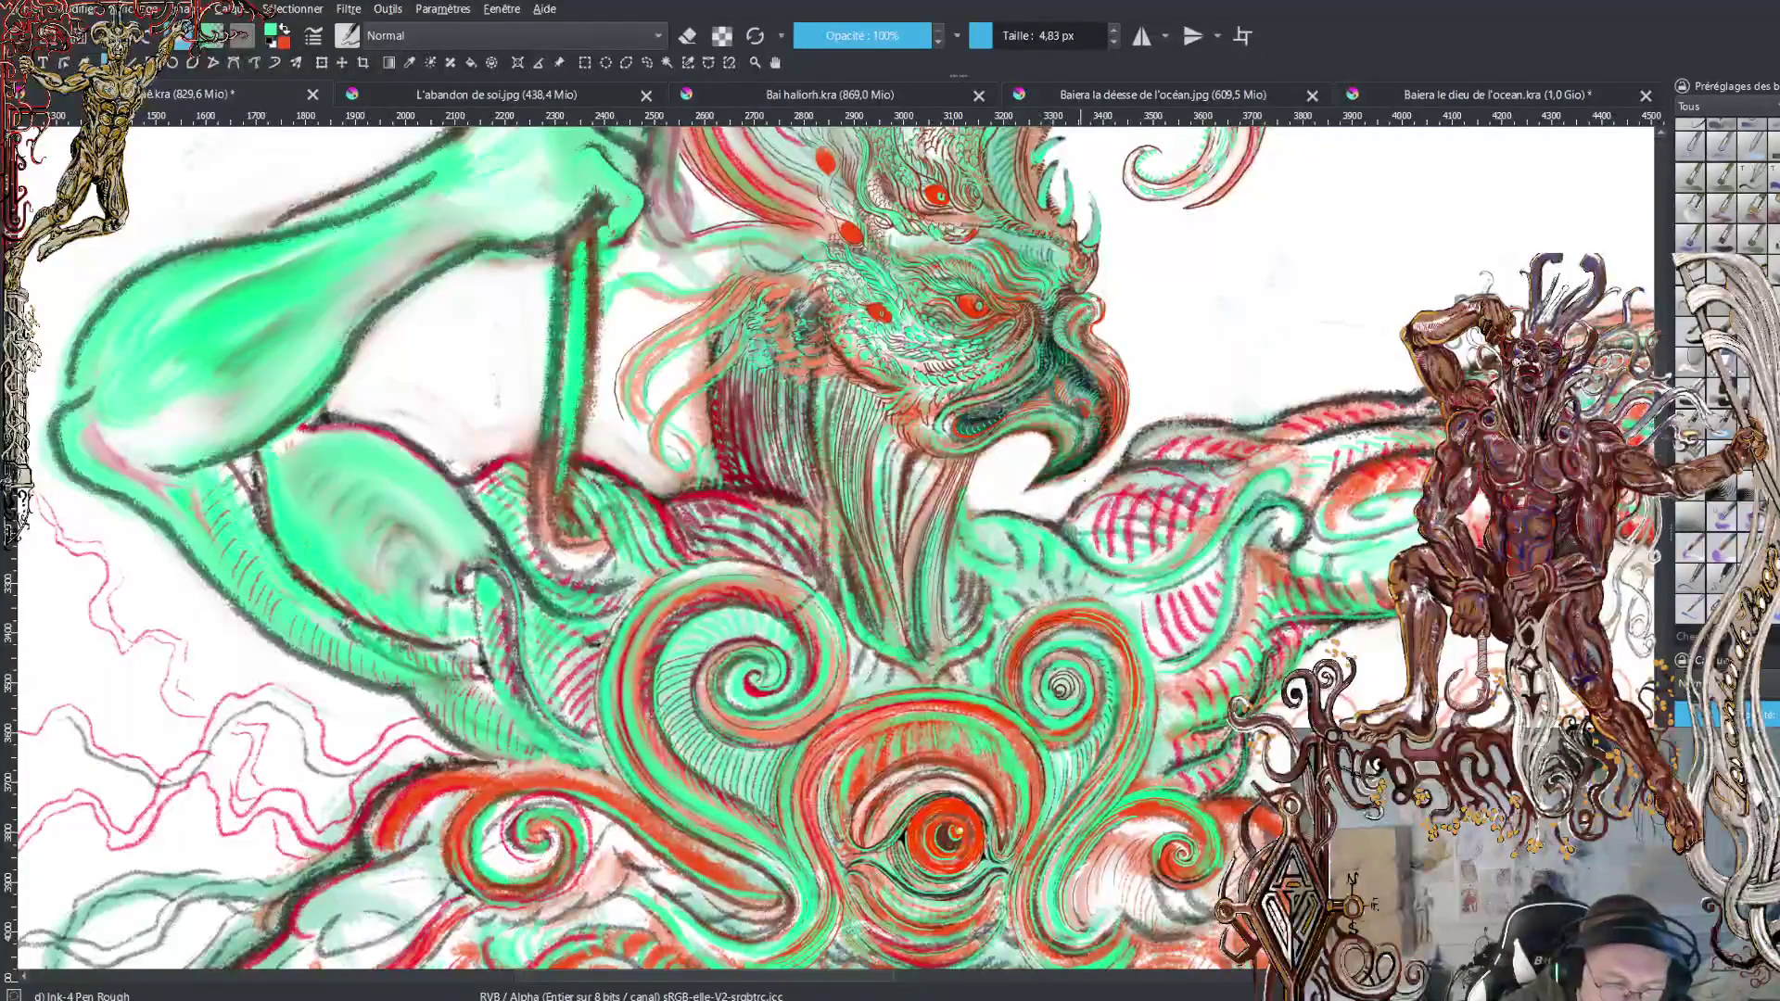
scroll(835, 547, "up", 5)
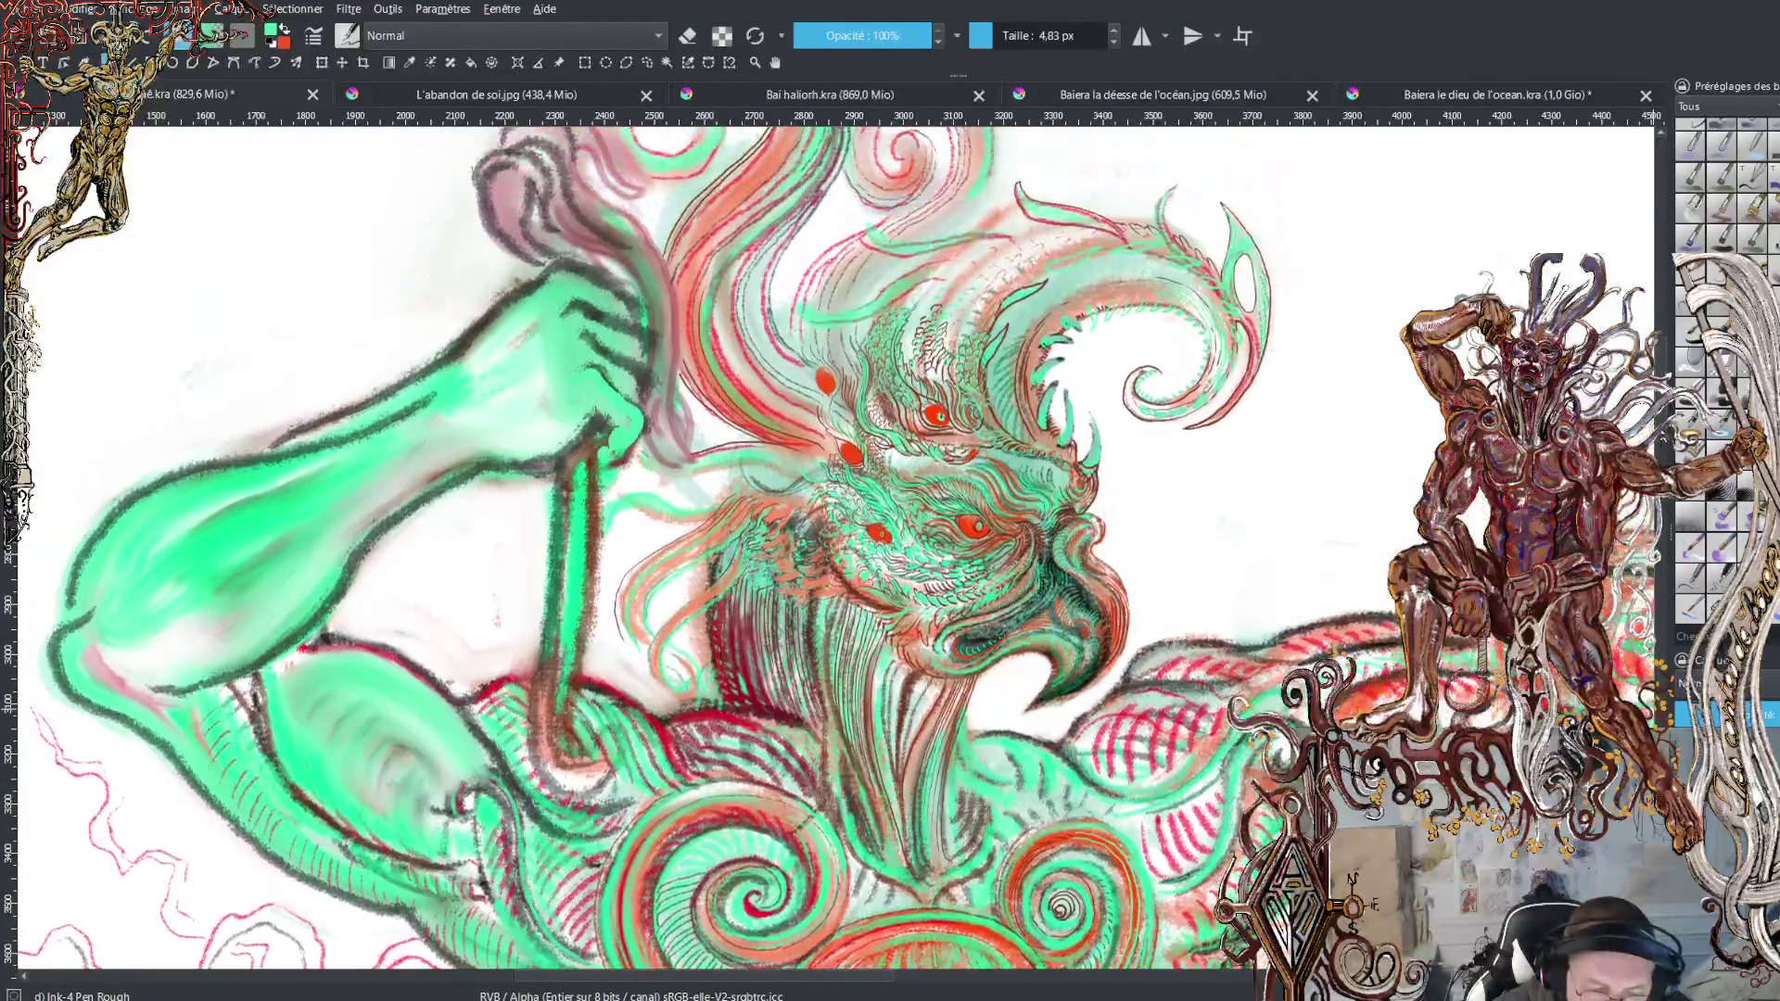
Scroll up to the crest feathers and red eye spots above the eagle head
scroll(835, 379, "up", 5, "ctrl")
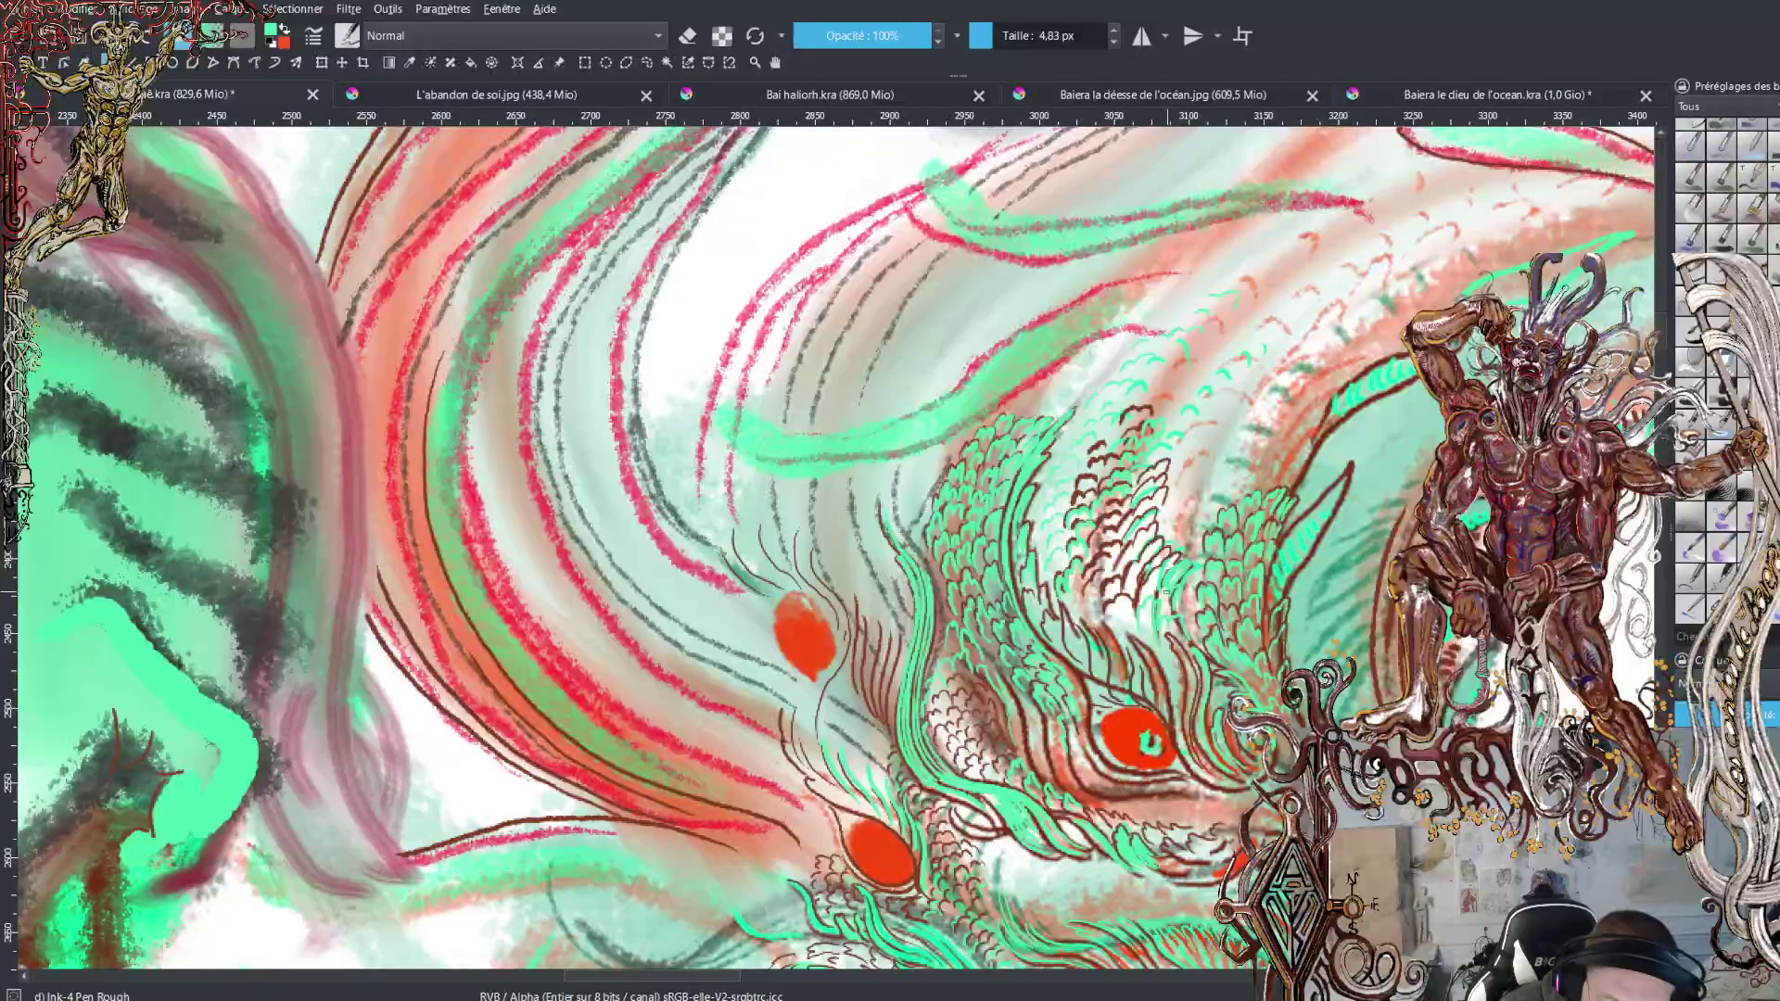
Sample the brown of the existing line work as the painting colour, swapping colours back and forth
key("x")
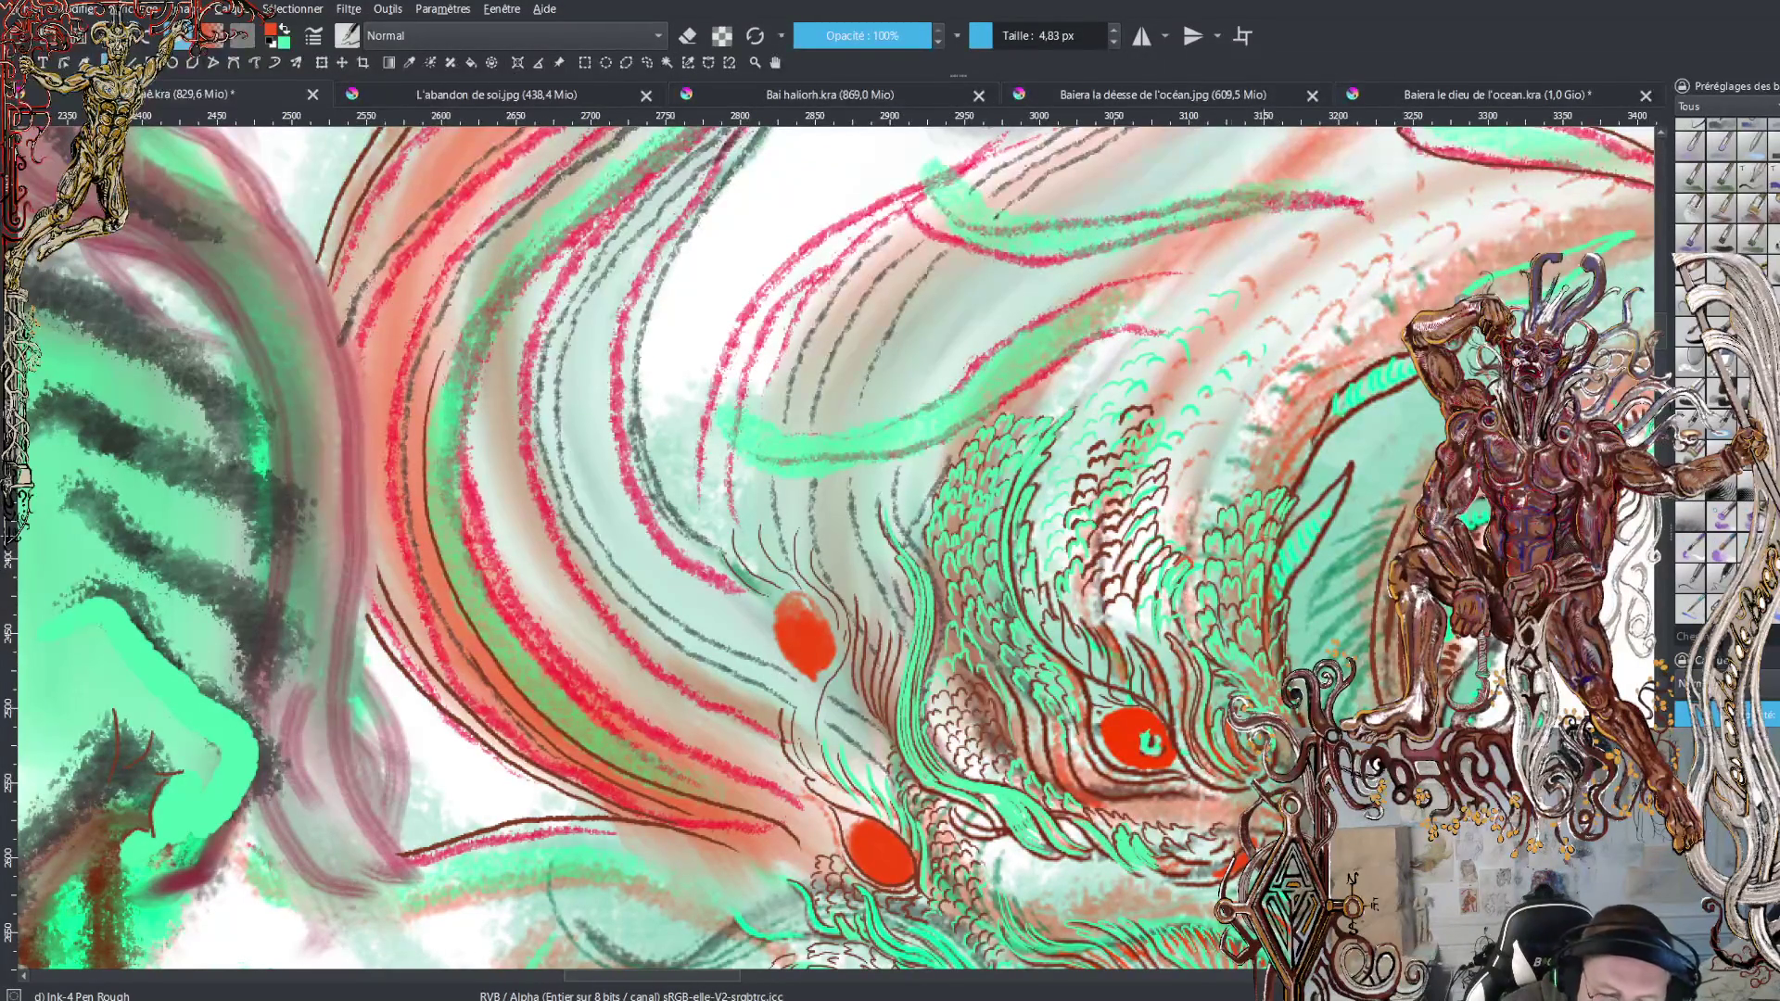
left_click(1291, 516, "ctrl")
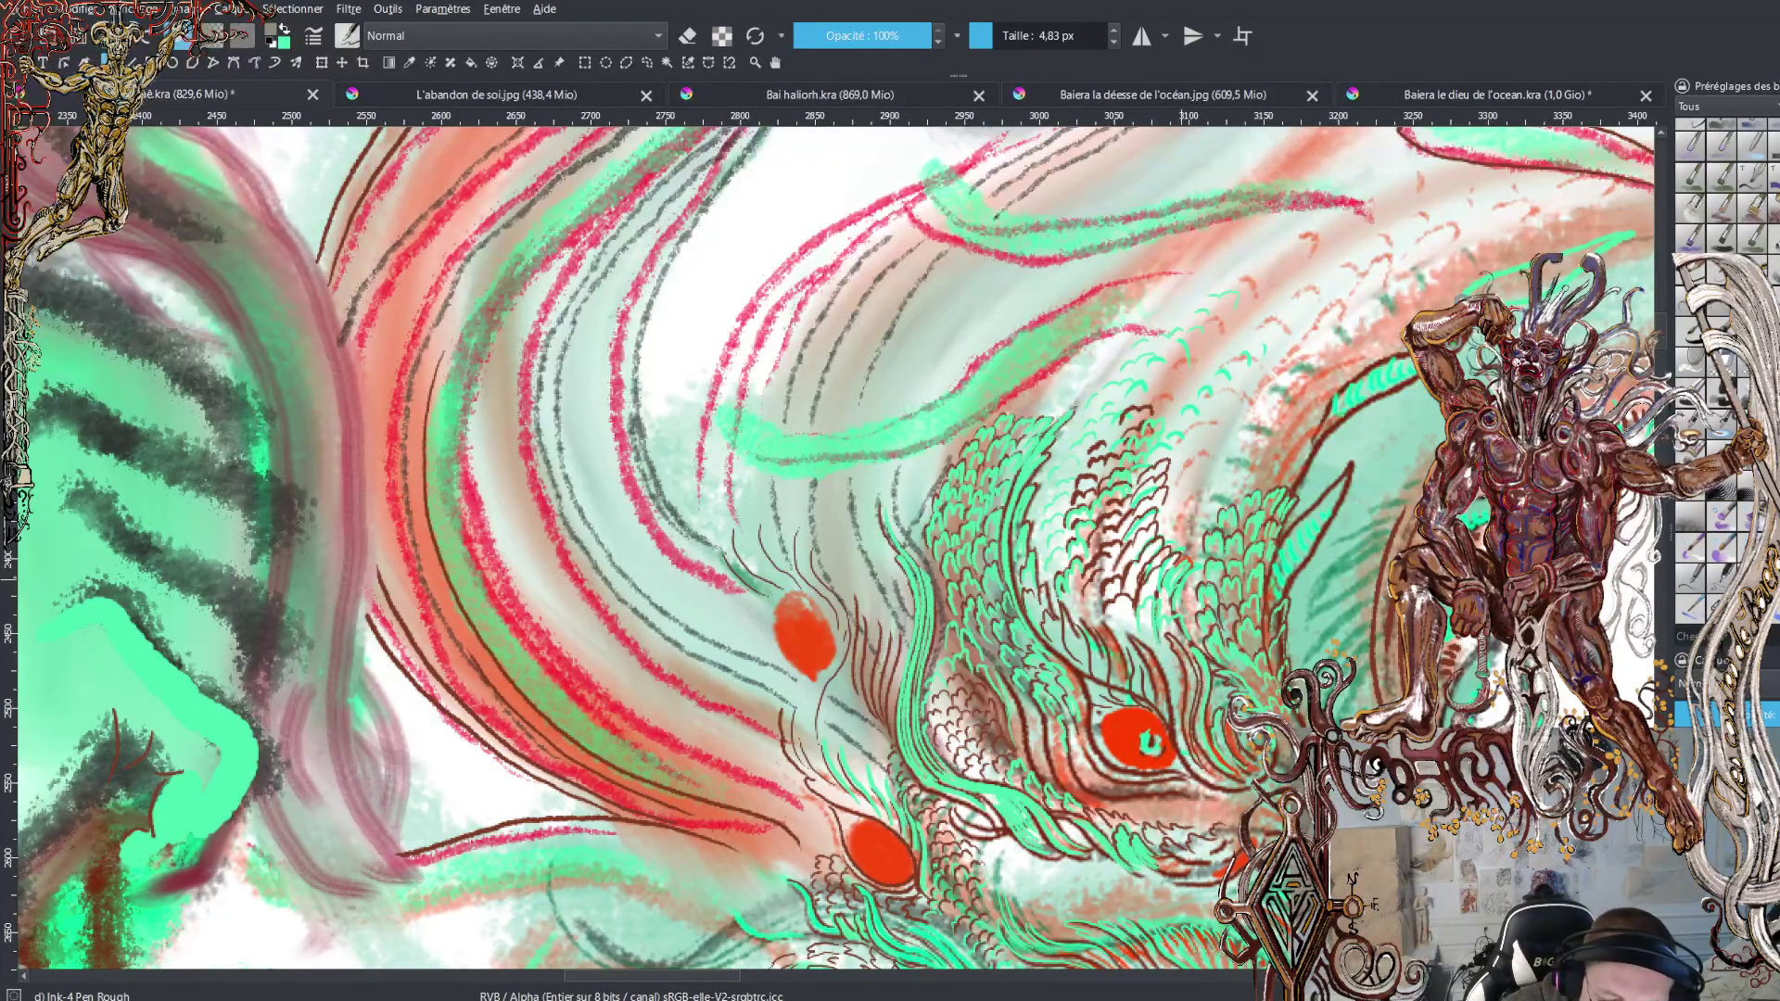
left_click(1303, 517, "ctrl")
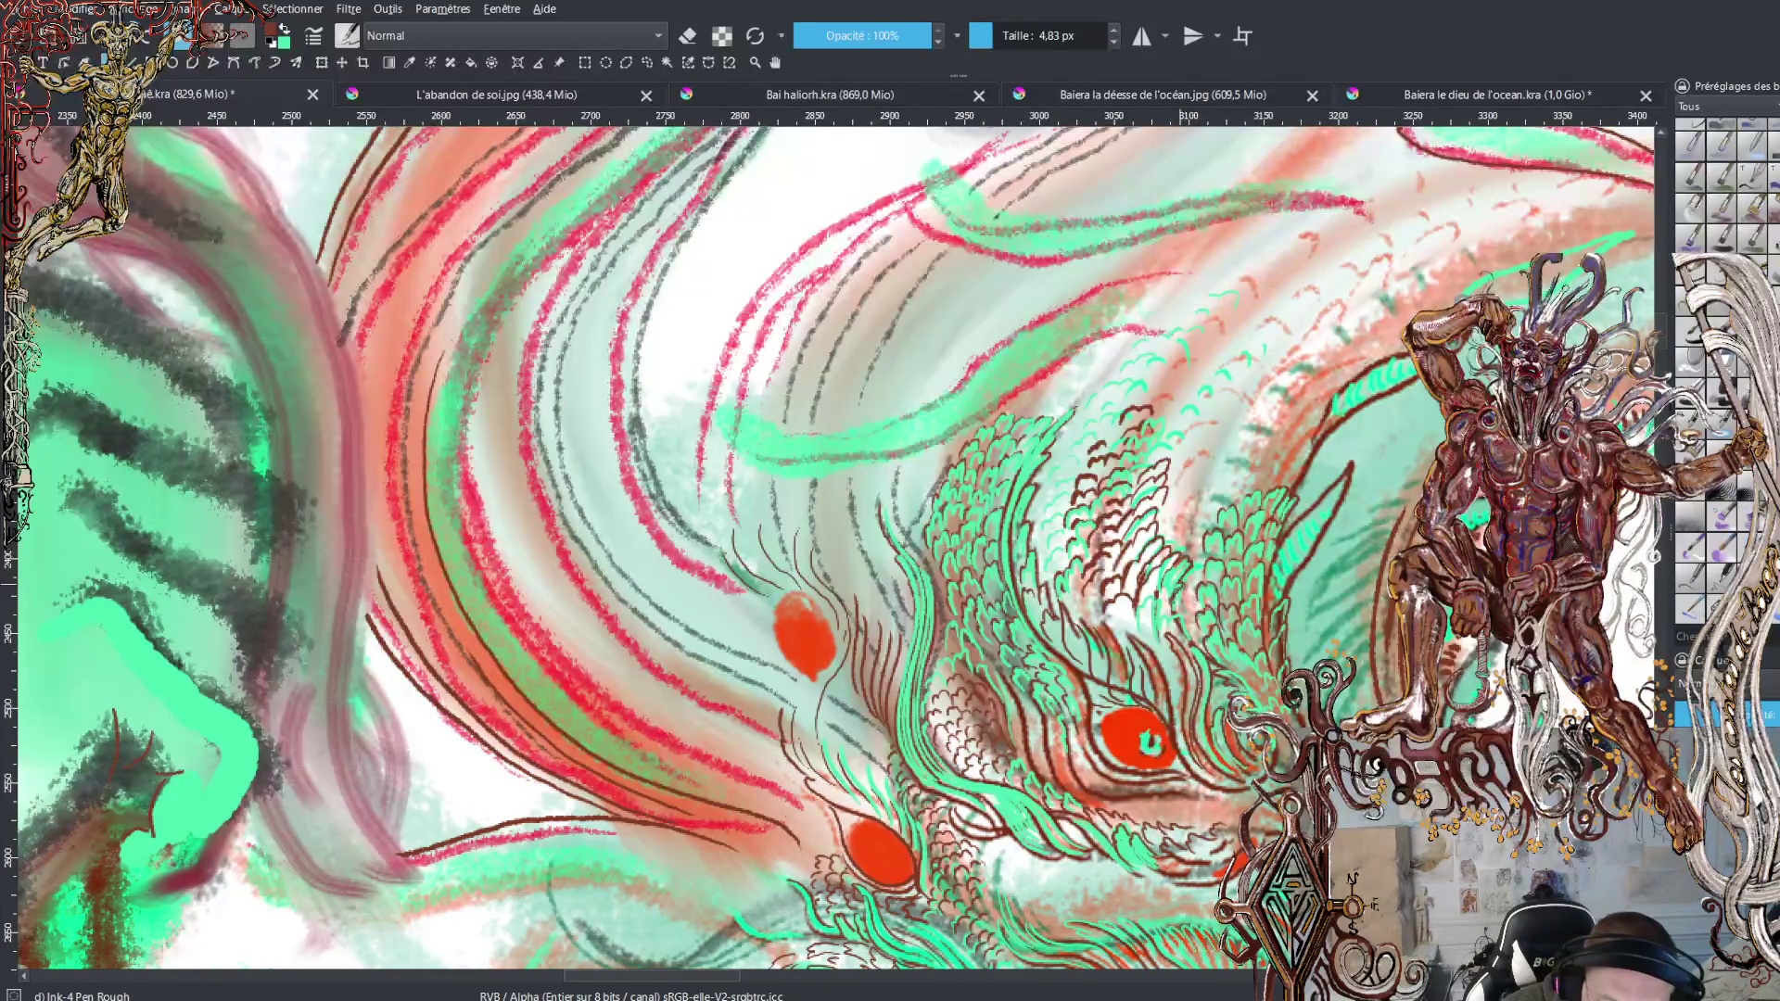
key("x")
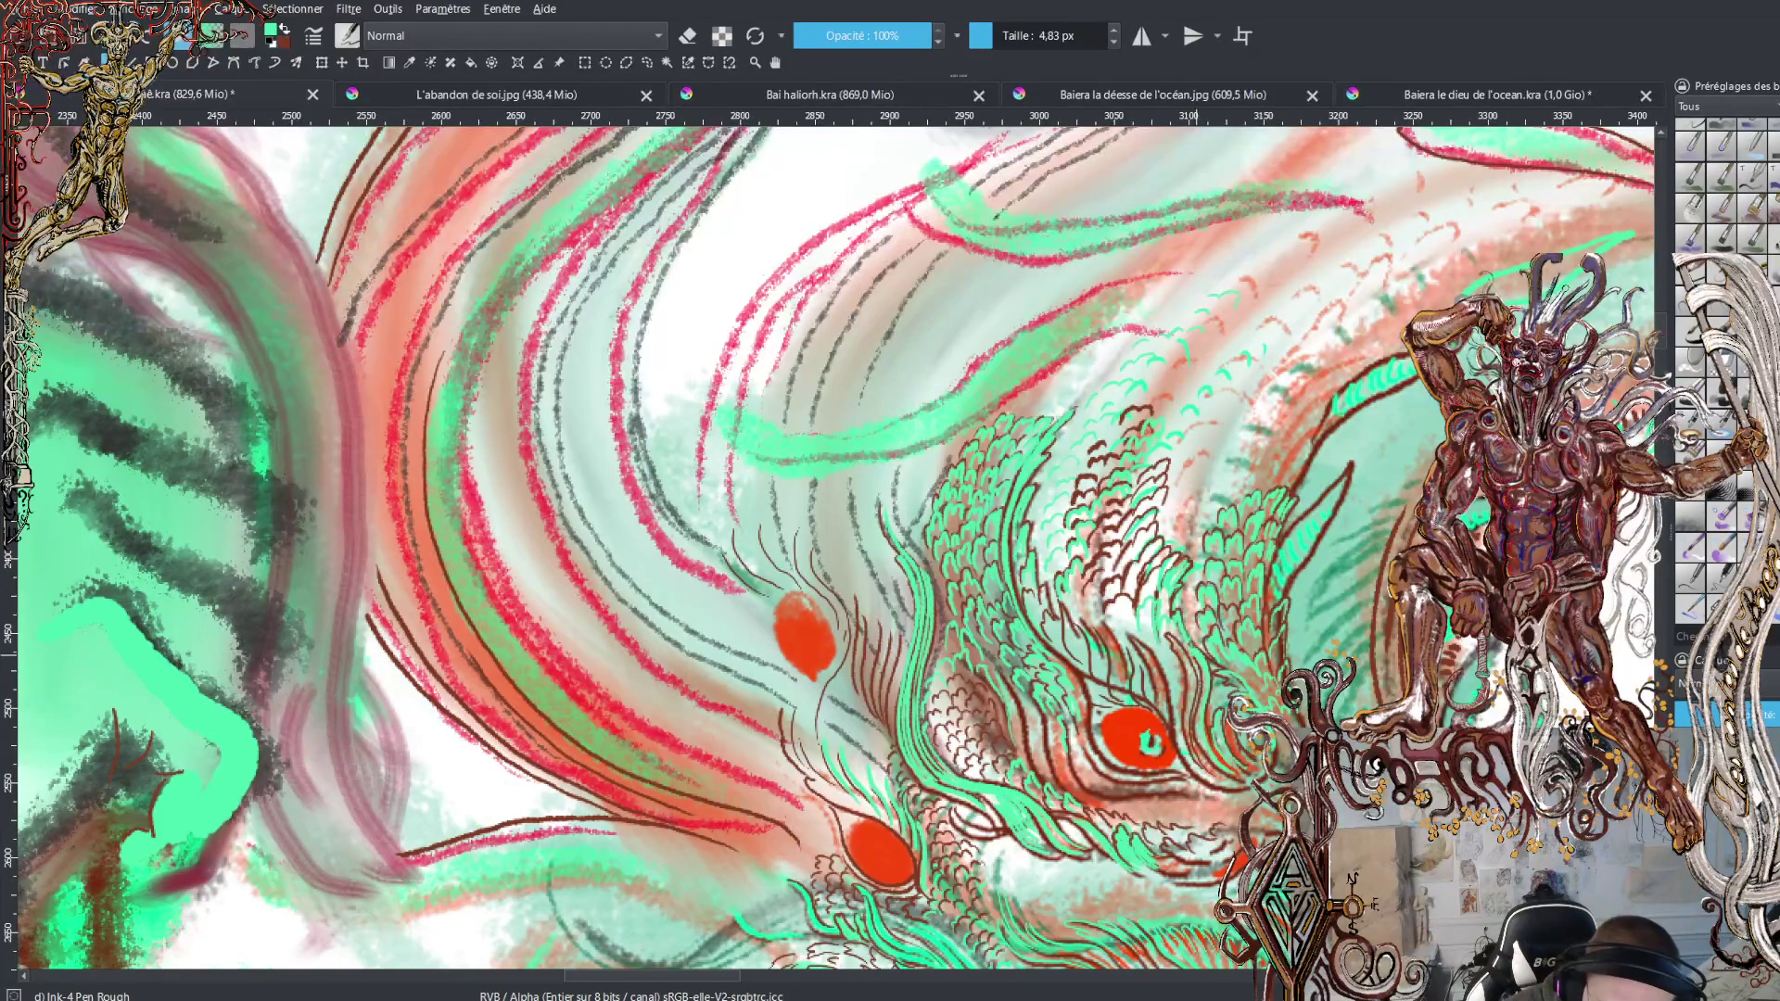
key("x")
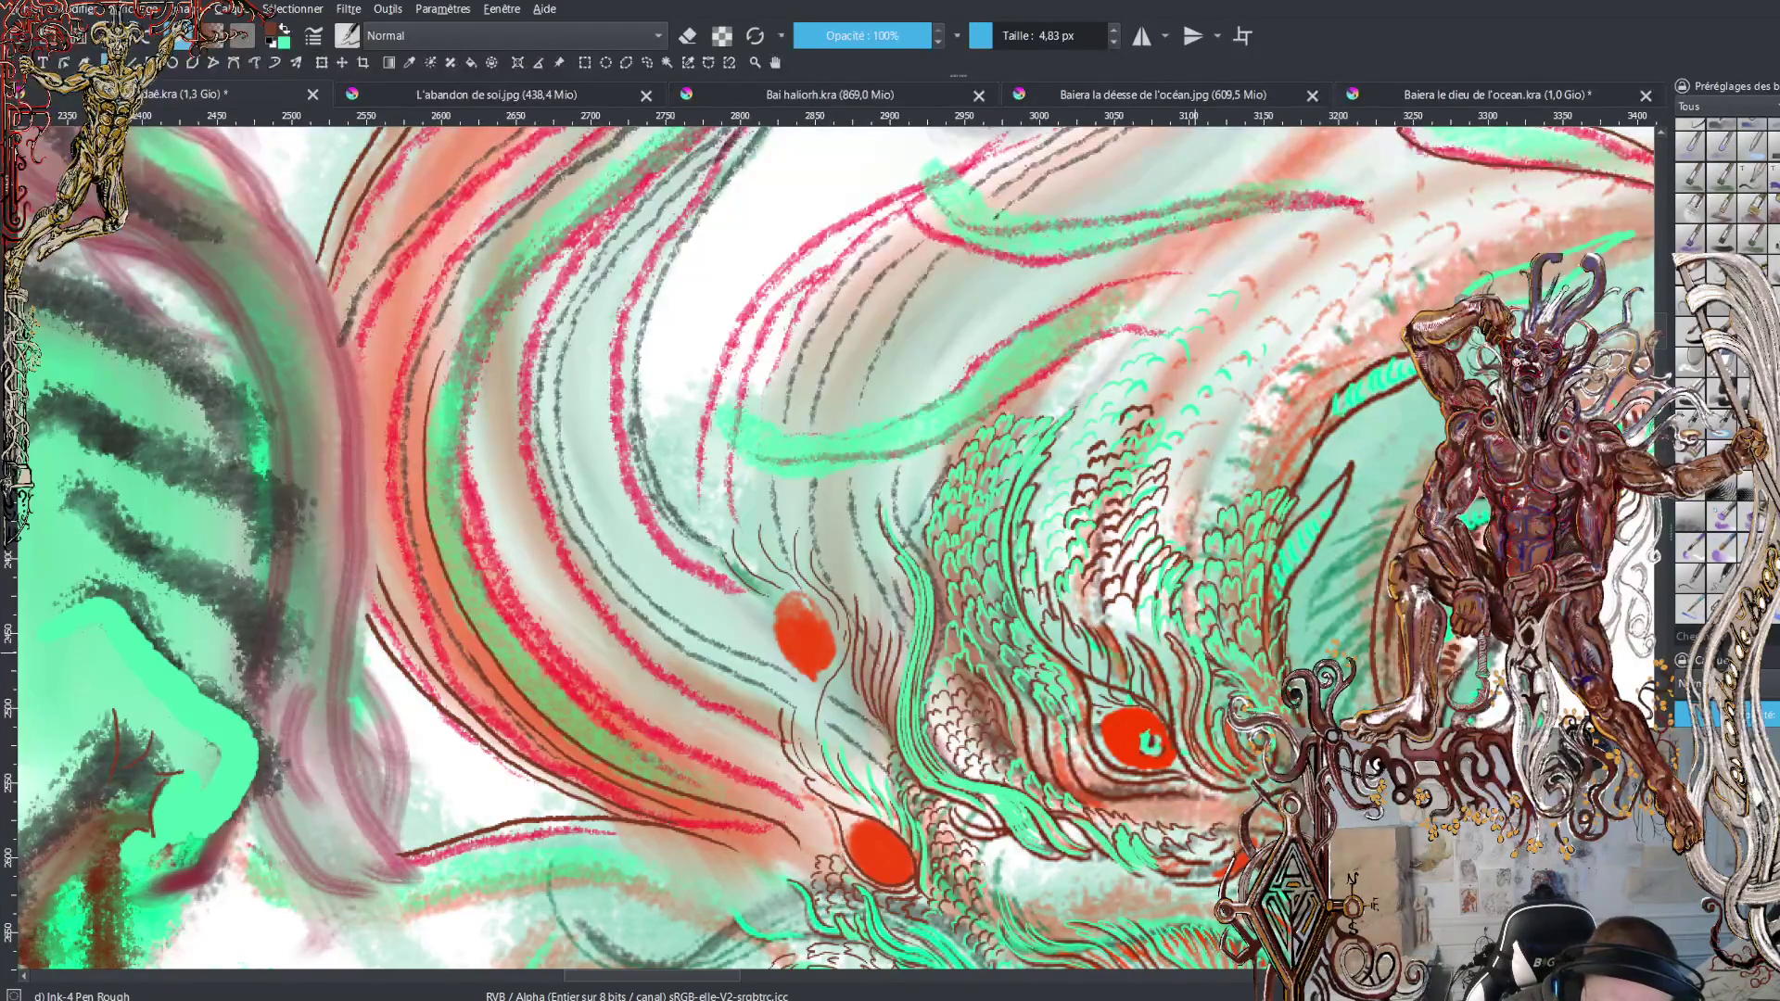
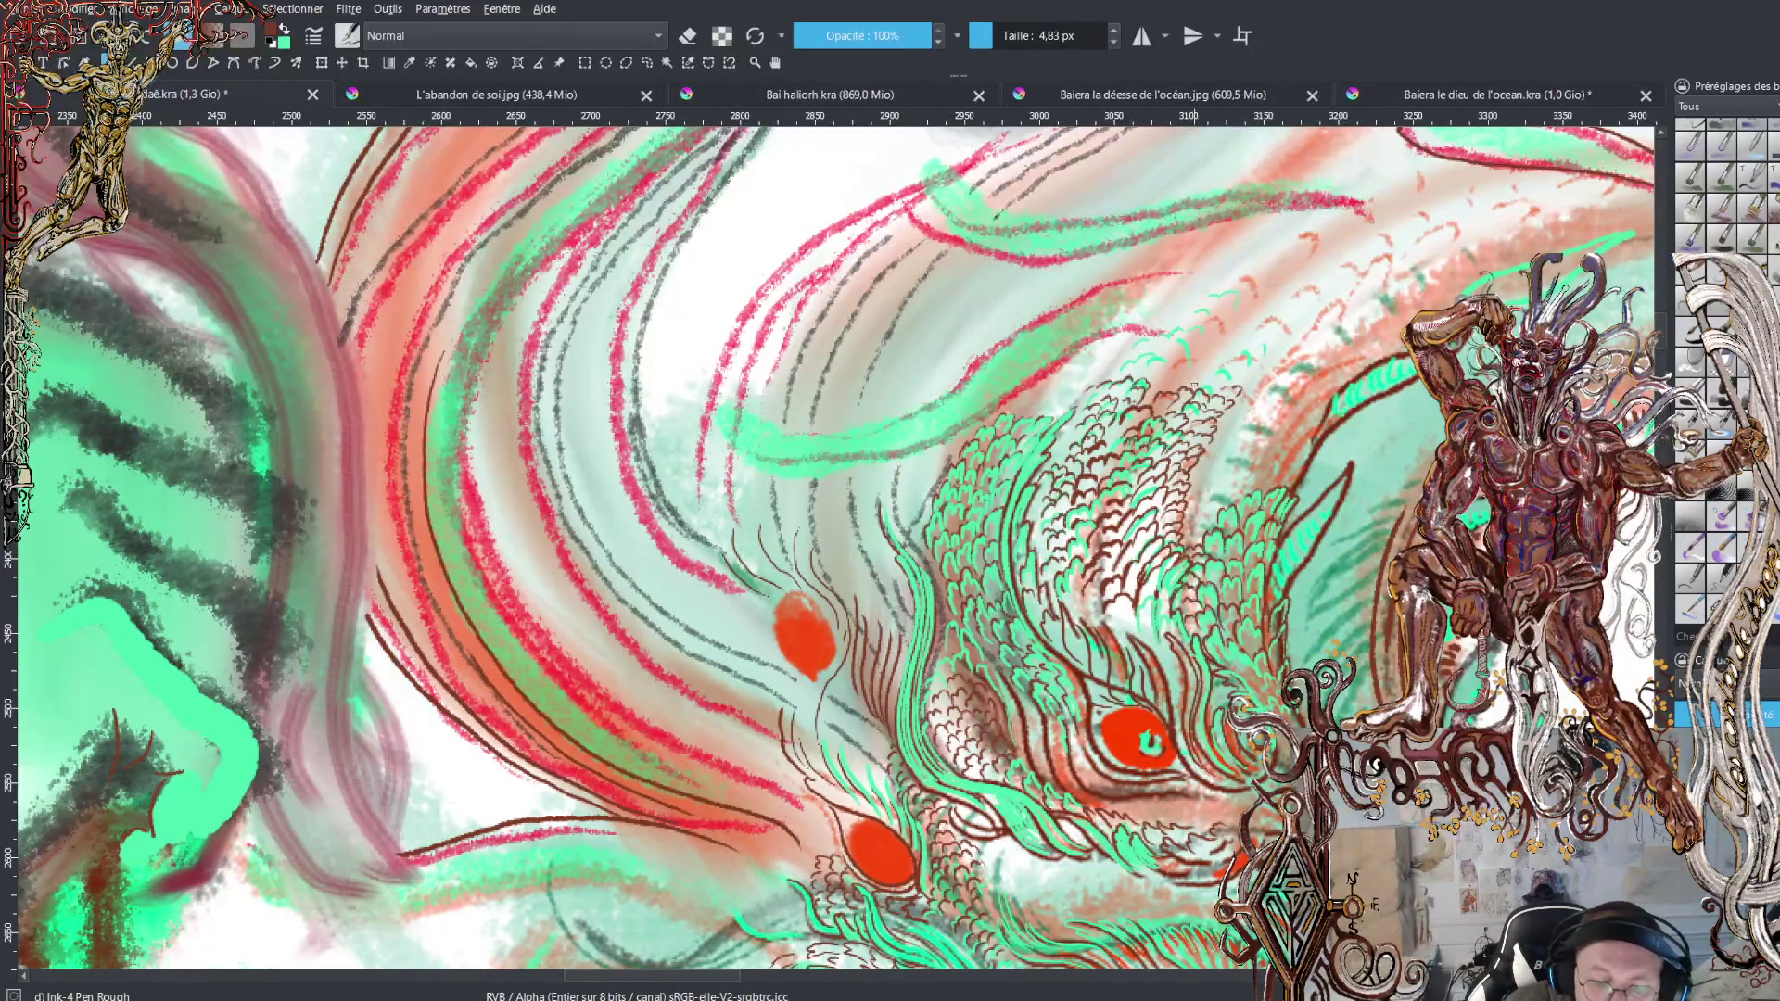
Add dark brown Ink-4 Pen Rough strokes to the scales, swap to green and zoom out
mouse_move(1224, 492)
left_mouse_down()
mouse_move(1117, 635)
mouse_move(1154, 631)
left_mouse_up()
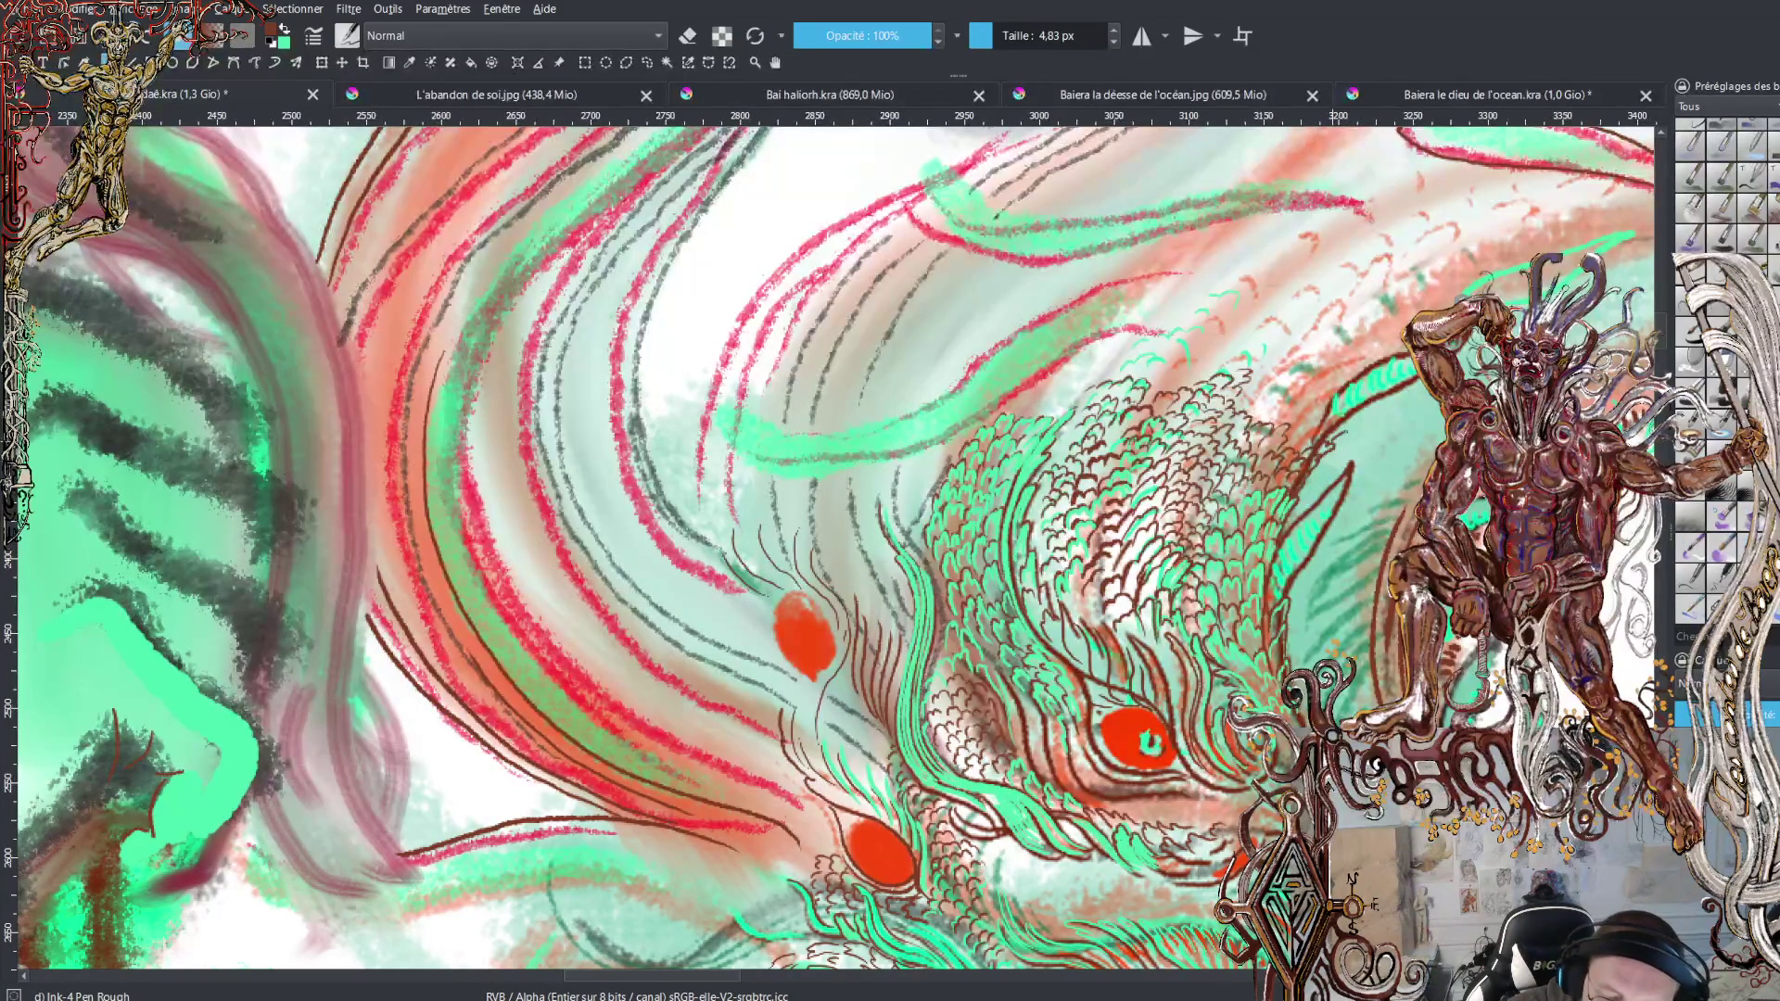
key("x")
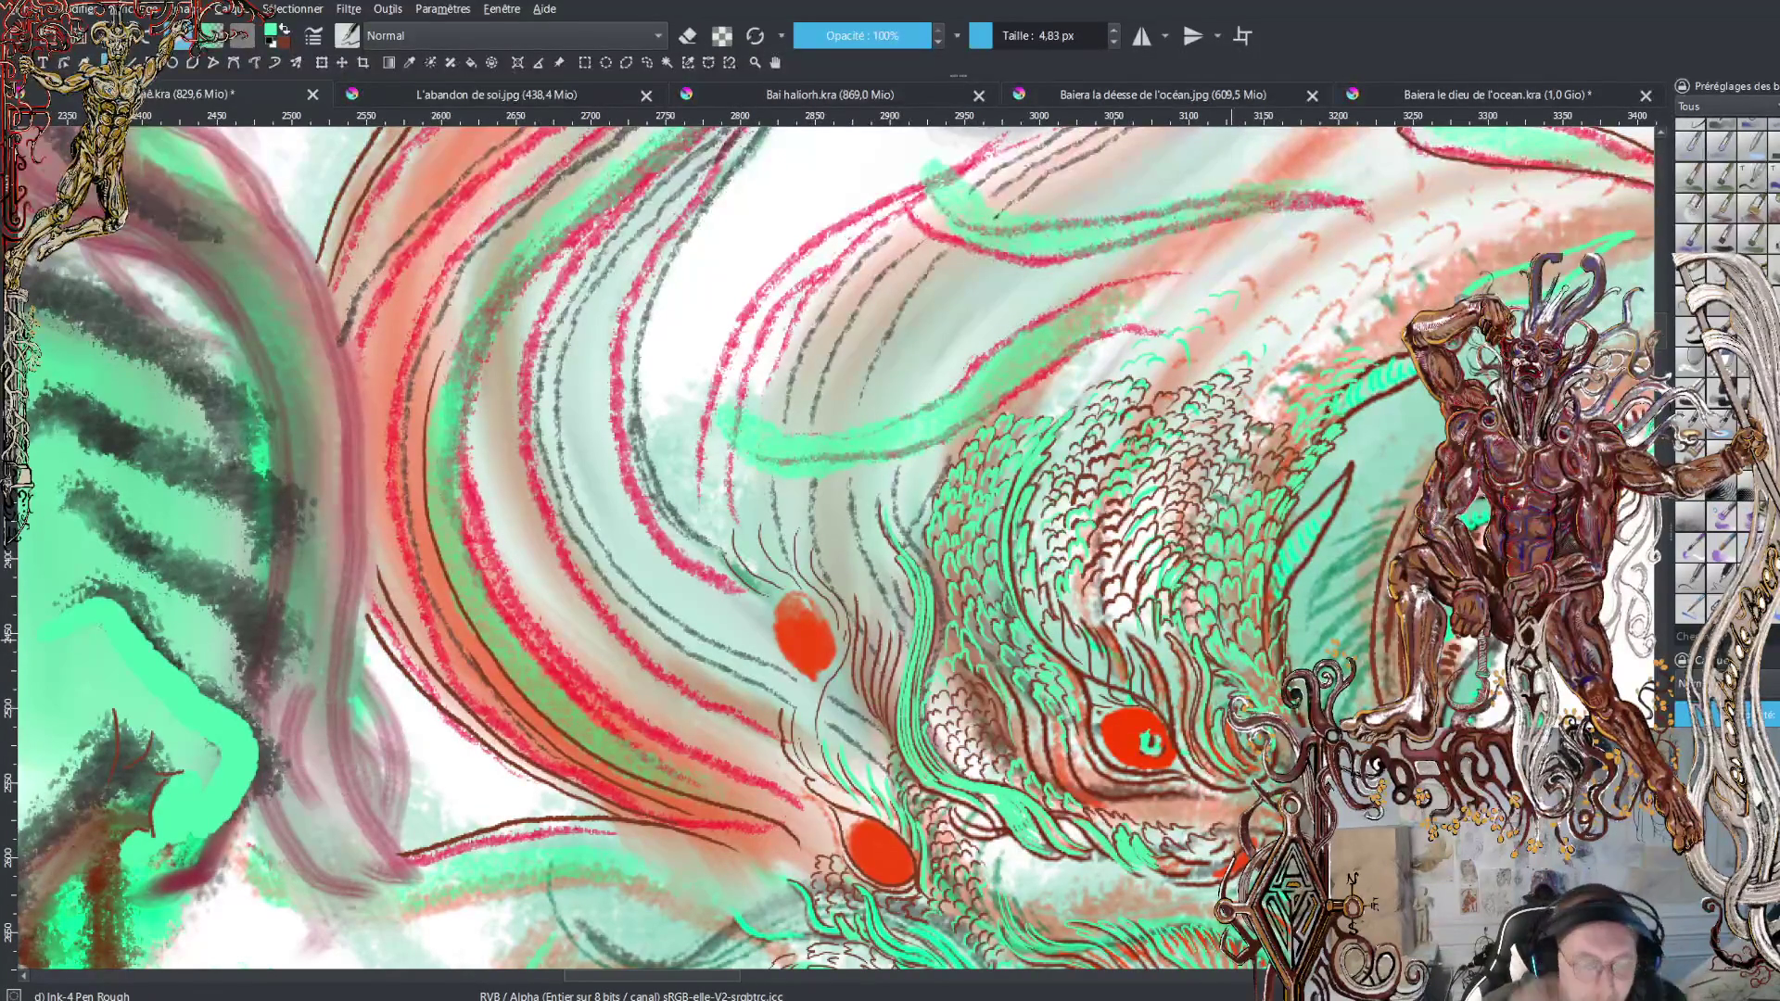
key("minus")
key("minus")
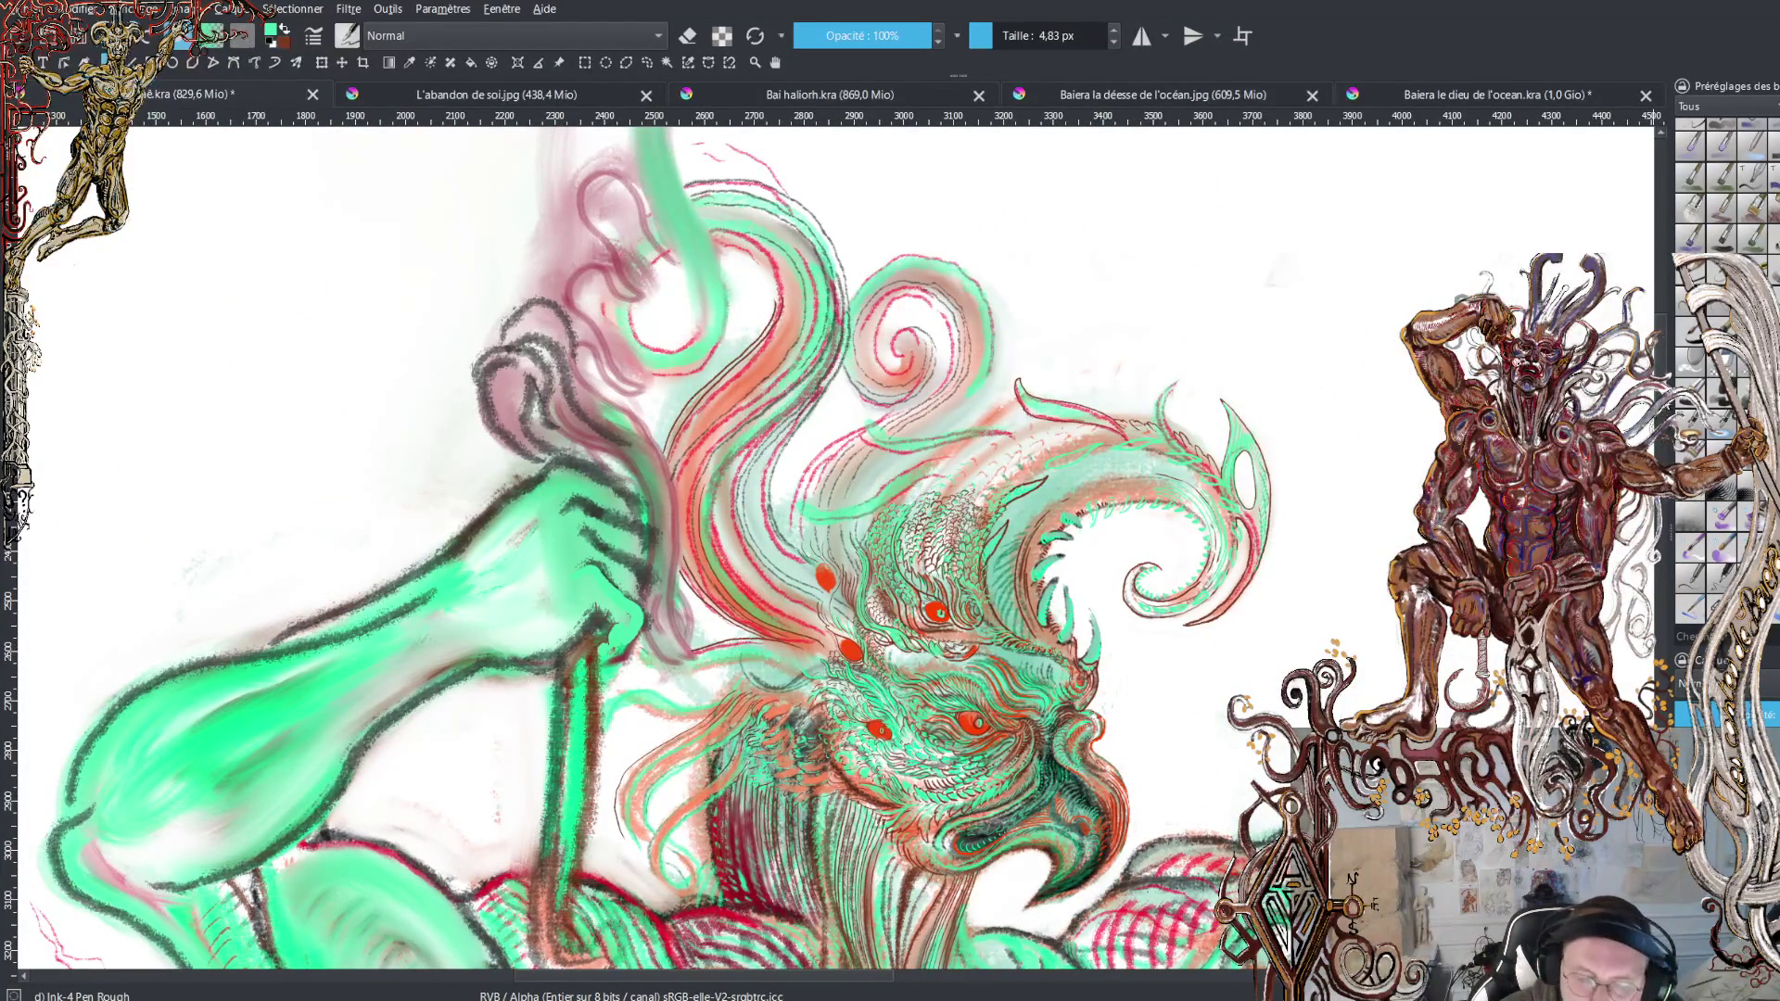
Magnify the canvas around the dragon's red eyes and swirling strokes
scroll(834, 451, "up", 2)
key("plus")
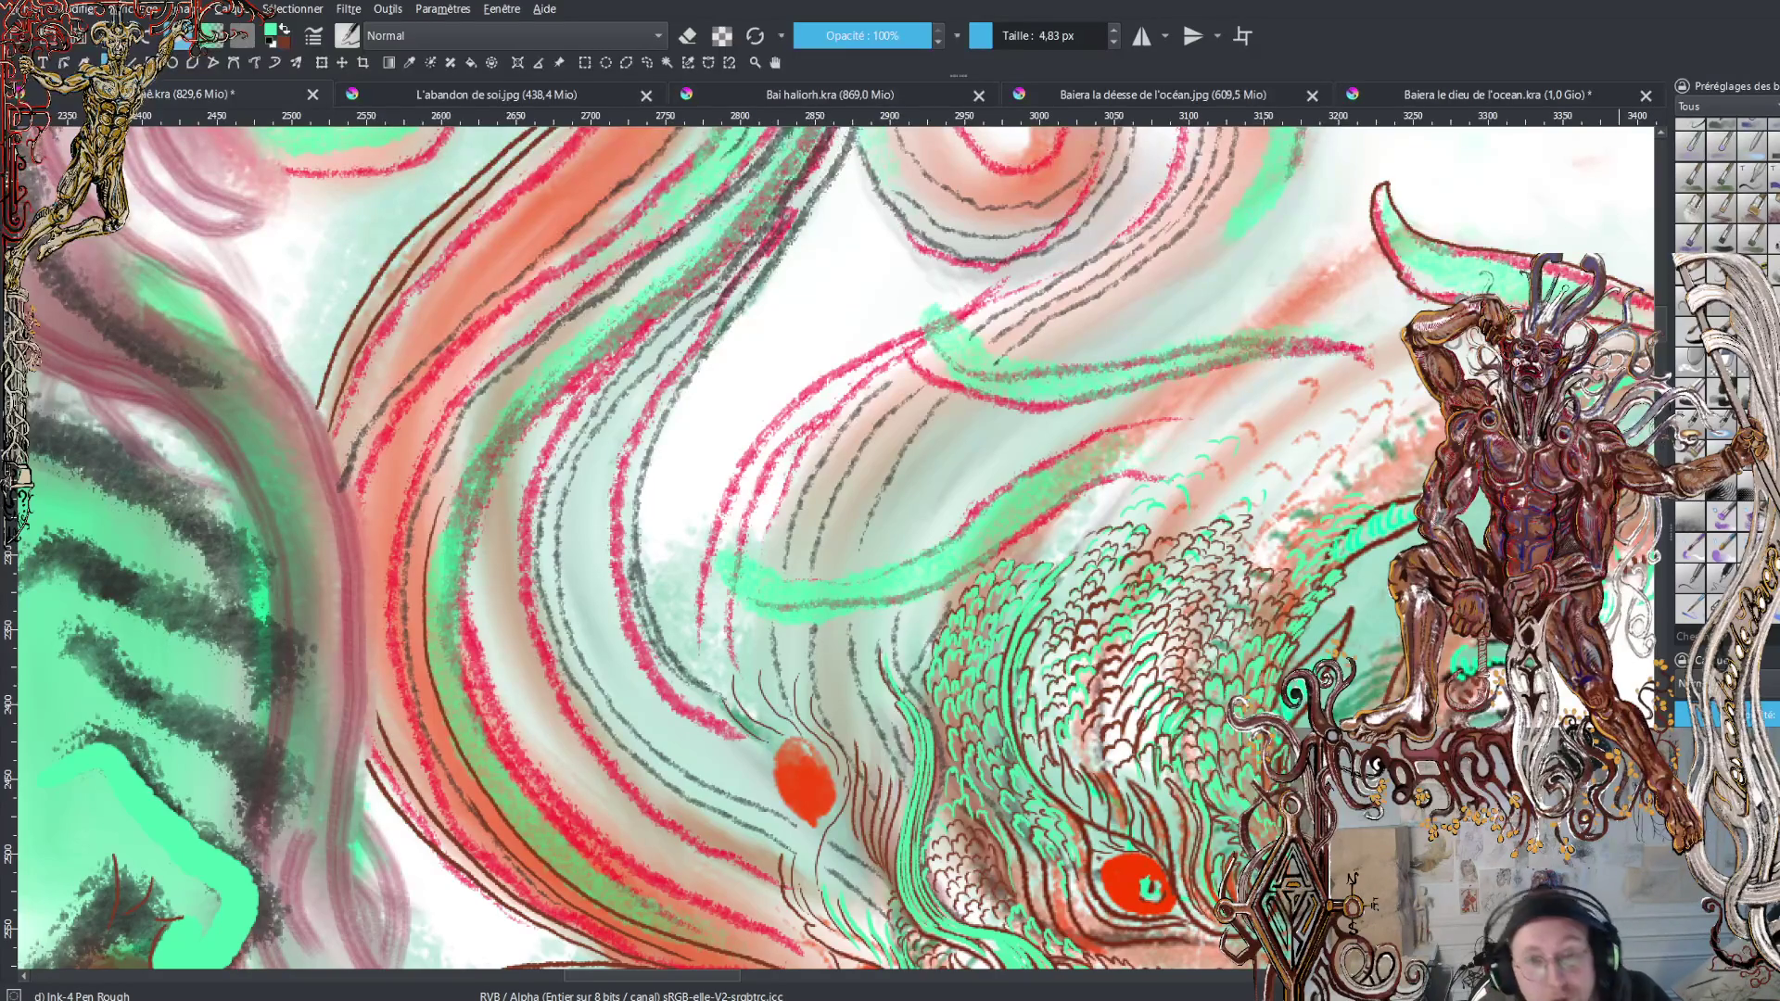
left_click(812, 98)
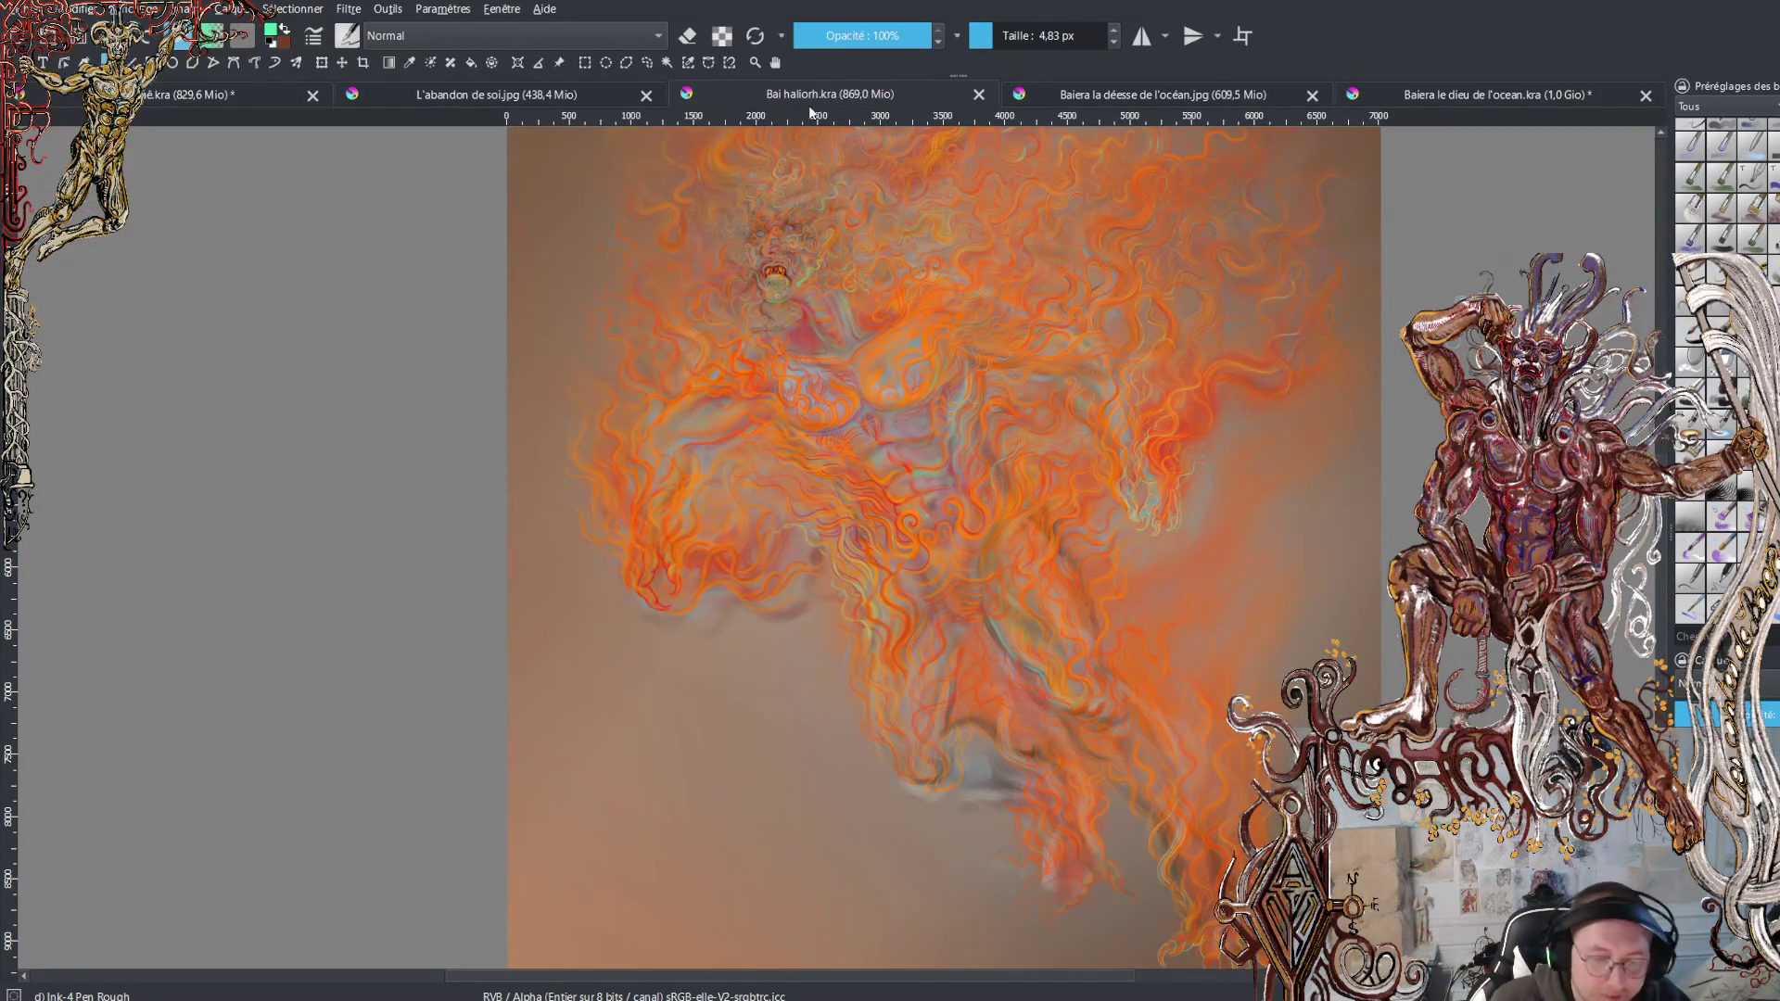
scroll(953, 536, "up", 3)
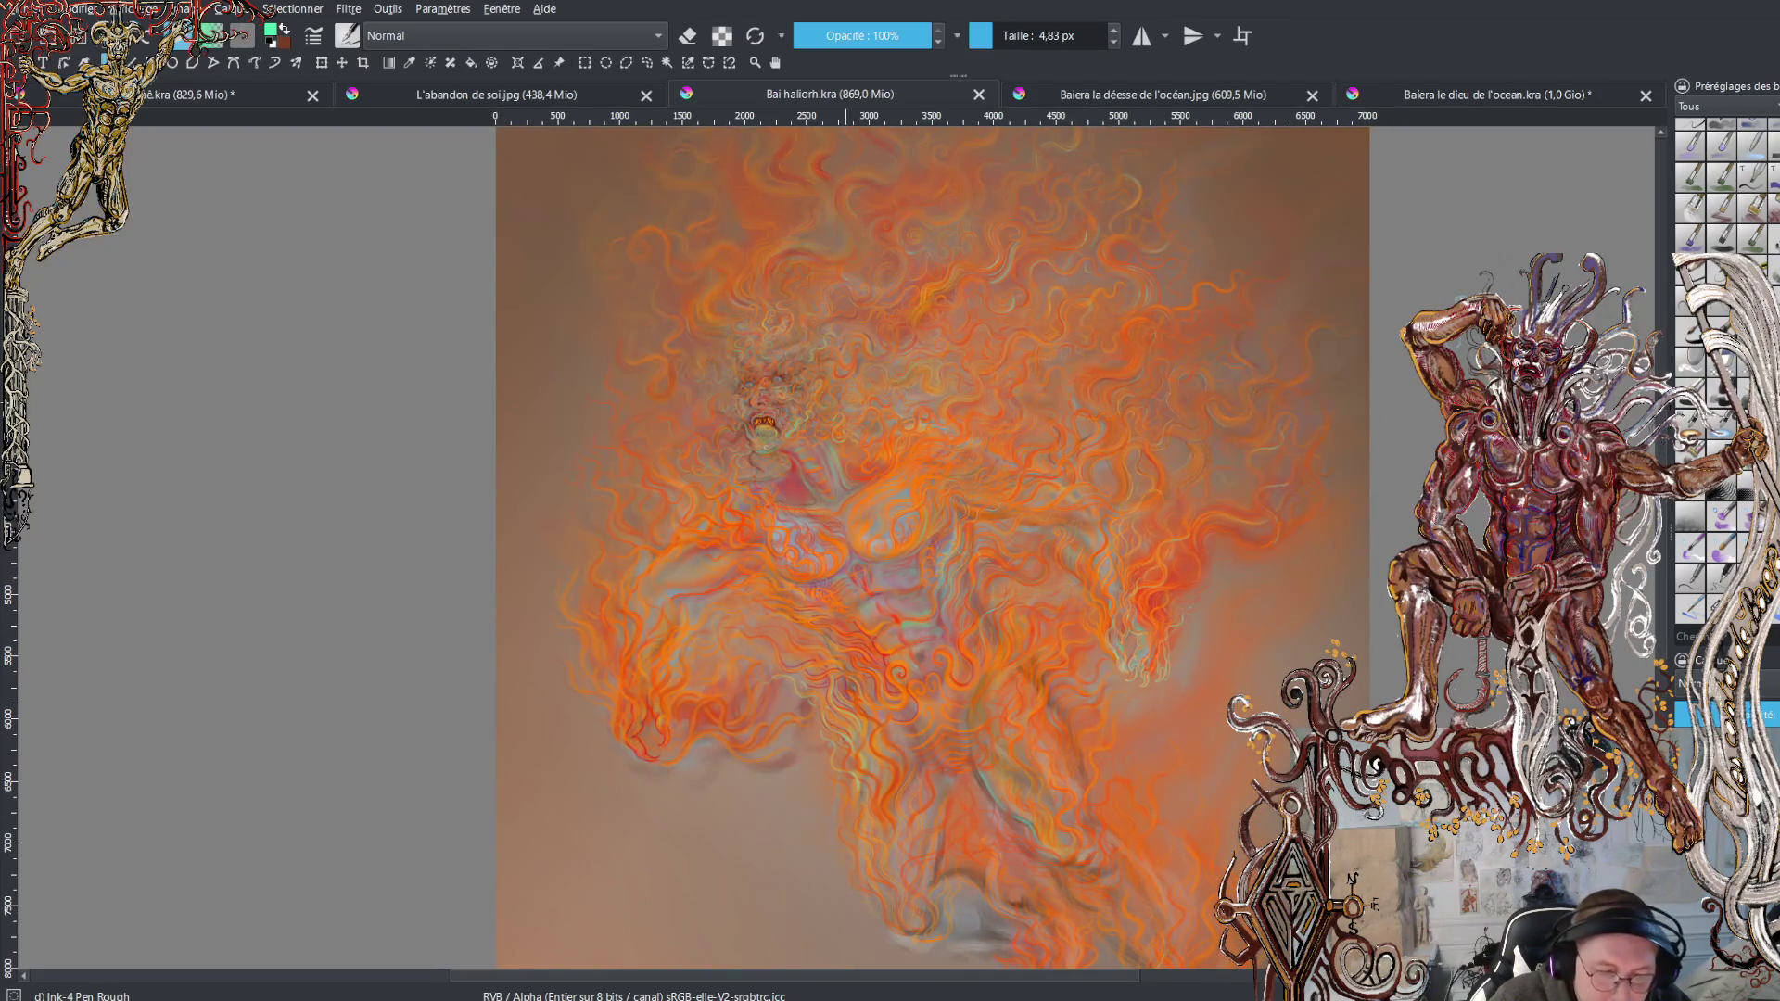
scroll(890, 377, "up", 5)
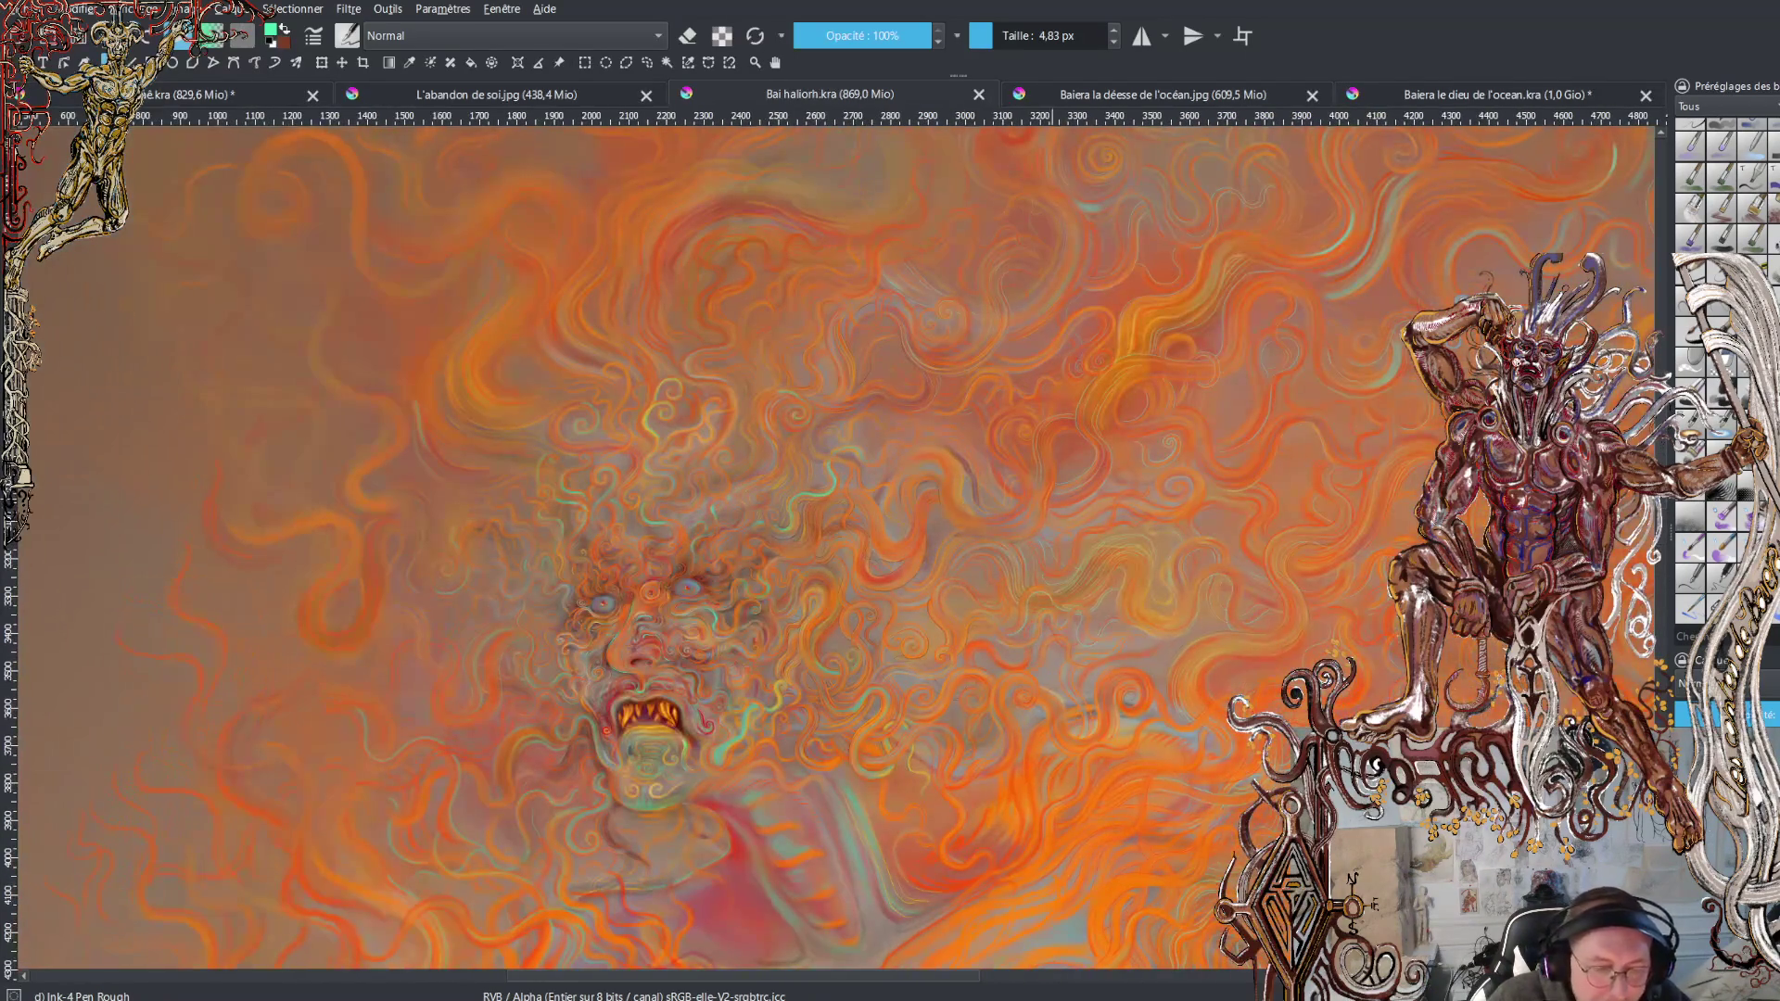
left_click_drag(835, 538, 779, 521)
left_click_drag(1095, 514, 1048, 483)
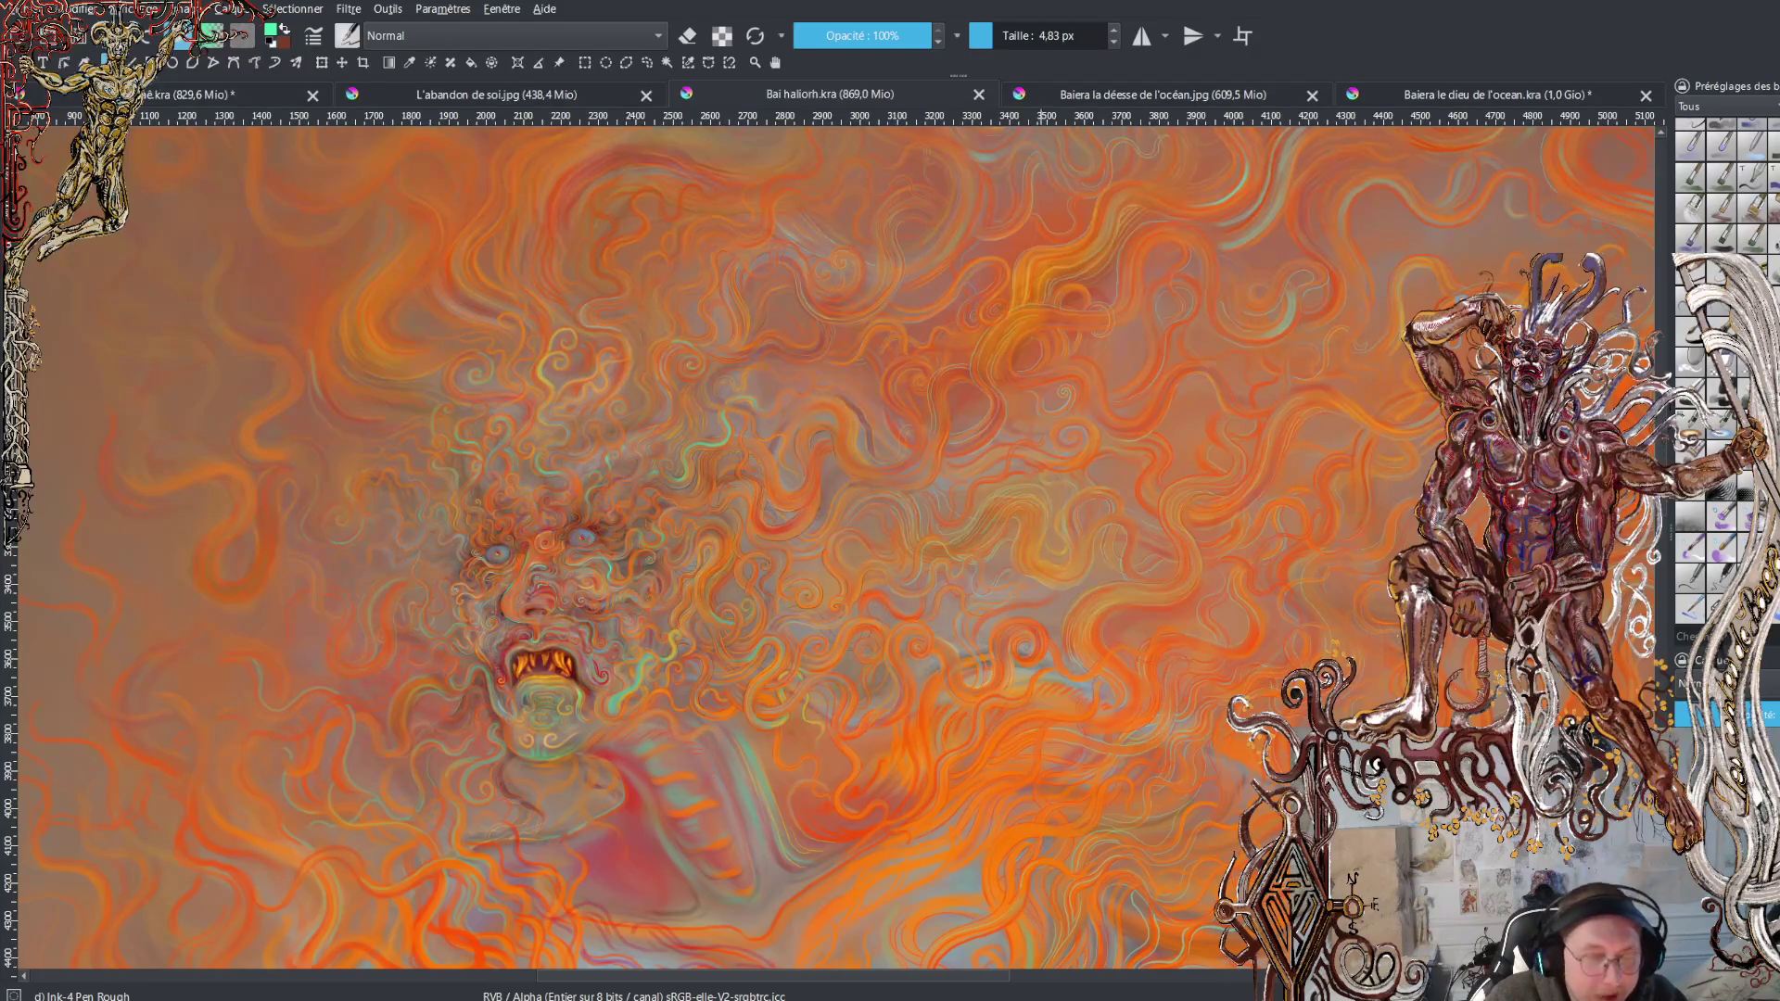
left_click_drag(1067, 493, 937, 567)
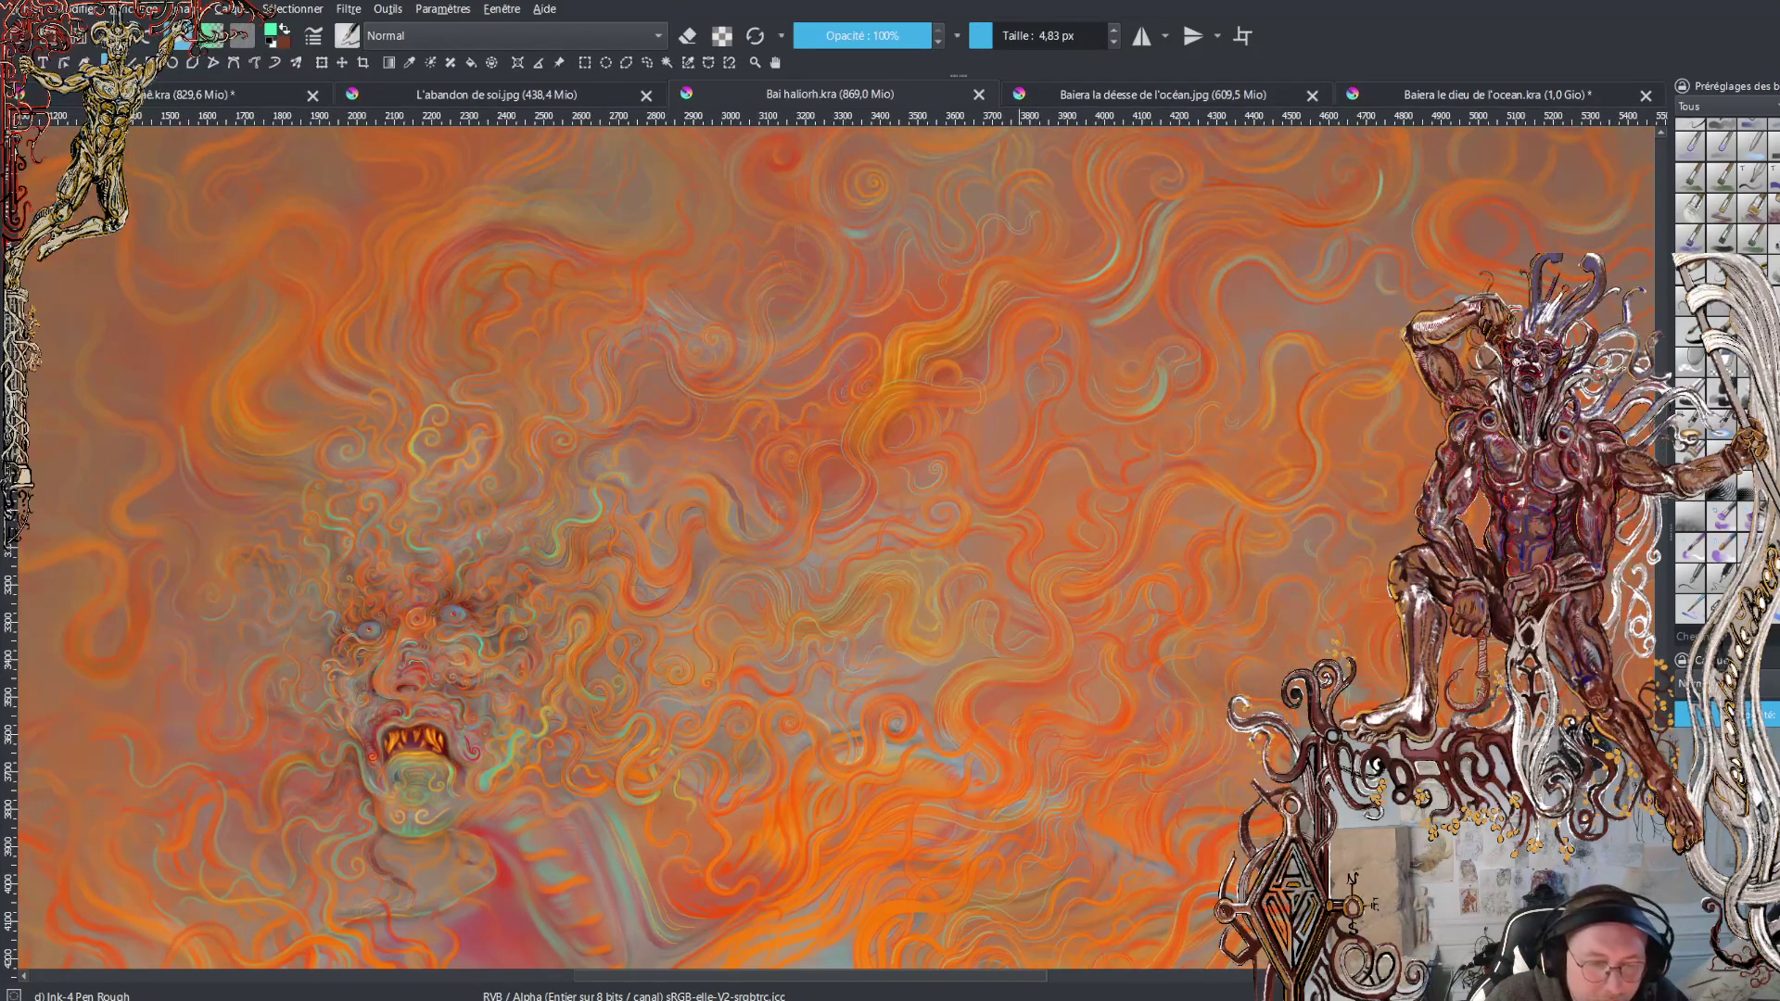
scroll(1029, 588, "down", 3)
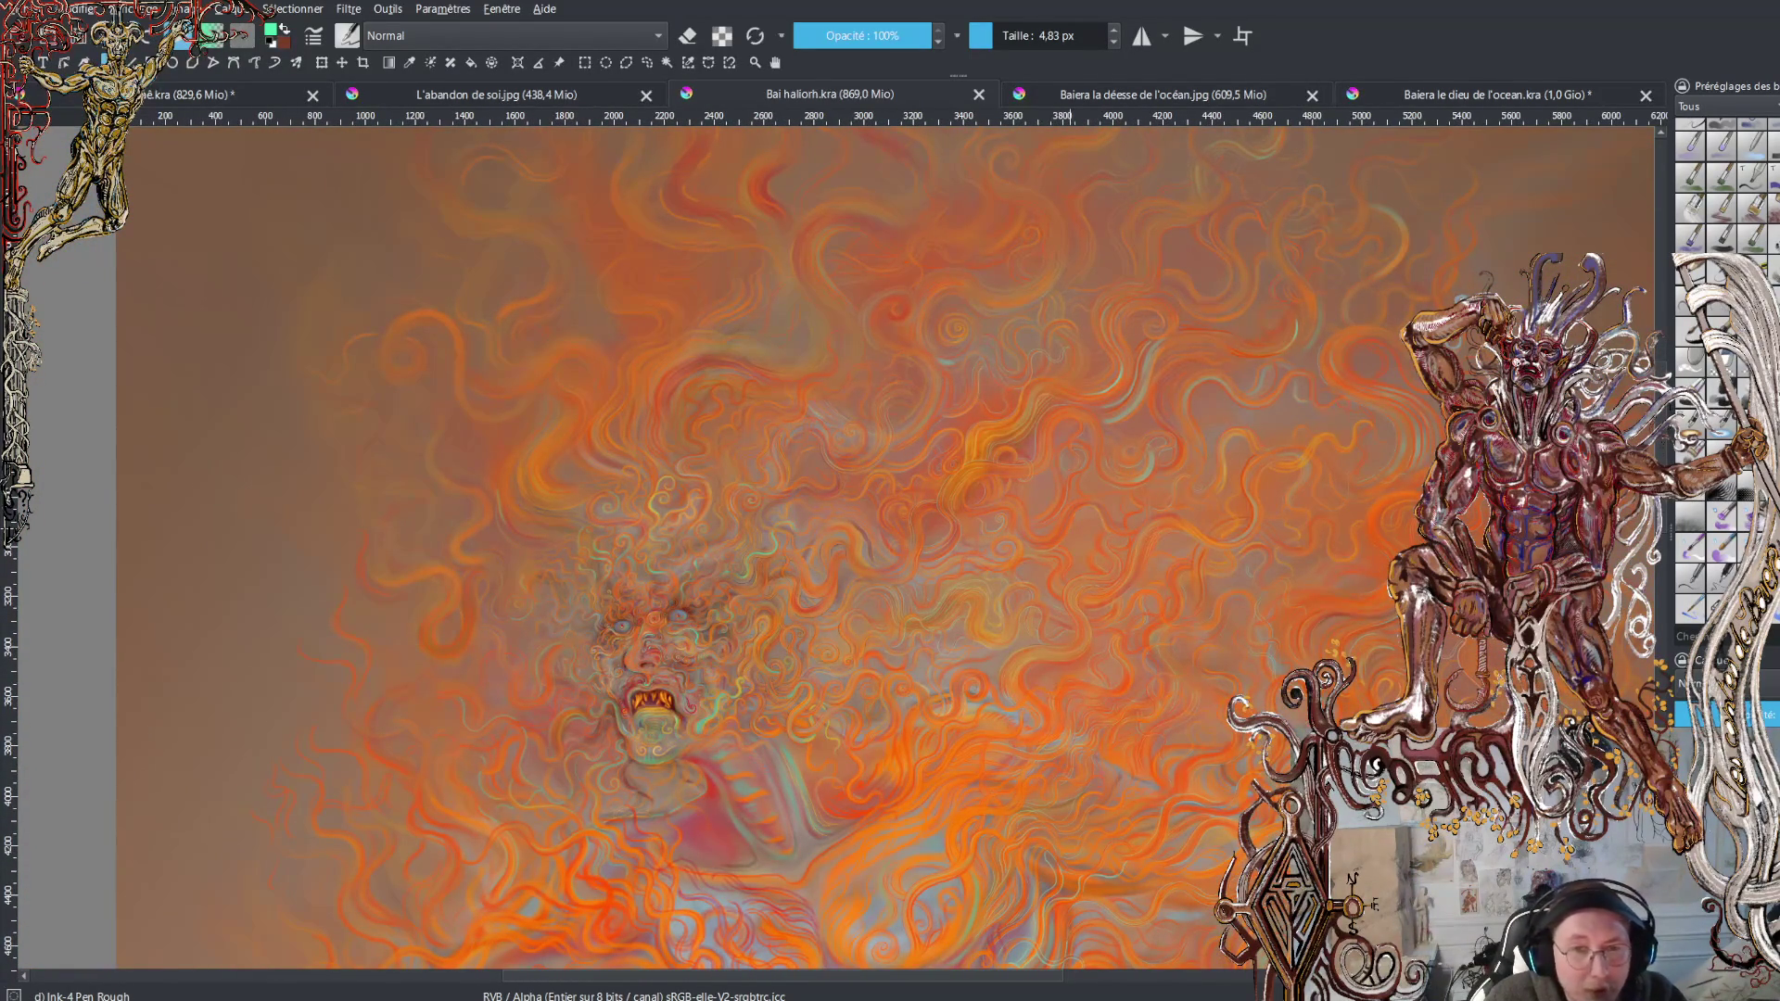
scroll(892, 554, "up", 3)
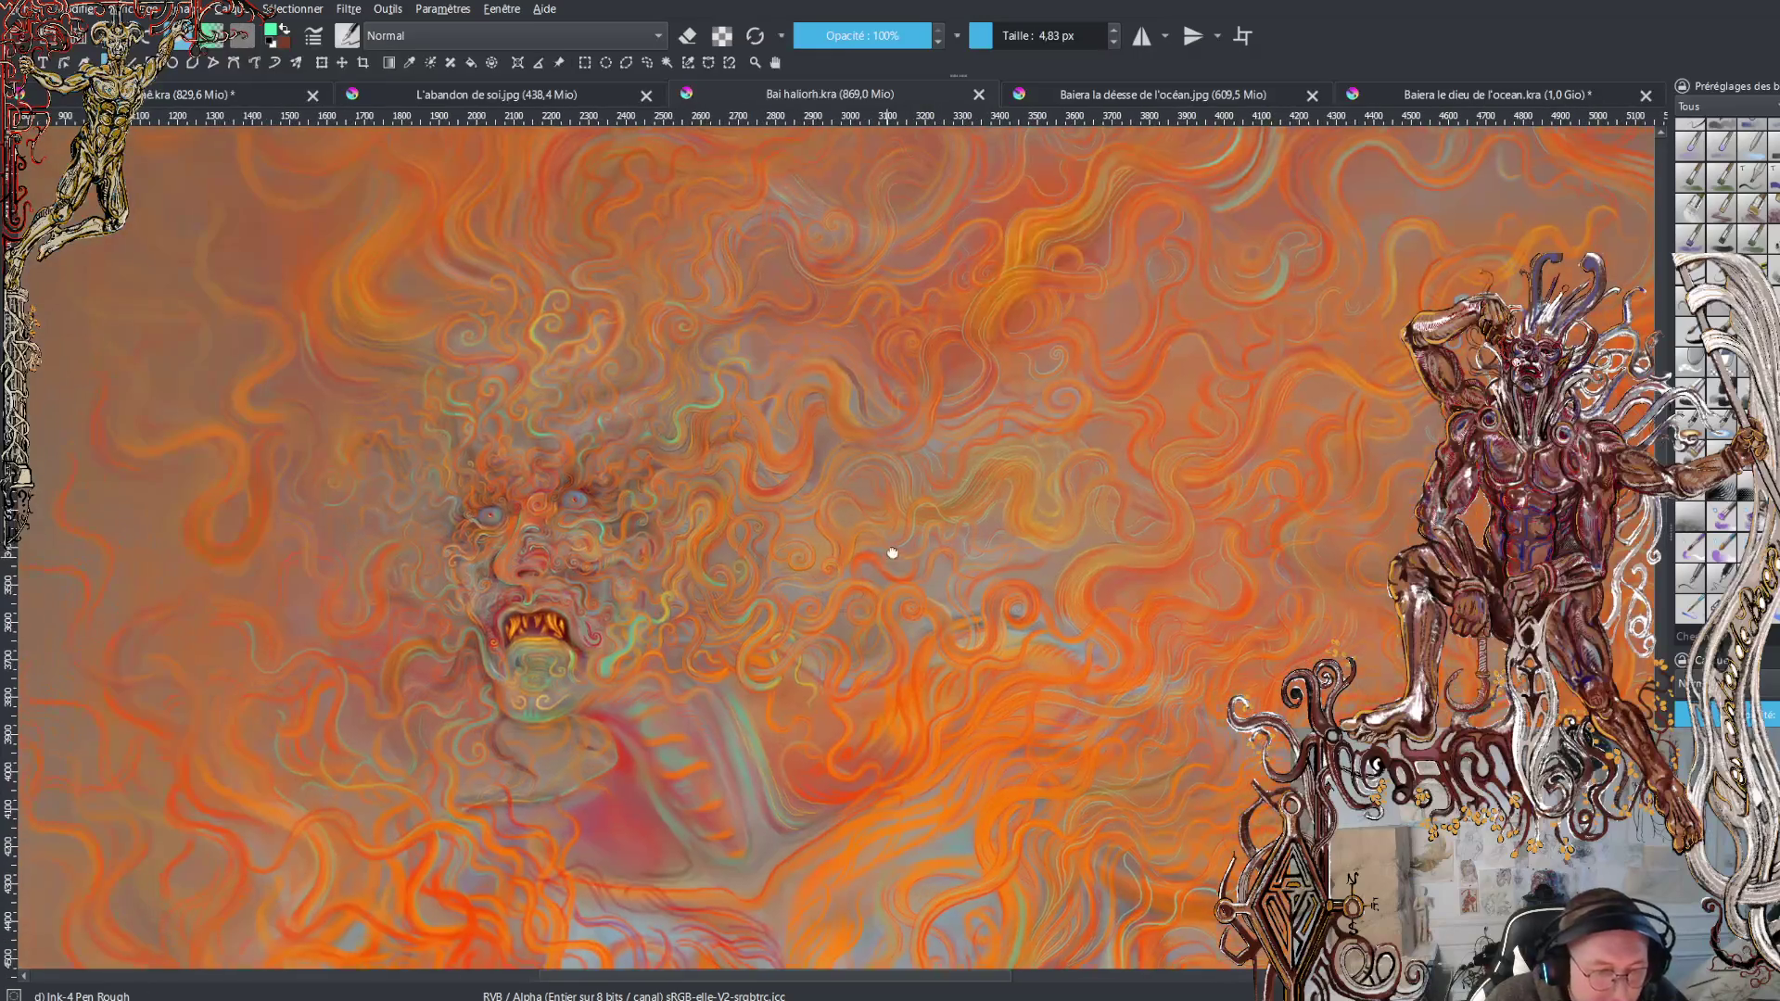
left_click_drag(892, 554, 988, 494)
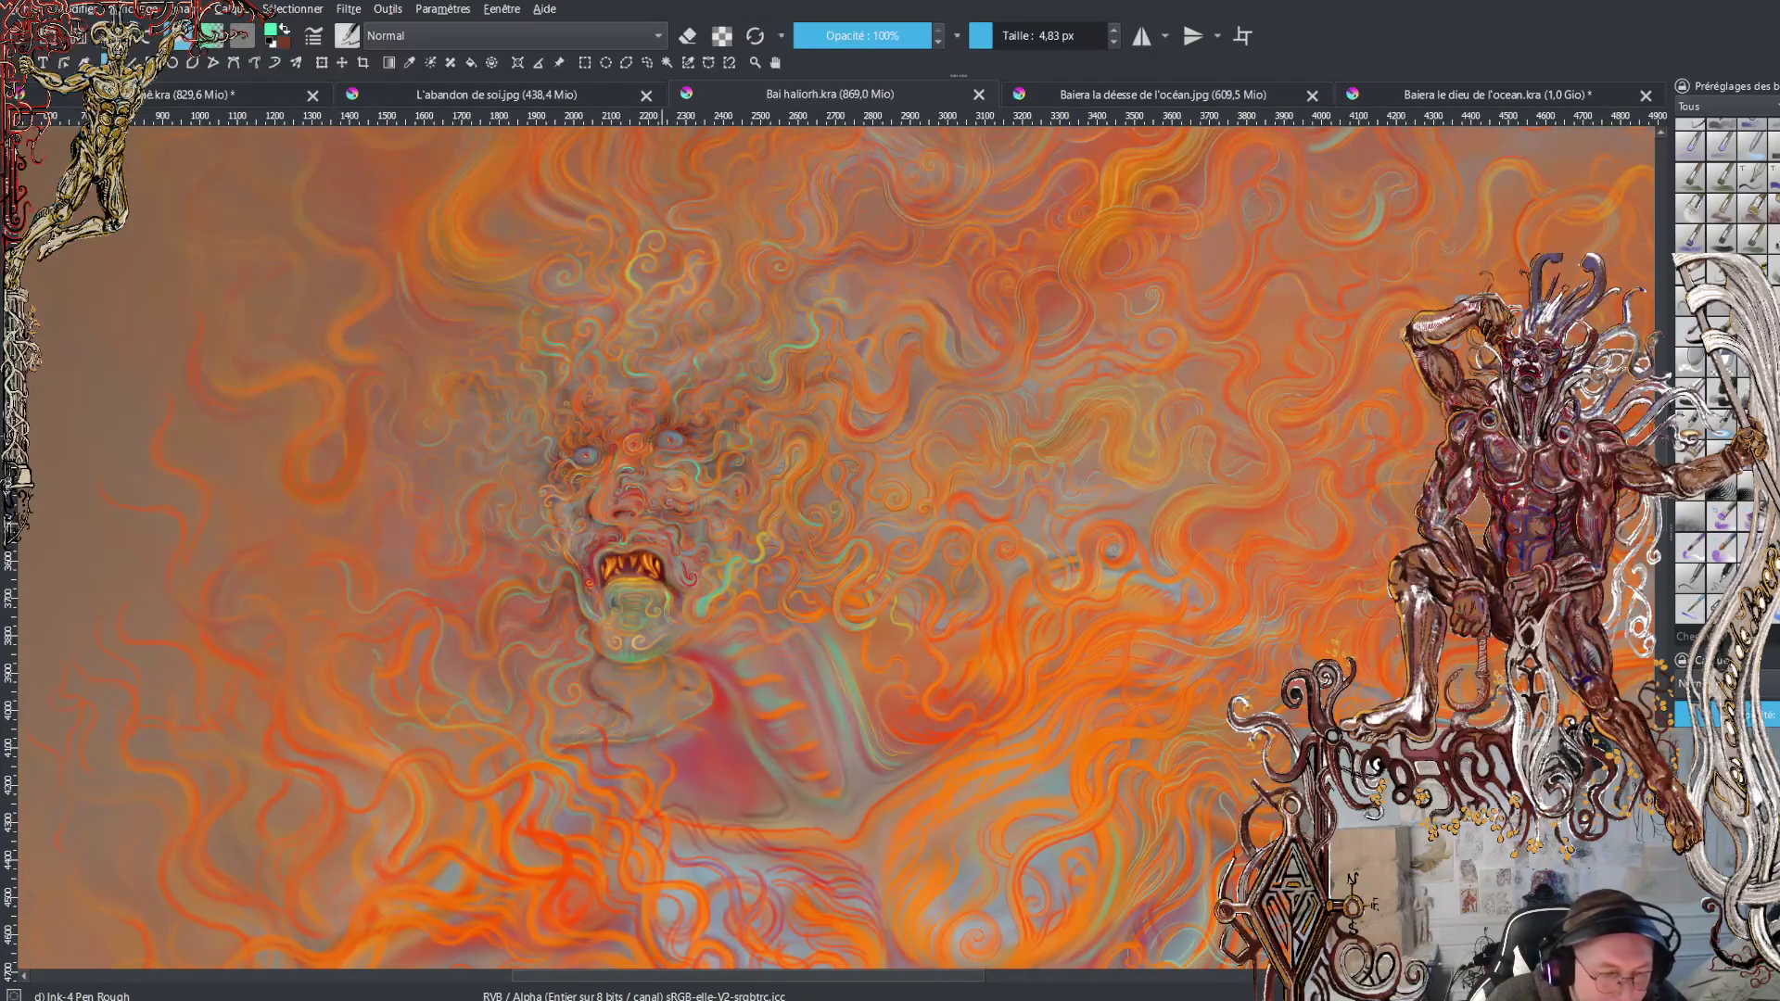
scroll(726, 459, "up", 2)
mouse_move(726, 458)
left_mouse_down()
mouse_move(573, 310)
mouse_move(564, 254)
left_mouse_up()
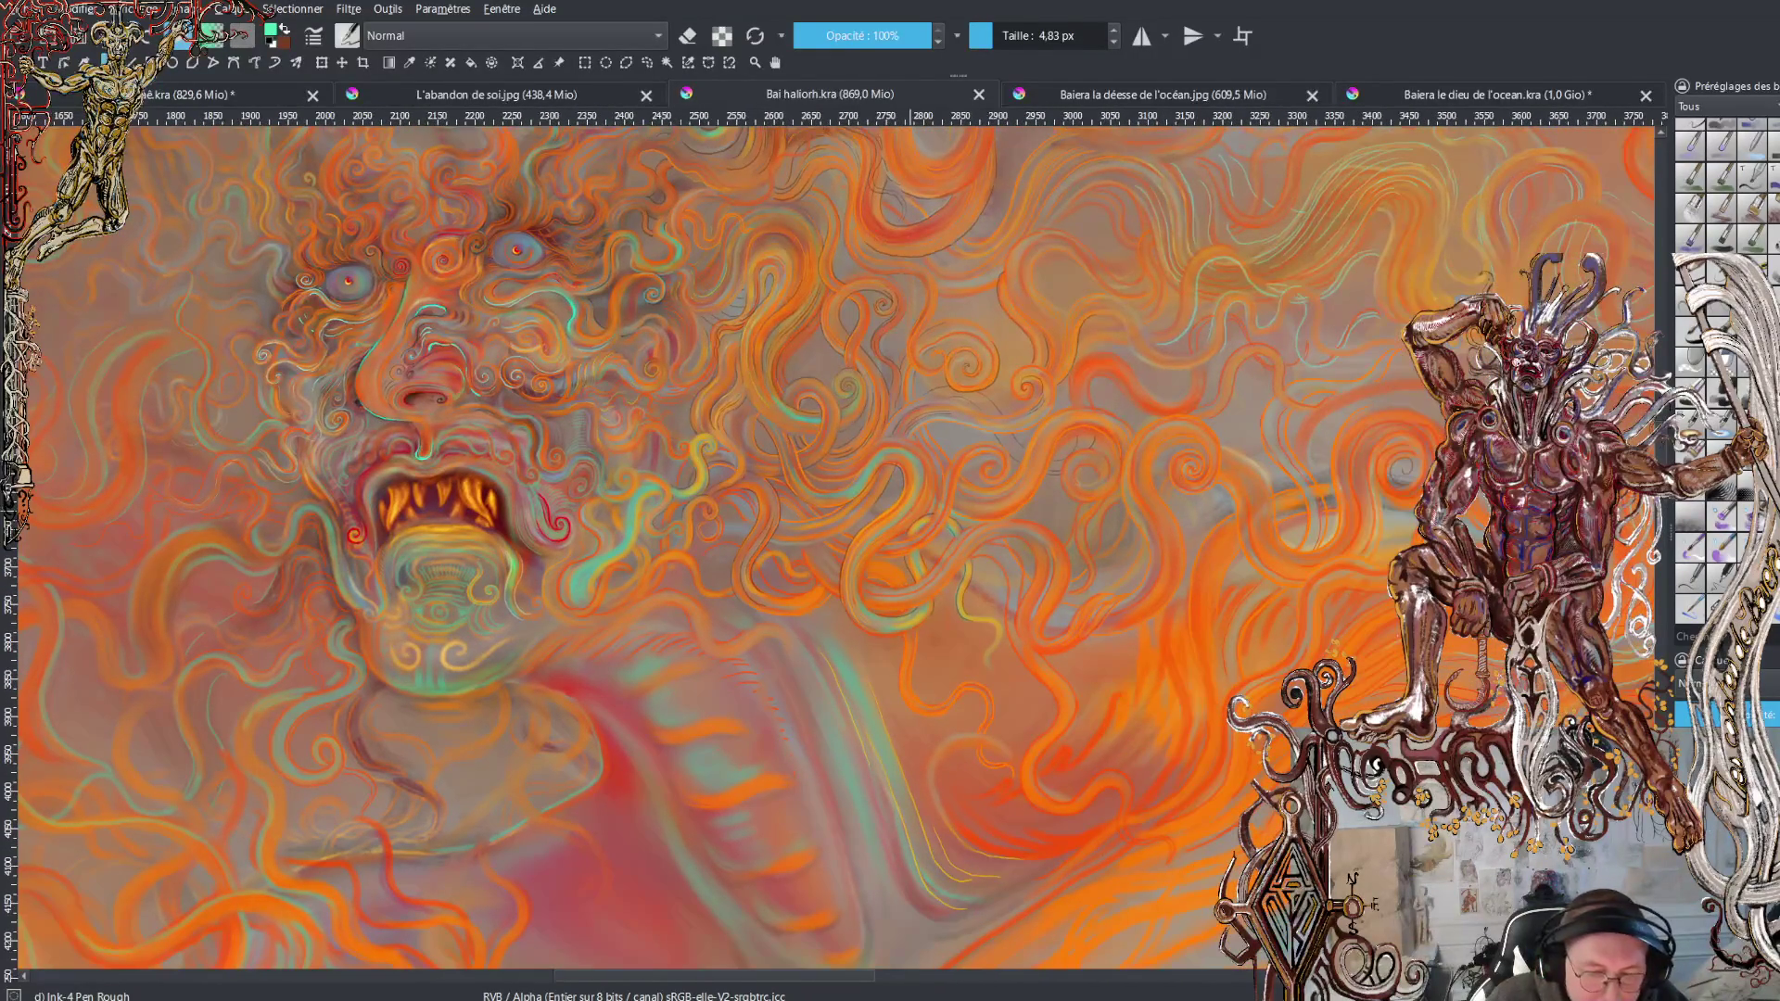
scroll(547, 334, "down", 2)
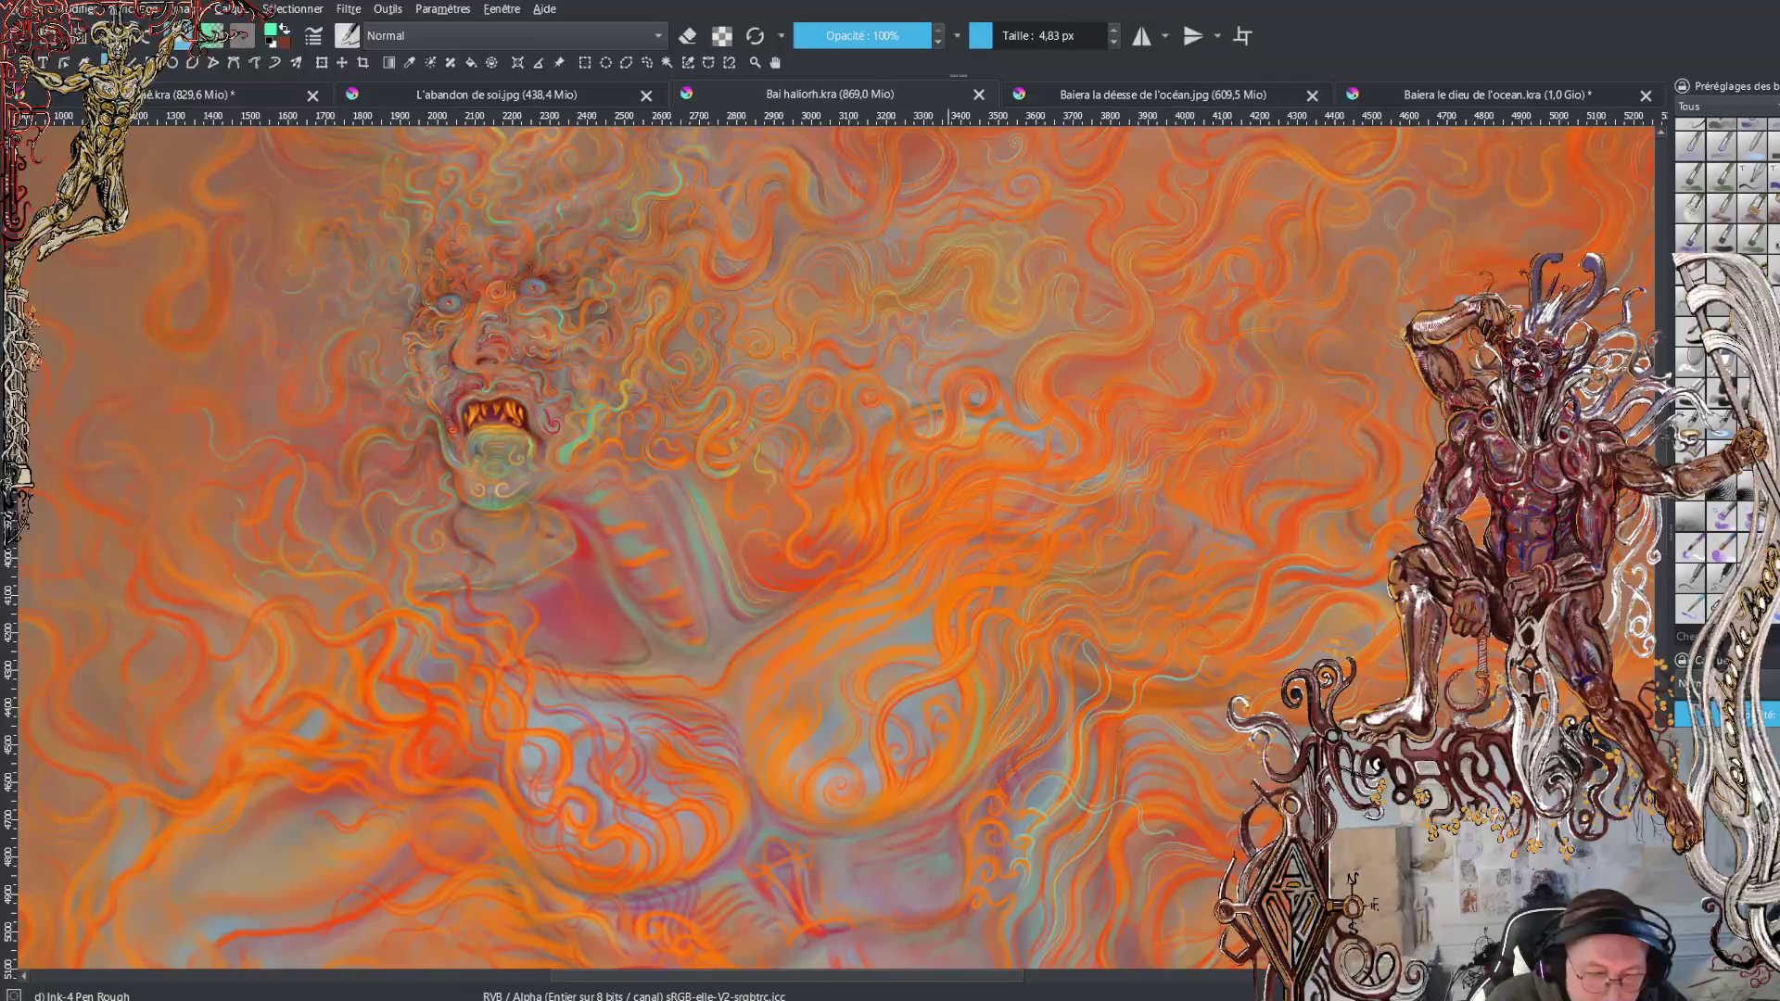
scroll(867, 519, "down", 1)
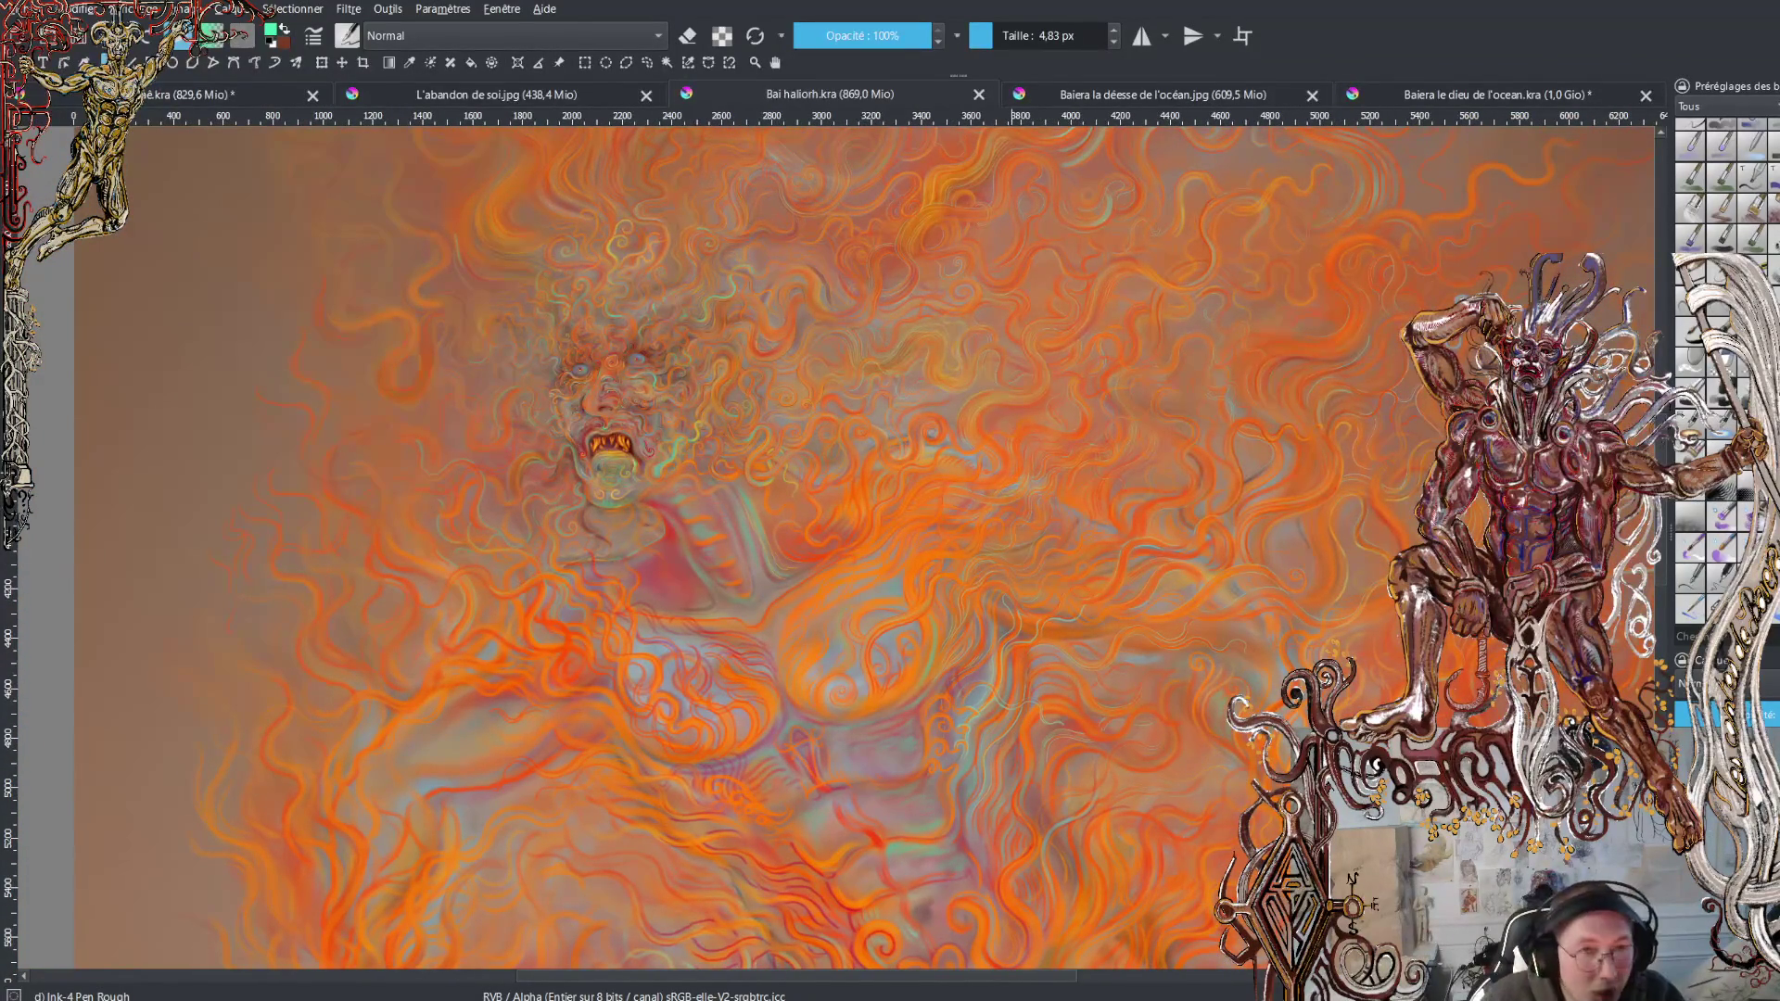
left_click_drag(1053, 472, 954, 370)
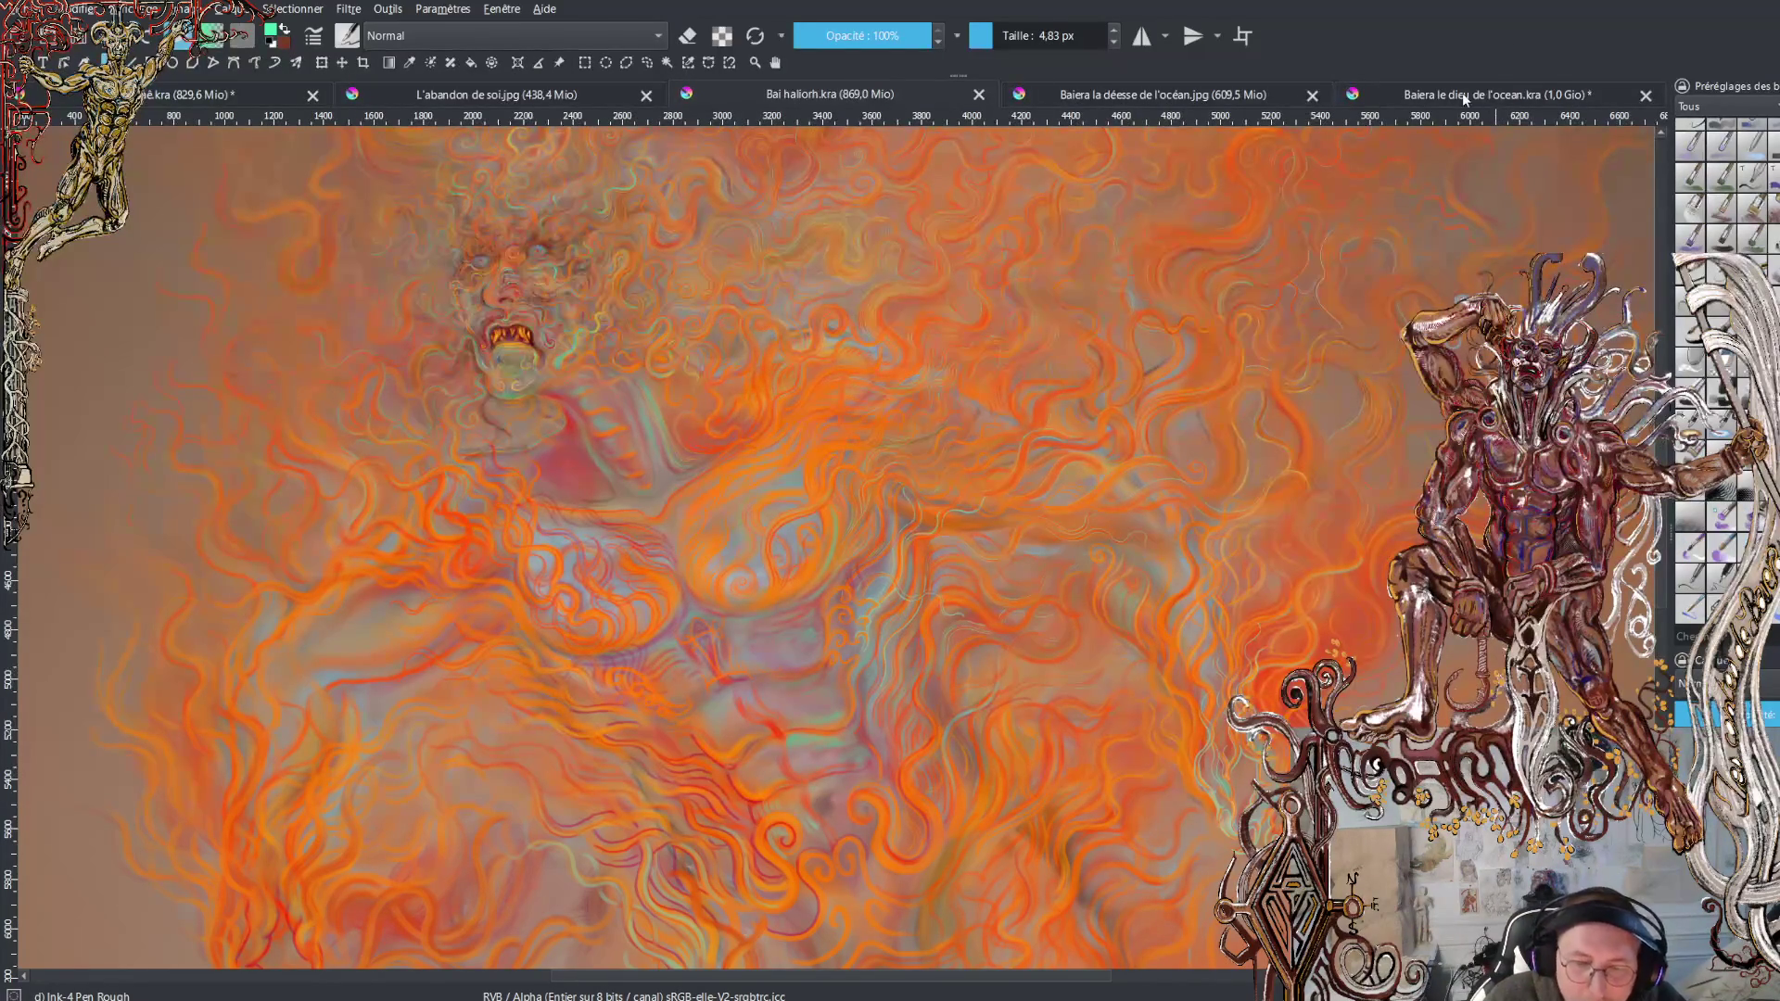
left_click(210, 91)
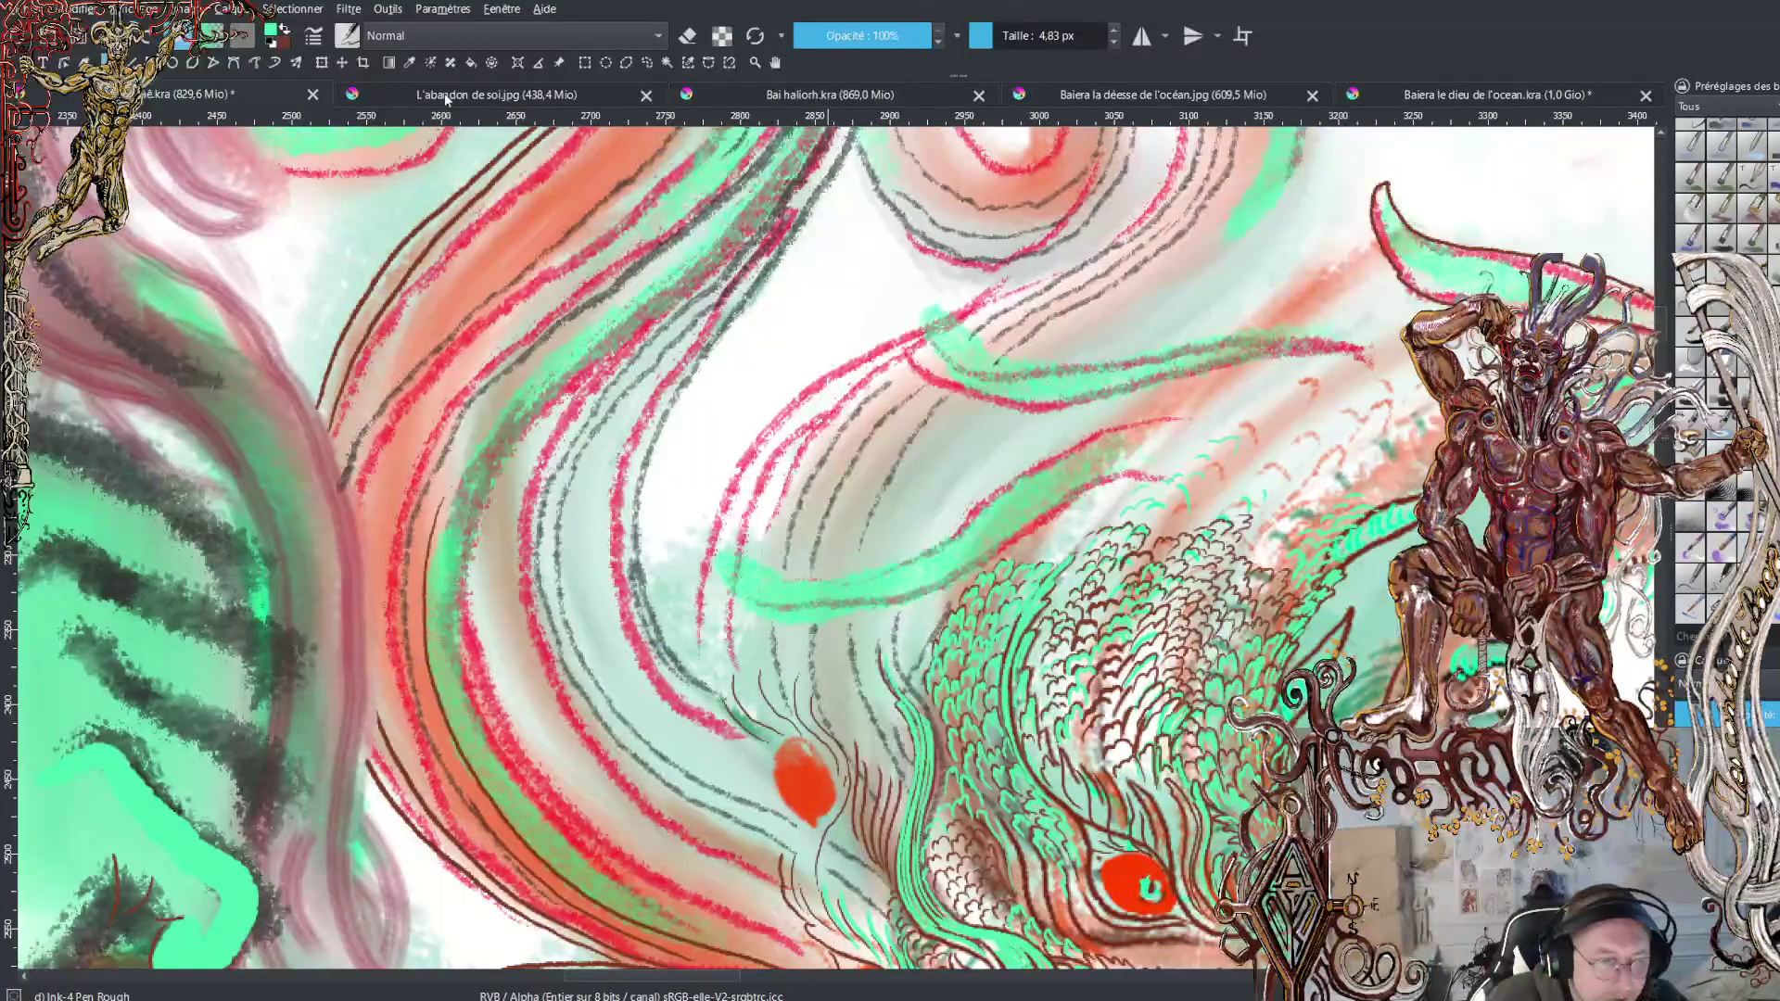
Switch to the L'abandon de soi.jpg painting and zoom in on it
left_click(464, 97)
scroll(860, 417, "down", 3)
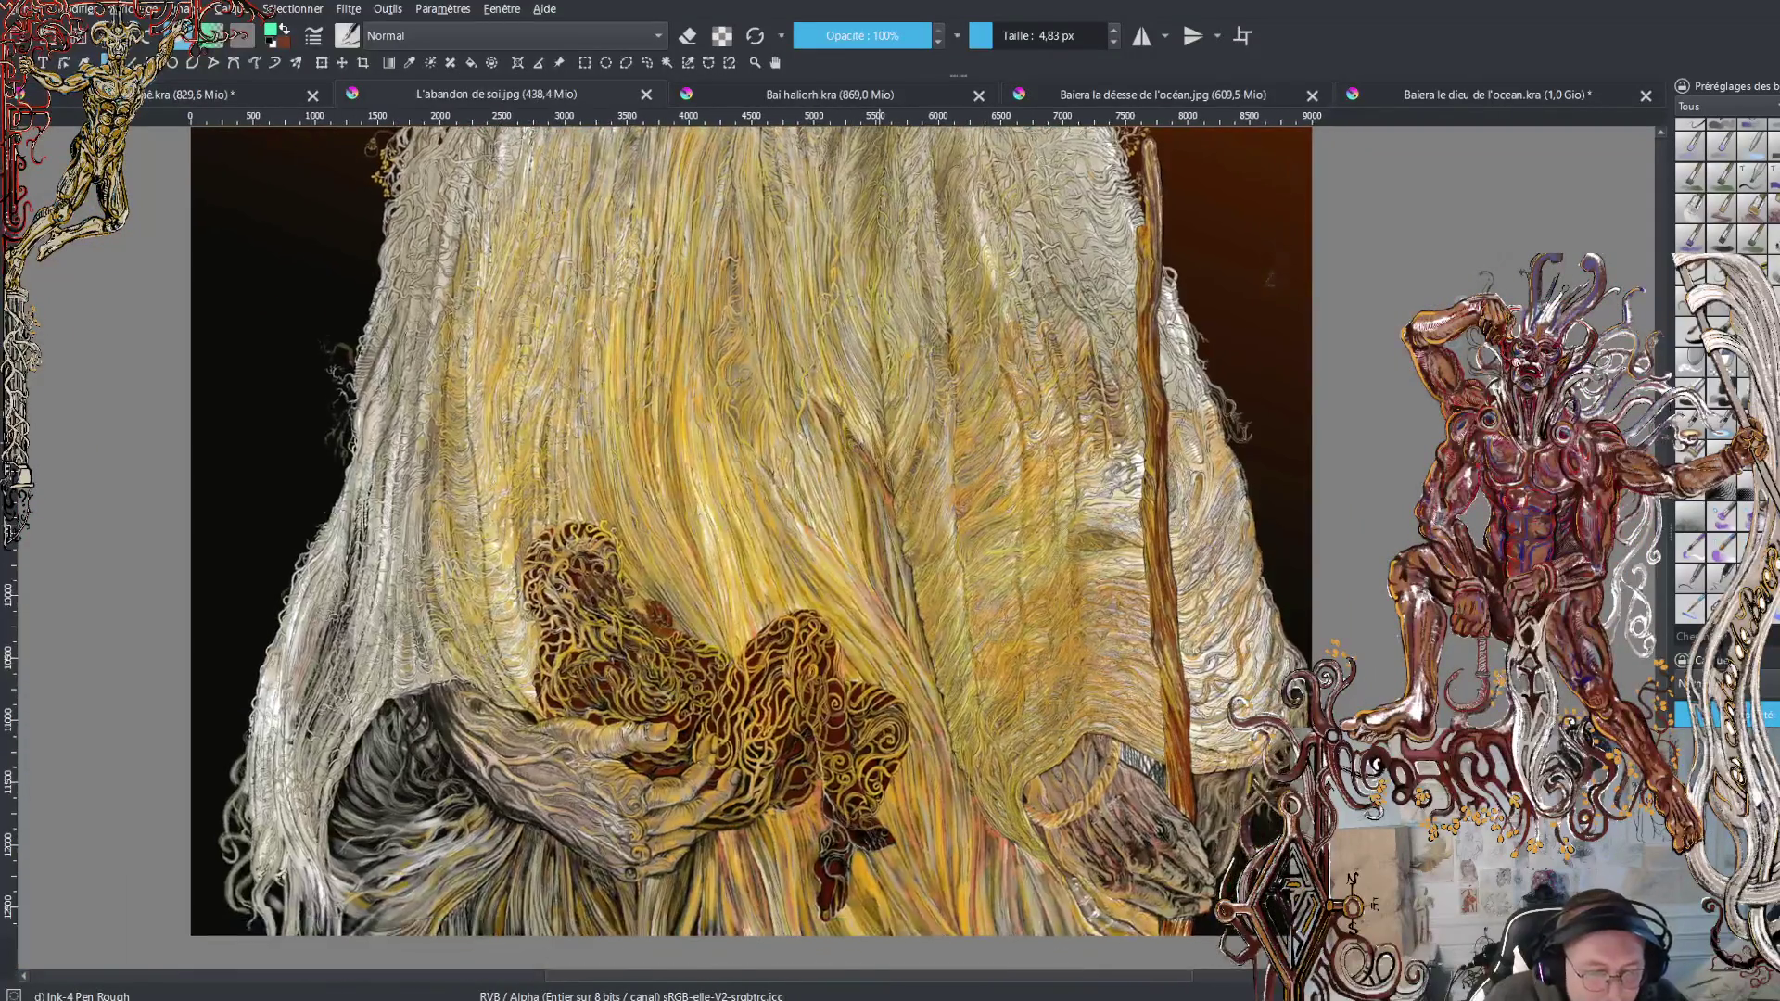
scroll(860, 417, "up", 3)
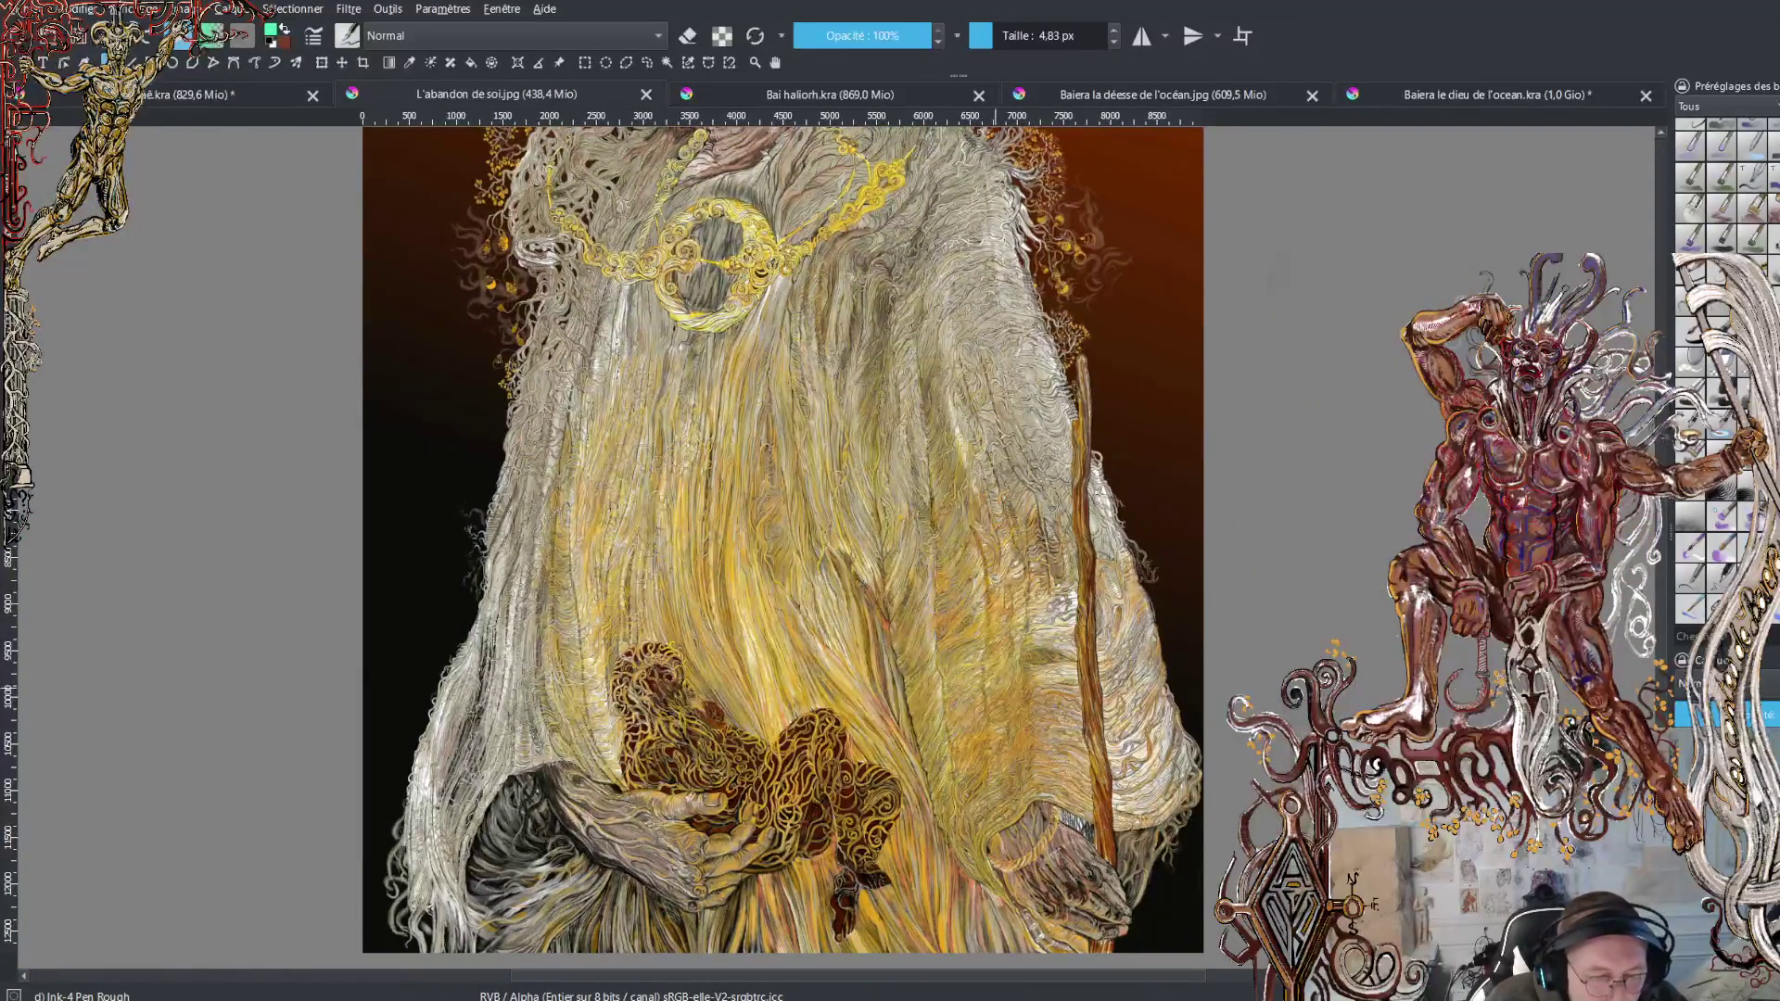
scroll(675, 547, "up", 4)
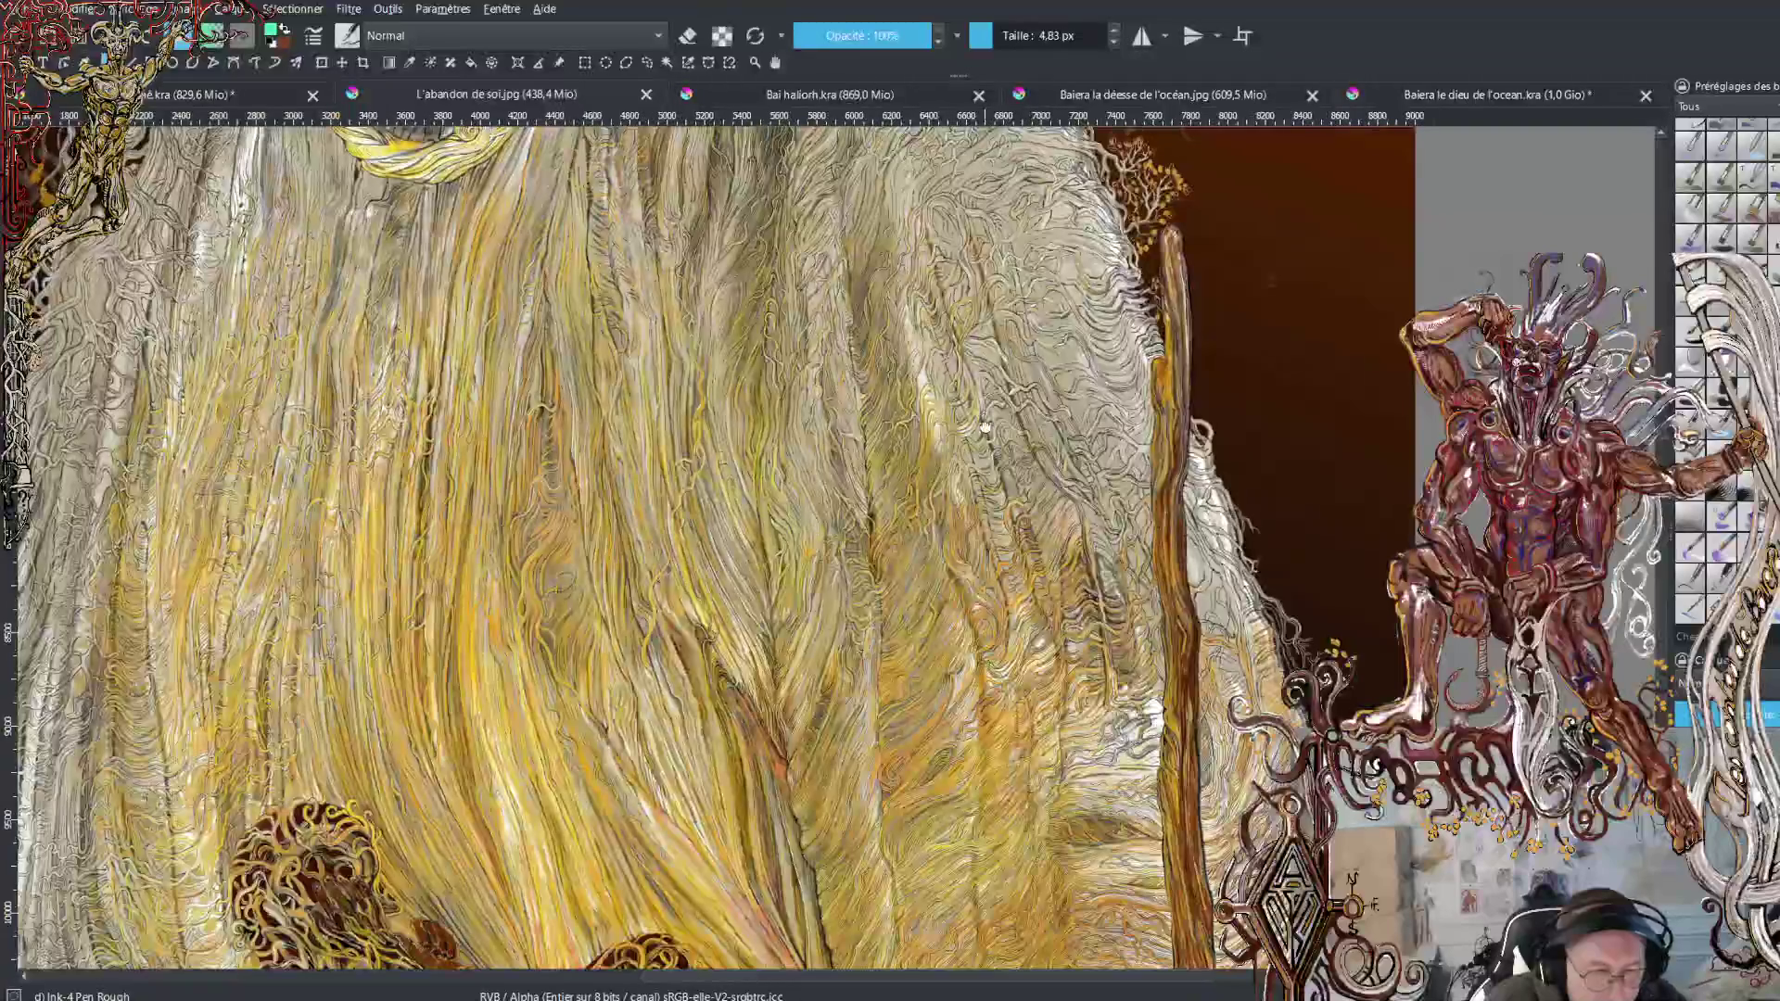
scroll(825, 547, "up", 5)
Pan down the robe to the hands cradling the golden figure
left_click_drag(1146, 519, 1146, 635)
left_click_drag(1146, 732, 1146, 632)
left_click_drag(1224, 834, 1104, 616)
mouse_move(1105, 798)
left_mouse_down()
mouse_move(1146, 631)
mouse_move(1104, 459)
mouse_move(1146, 630)
left_mouse_up()
left_click_drag(1146, 834, 1147, 615)
mouse_move(1146, 789)
left_mouse_down()
mouse_move(1146, 636)
mouse_move(1129, 640)
left_mouse_up()
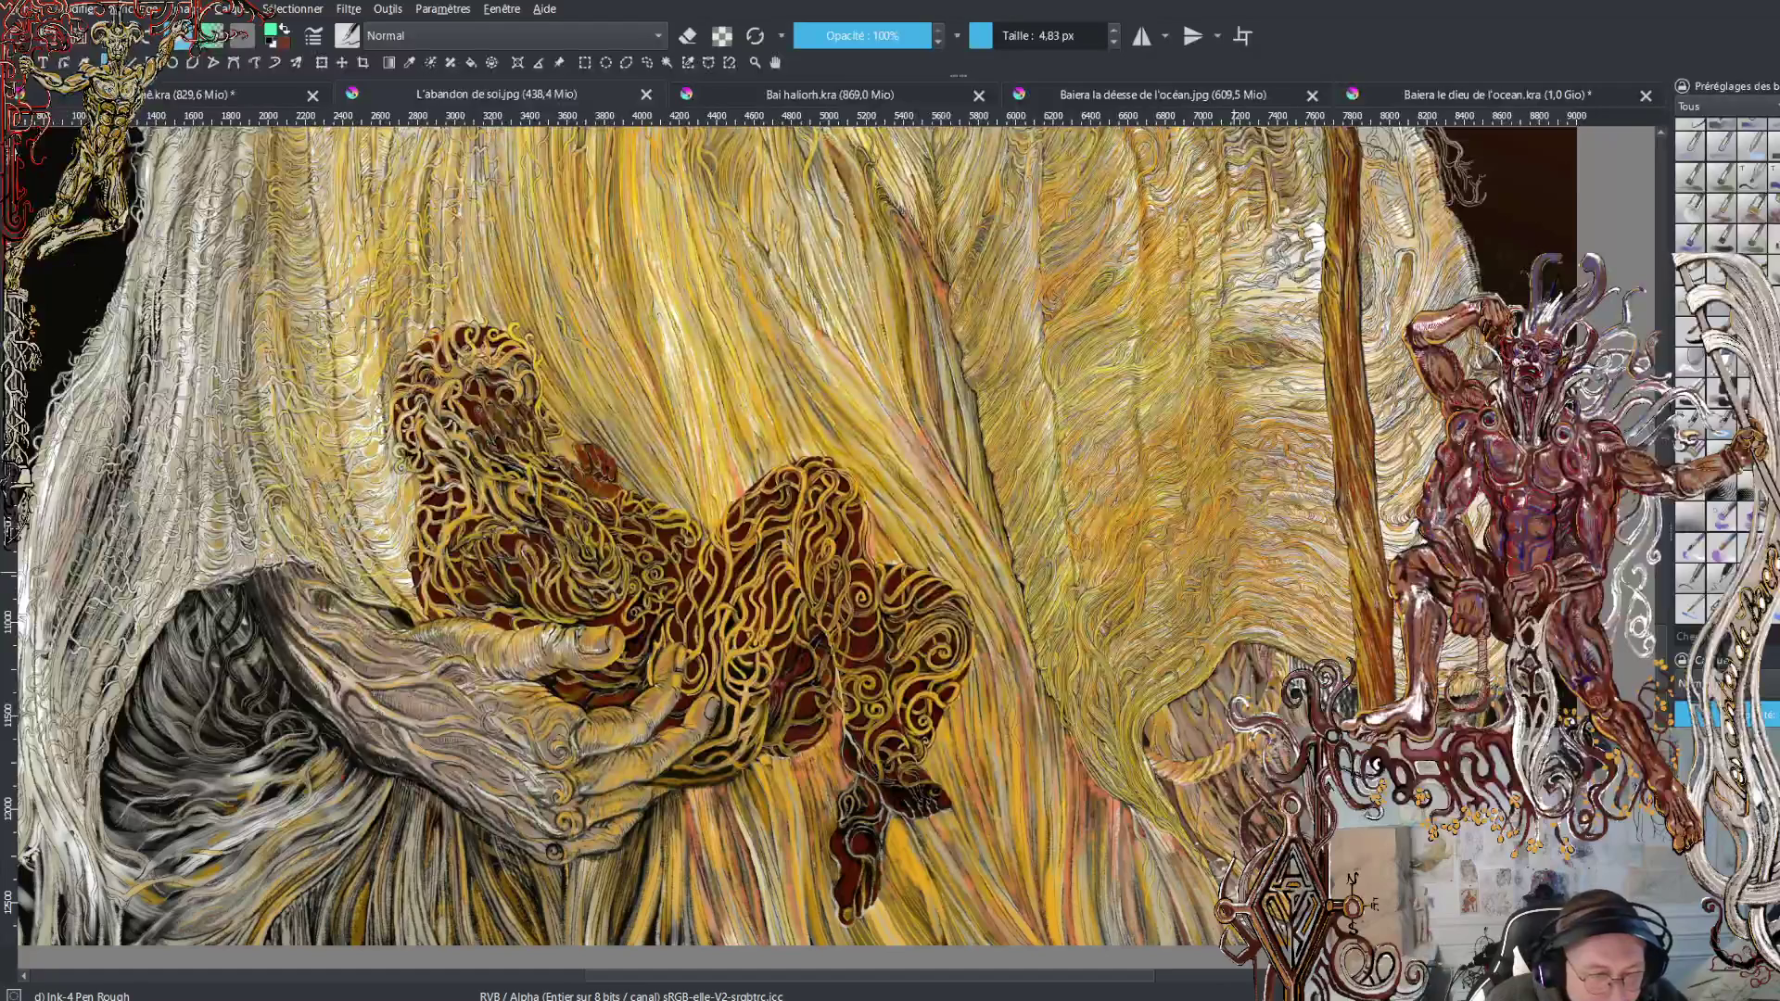
mouse_move(1216, 584)
left_mouse_down()
mouse_move(1152, 521)
mouse_move(1175, 661)
left_mouse_up()
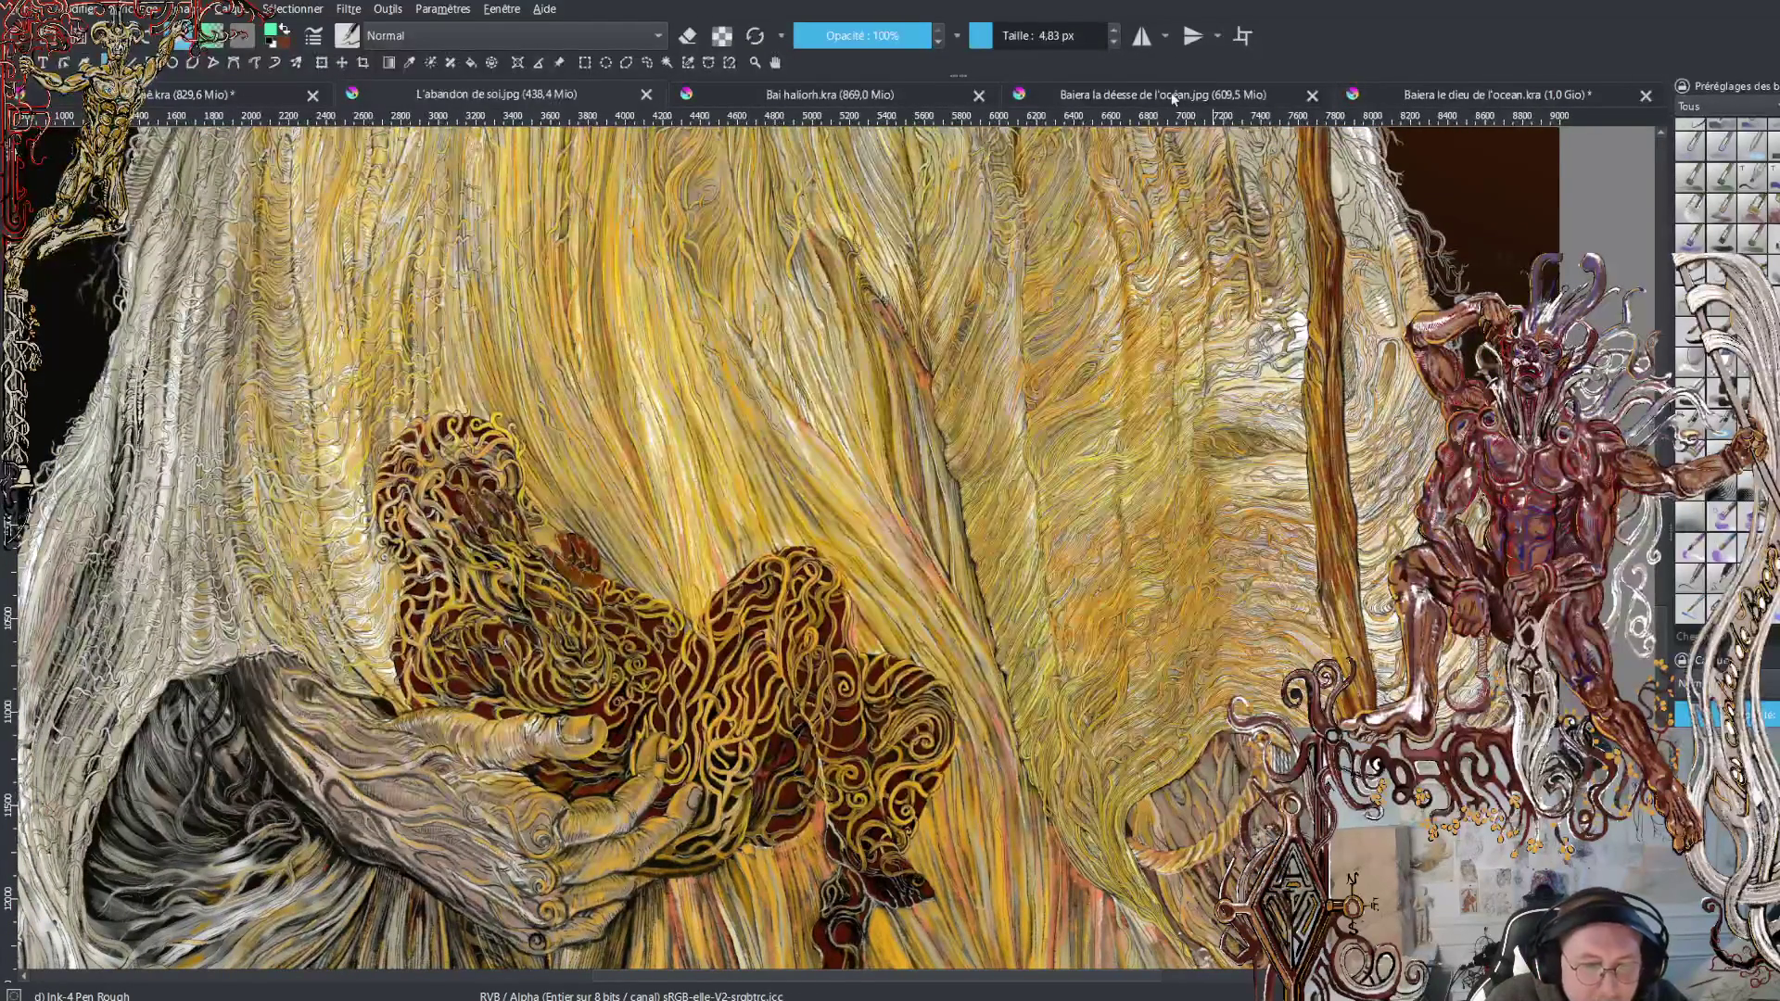
left_click(1138, 95)
Pan across the orange dragon painting and zoom in along its open jaw
left_click_drag(1170, 418, 1087, 351)
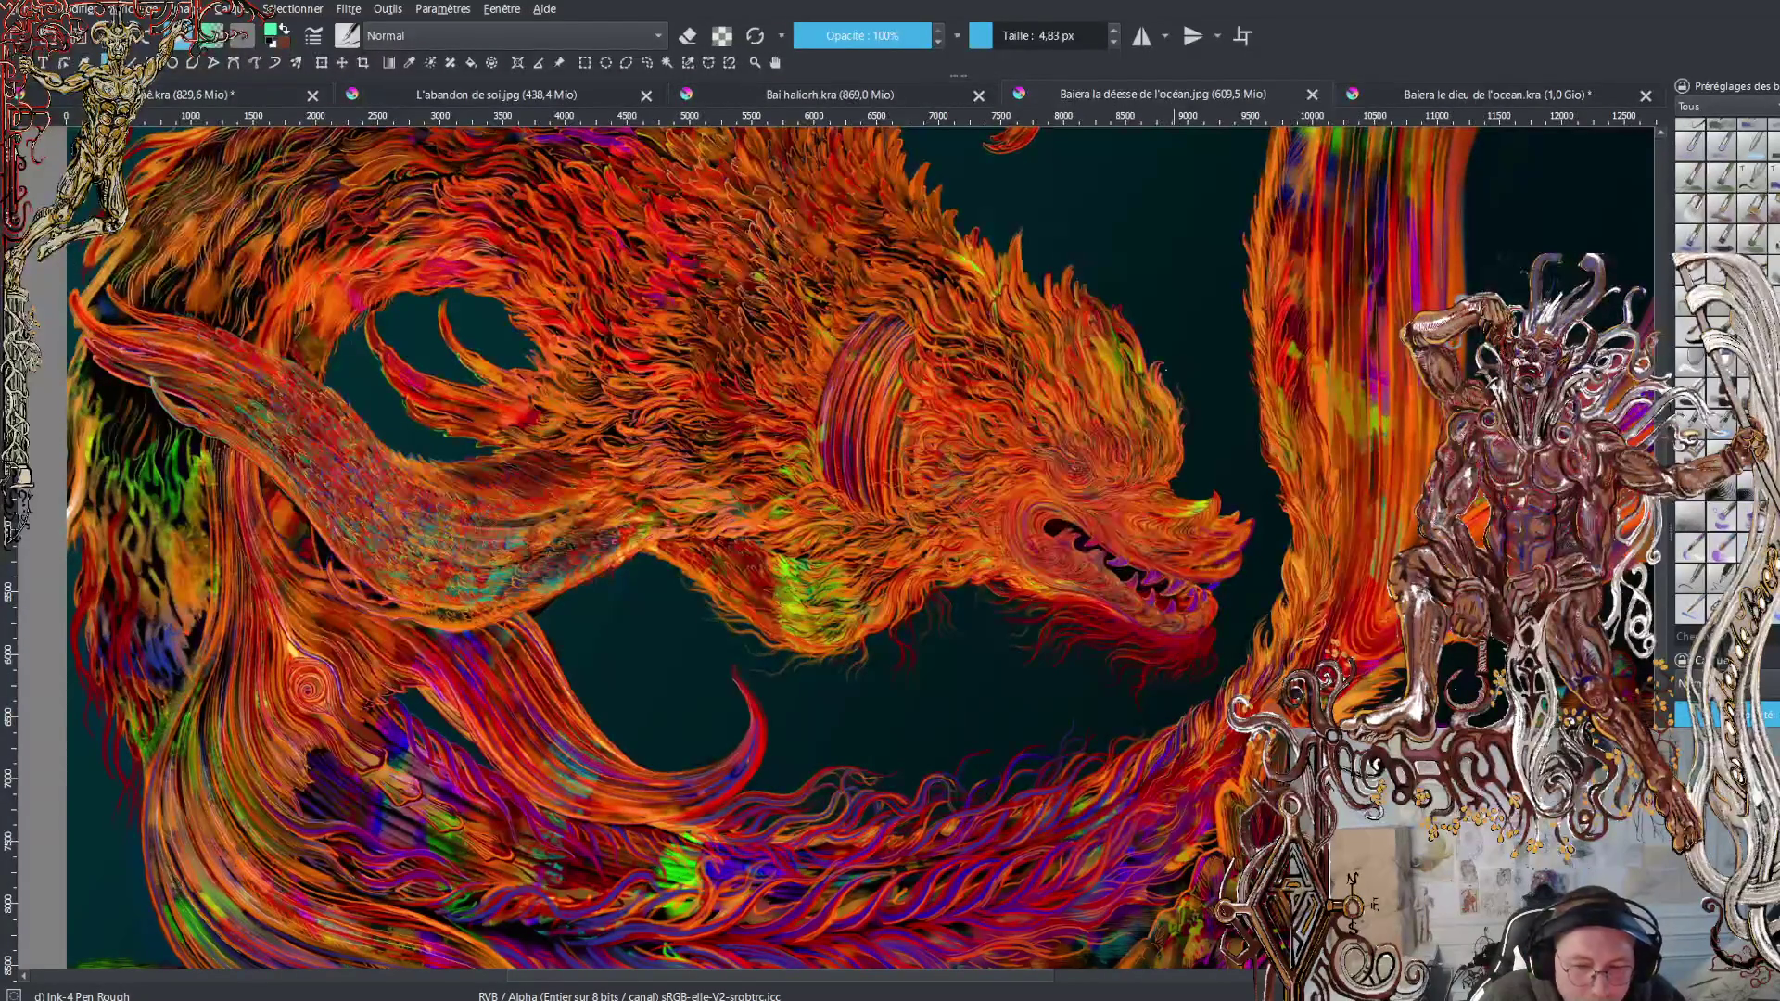
scroll(1048, 540, "up", 5)
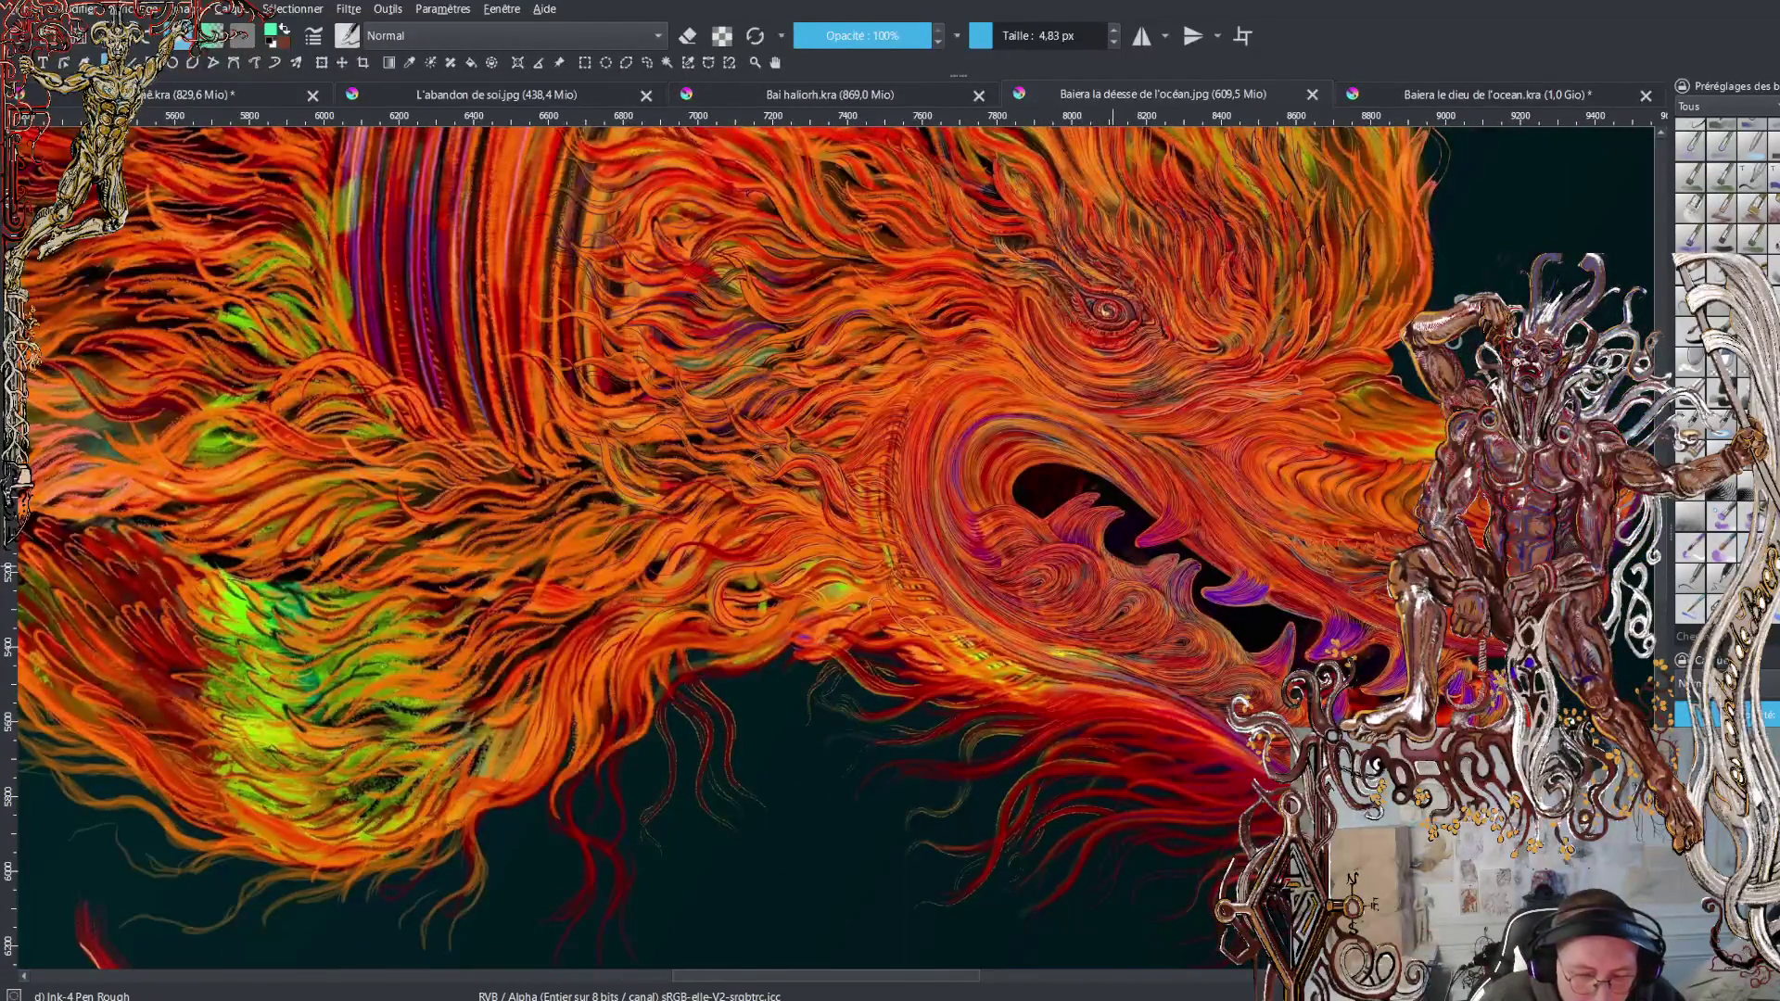
scroll(1119, 570, "up", 3)
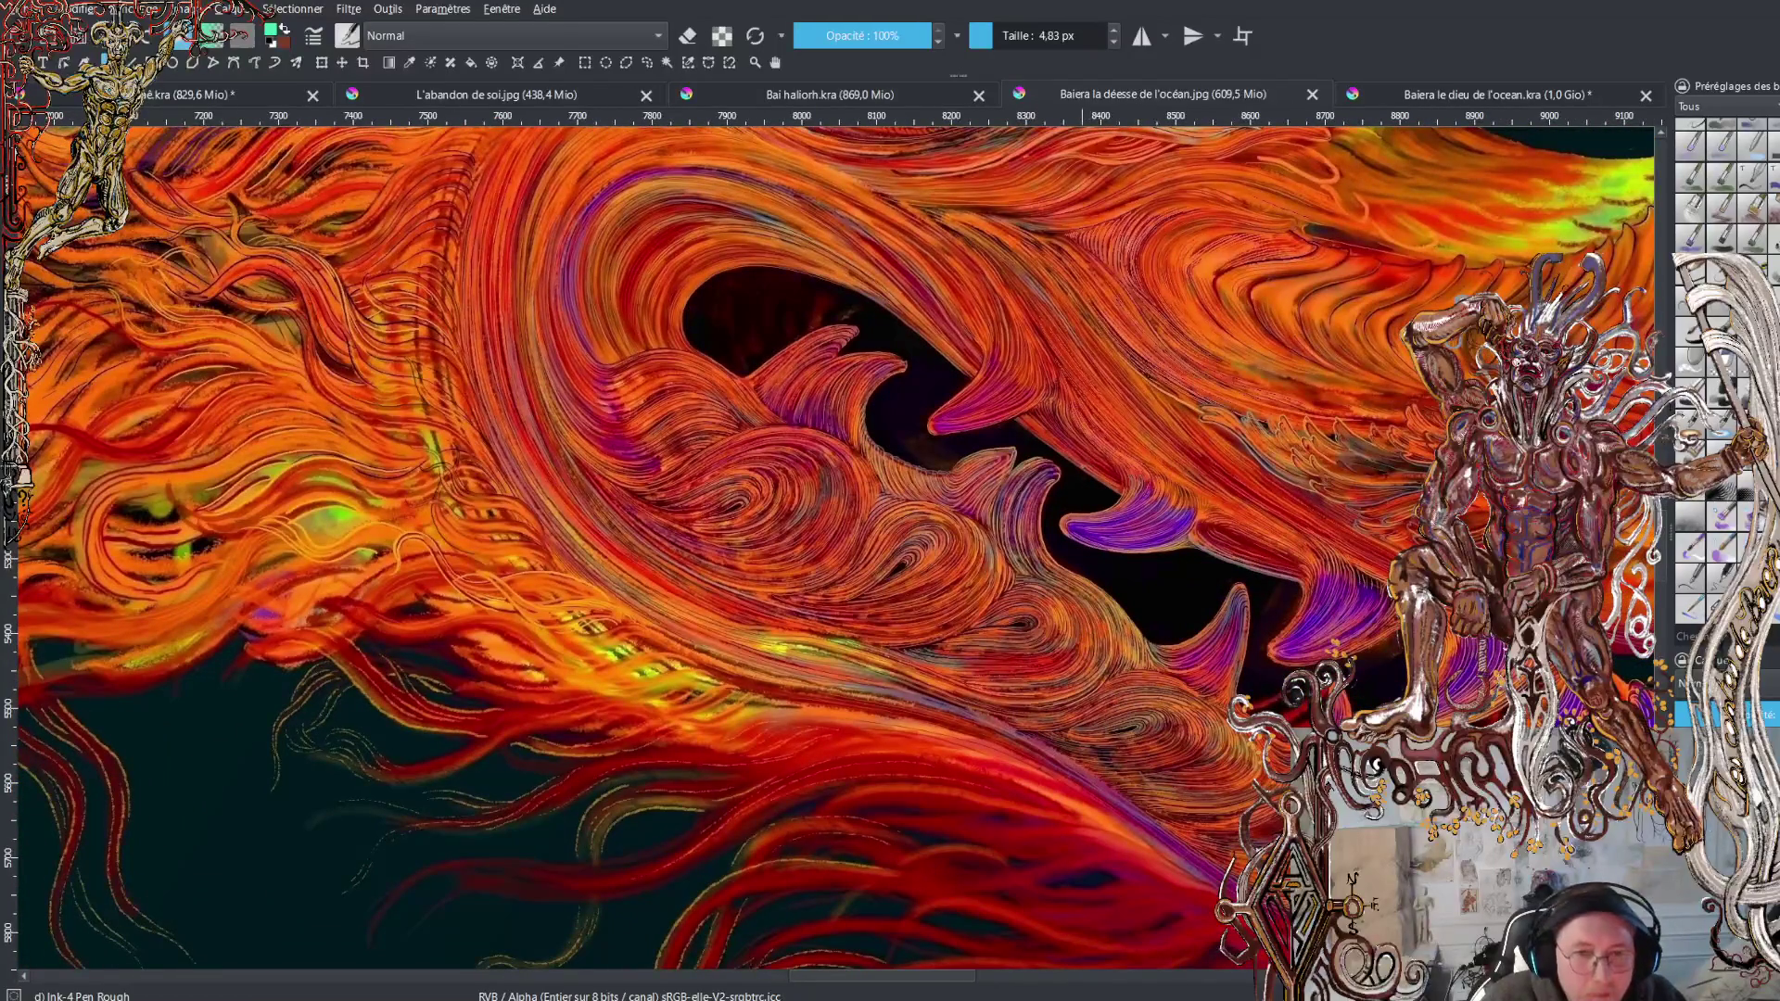
left_click_drag(1062, 459, 845, 419)
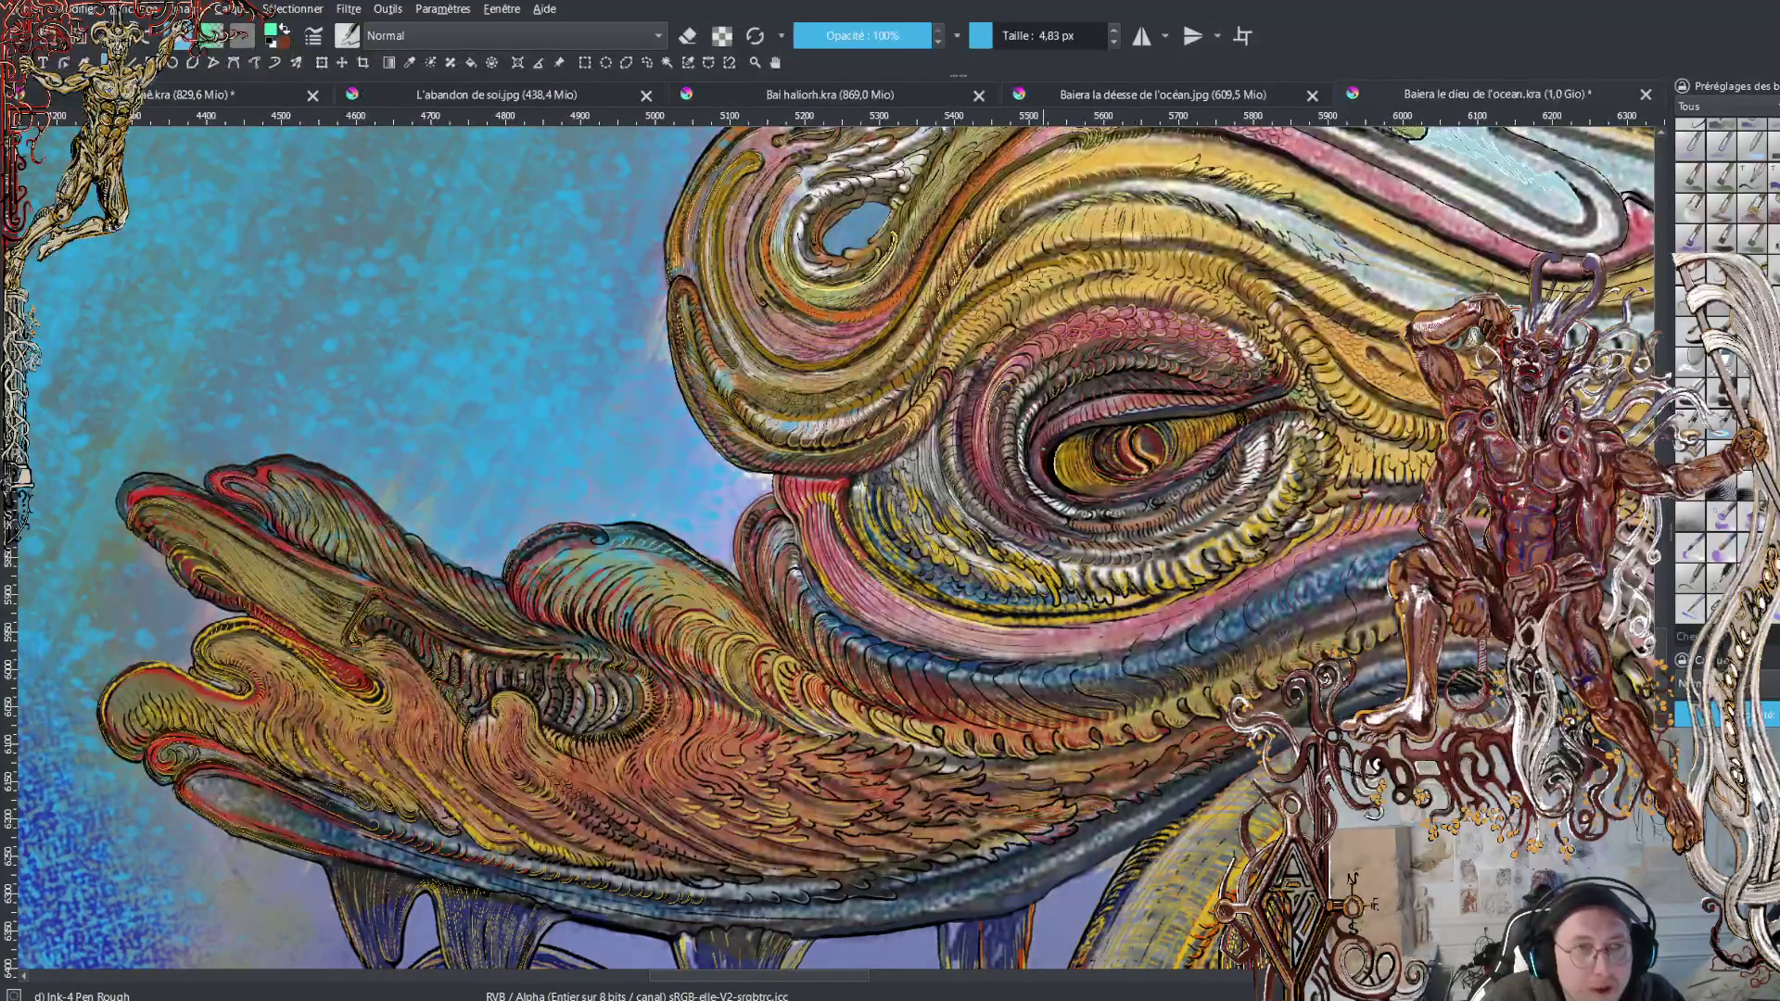
Zoom out and pan to show the whole golden dragon
scroll(1044, 436, "down", 3)
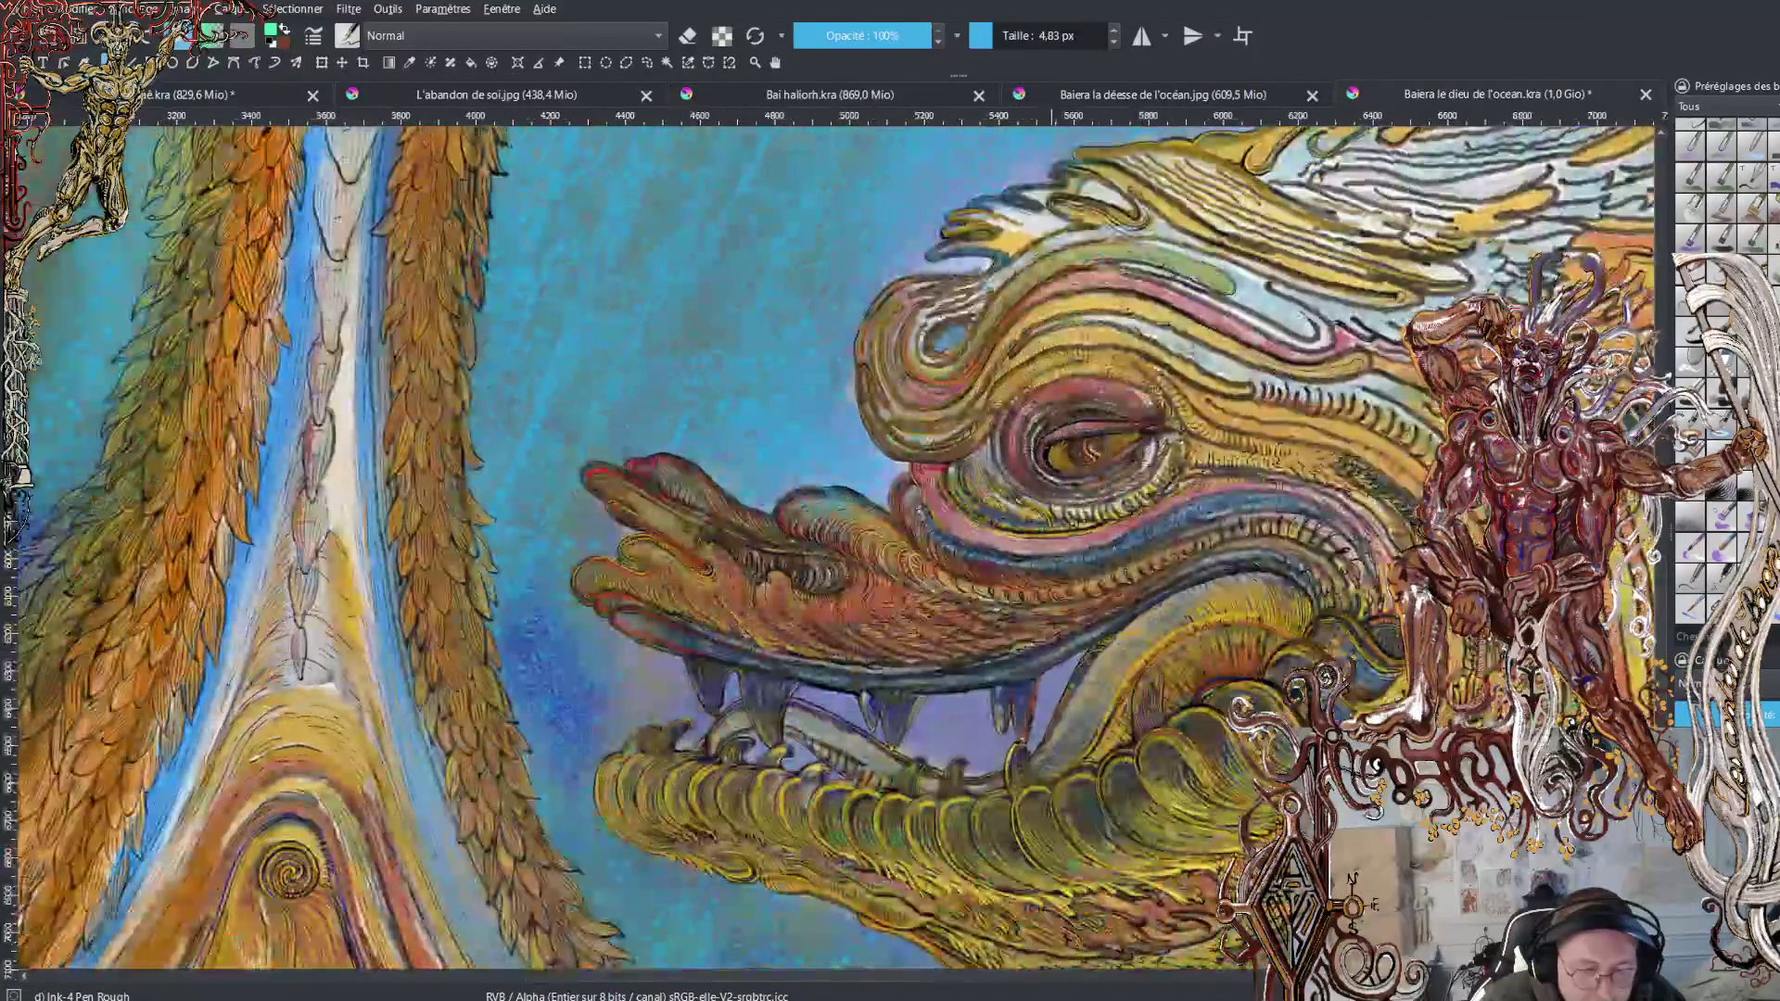
scroll(994, 760, "down", 2)
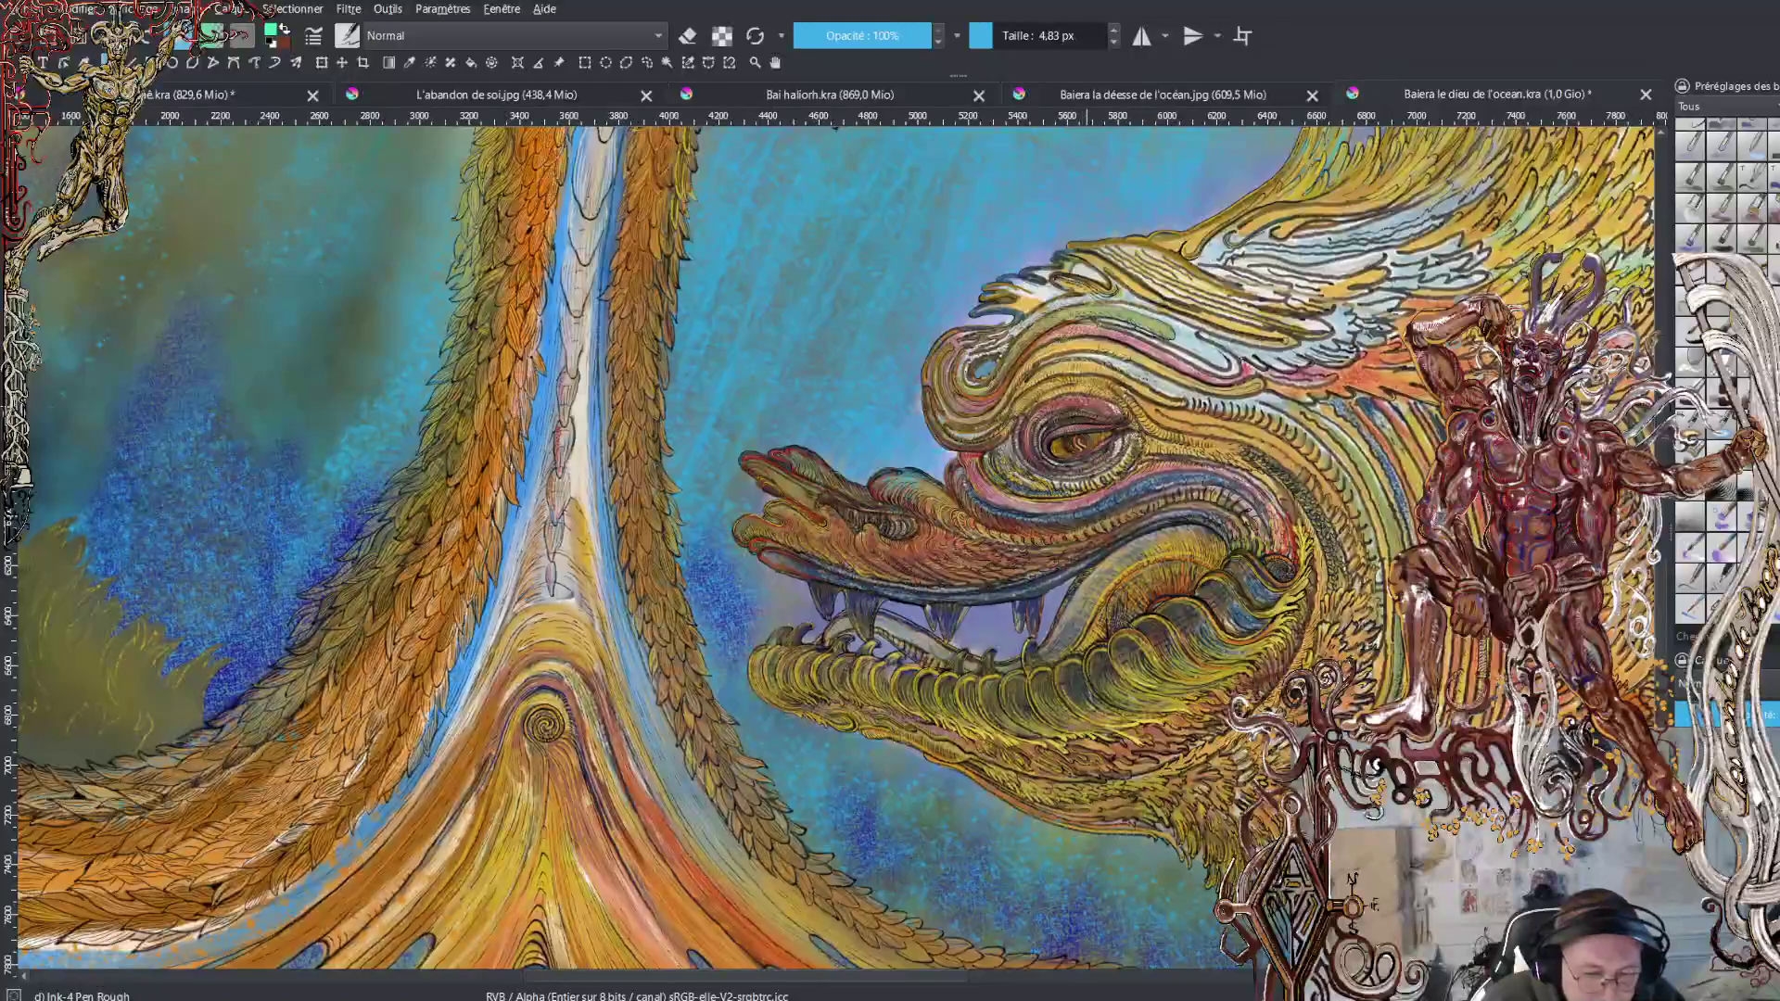
scroll(983, 411, "down", 1)
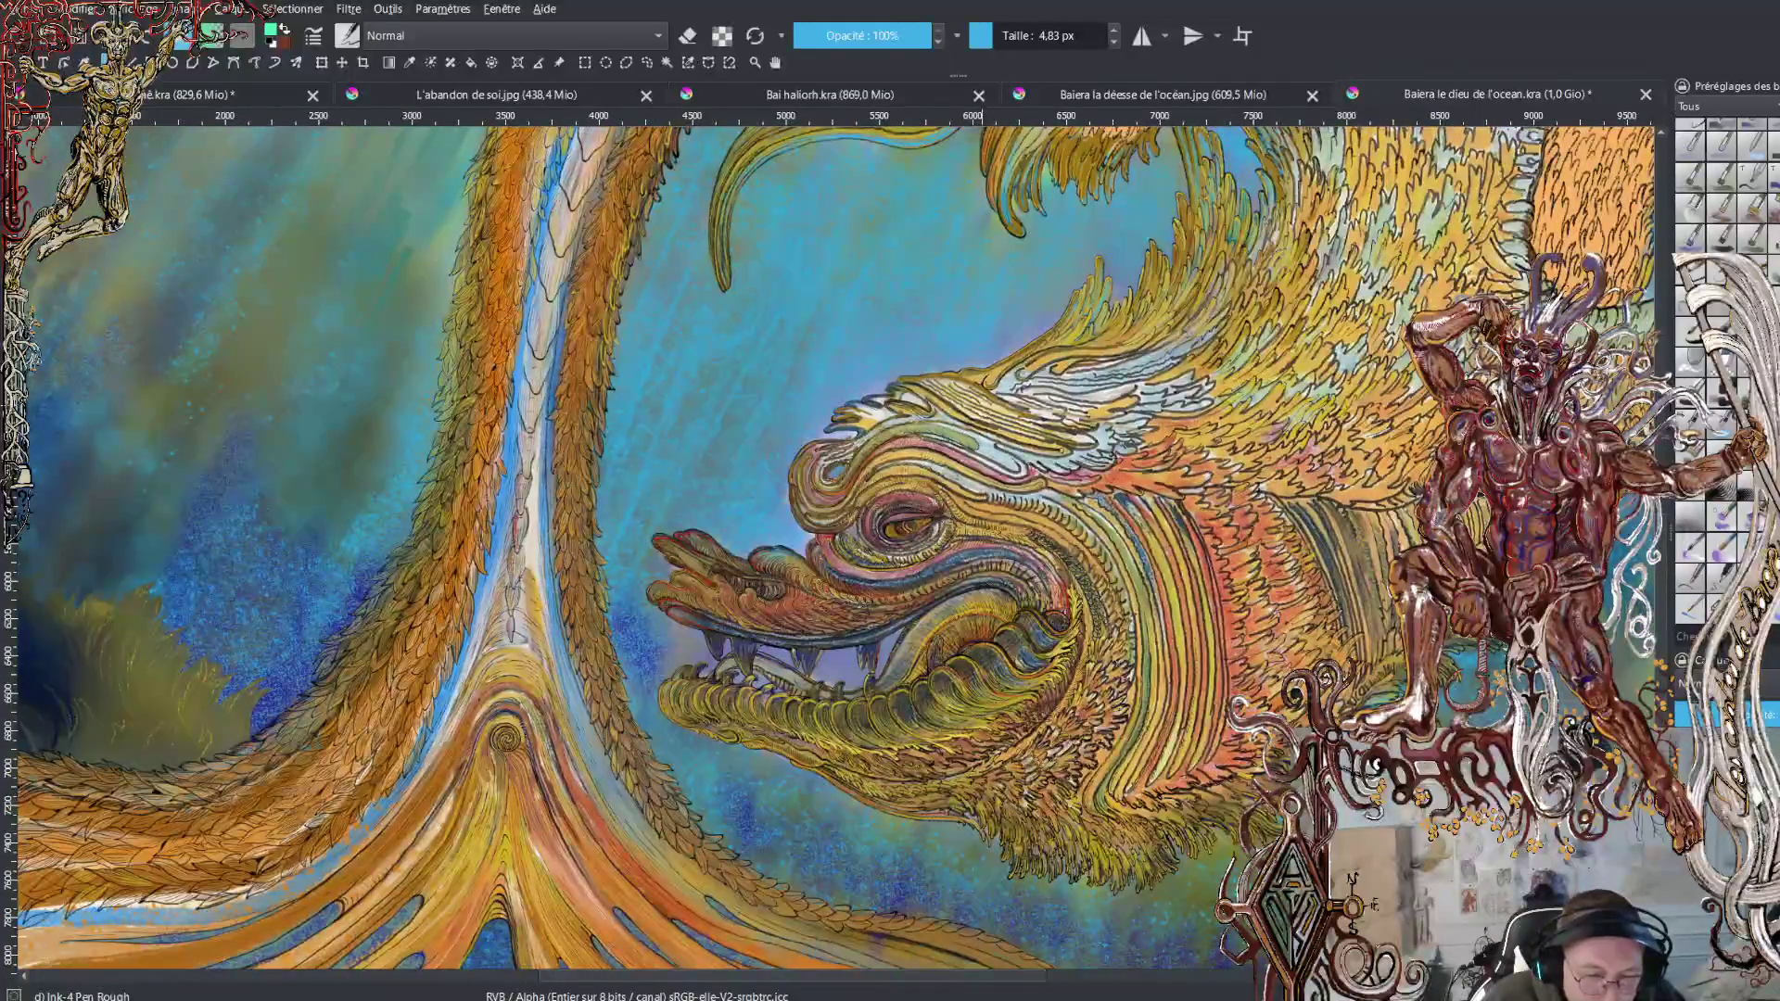
scroll(983, 411, "down", 2)
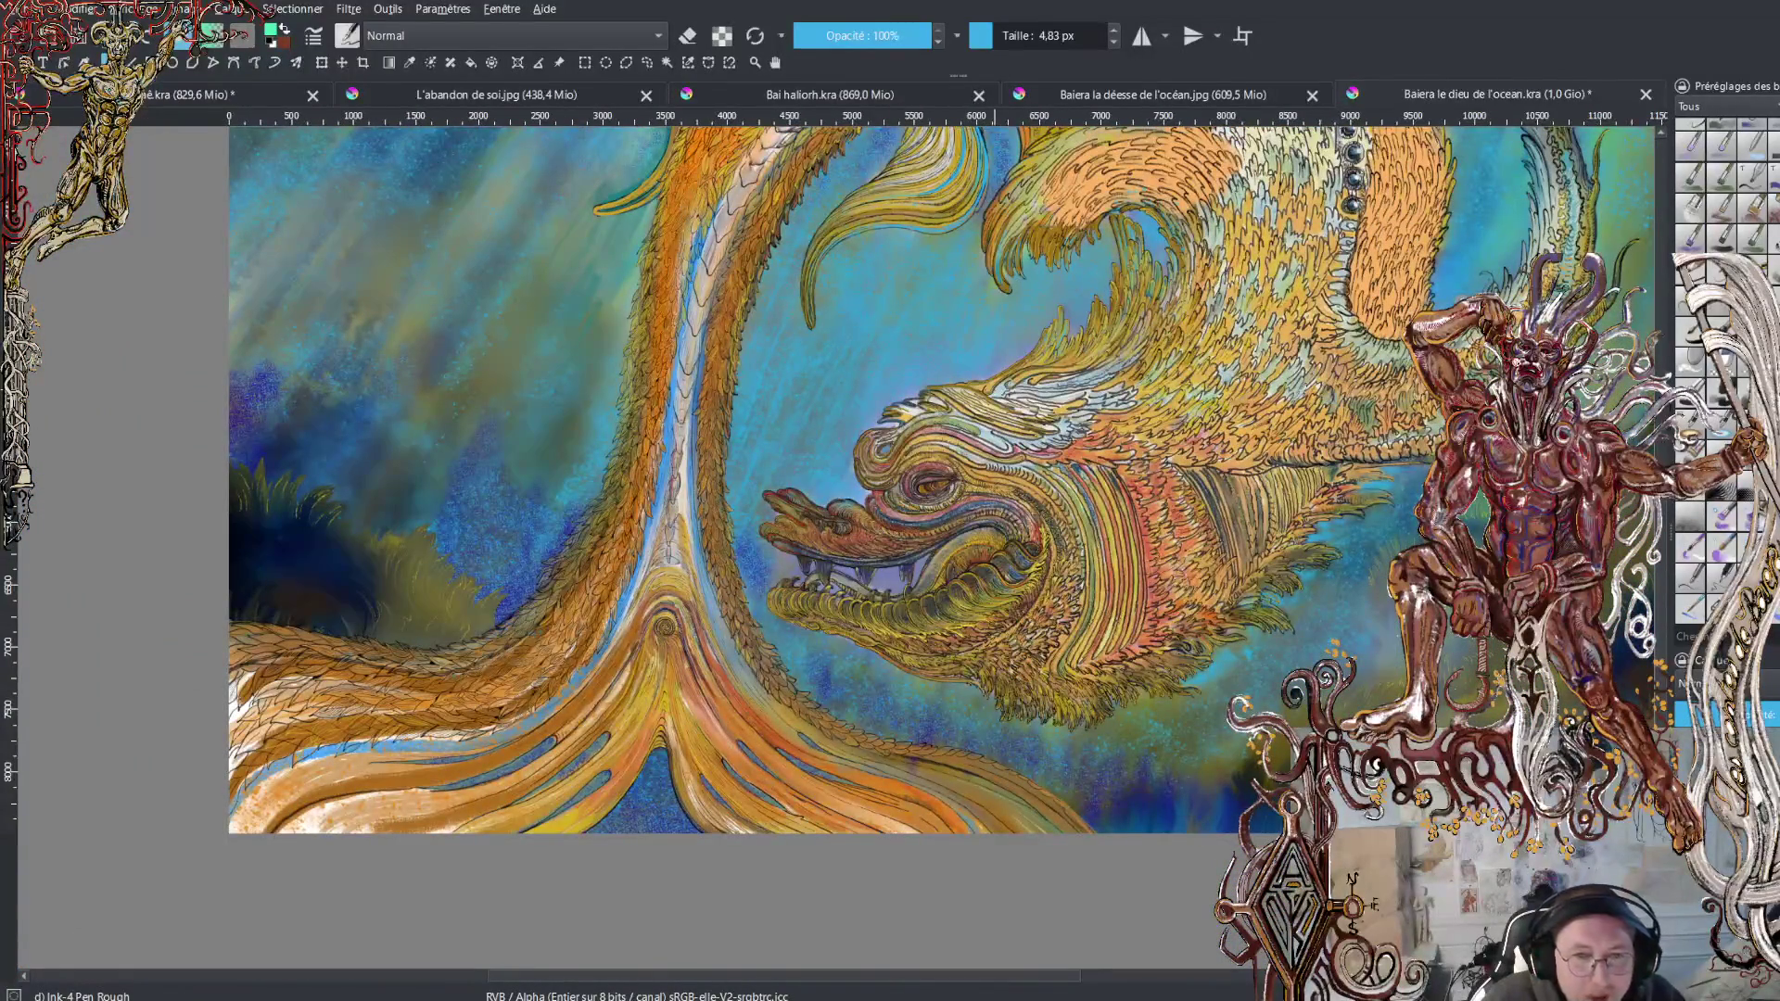
left_click_drag(994, 467, 1036, 600)
scroll(1037, 600, "down", 1)
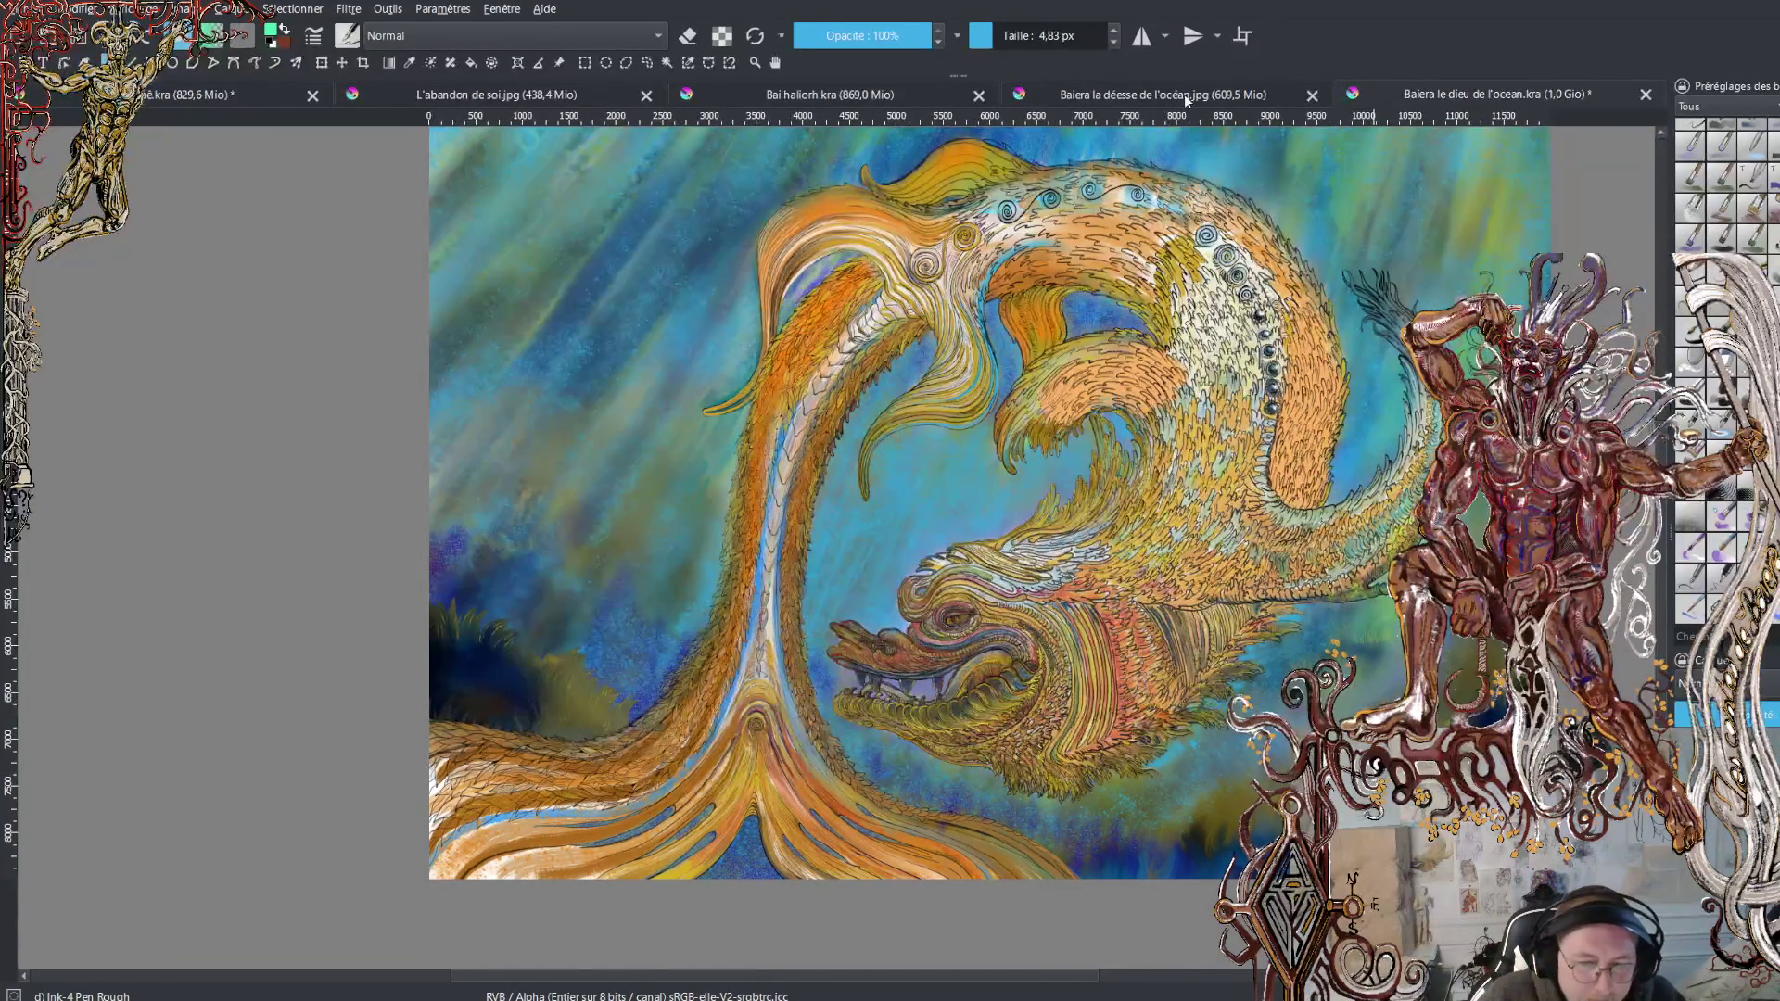
Switch to the L'abandon de soi artwork and zoom and pan over its hair detail
left_click(499, 93)
scroll(1200, 532, "up", 5)
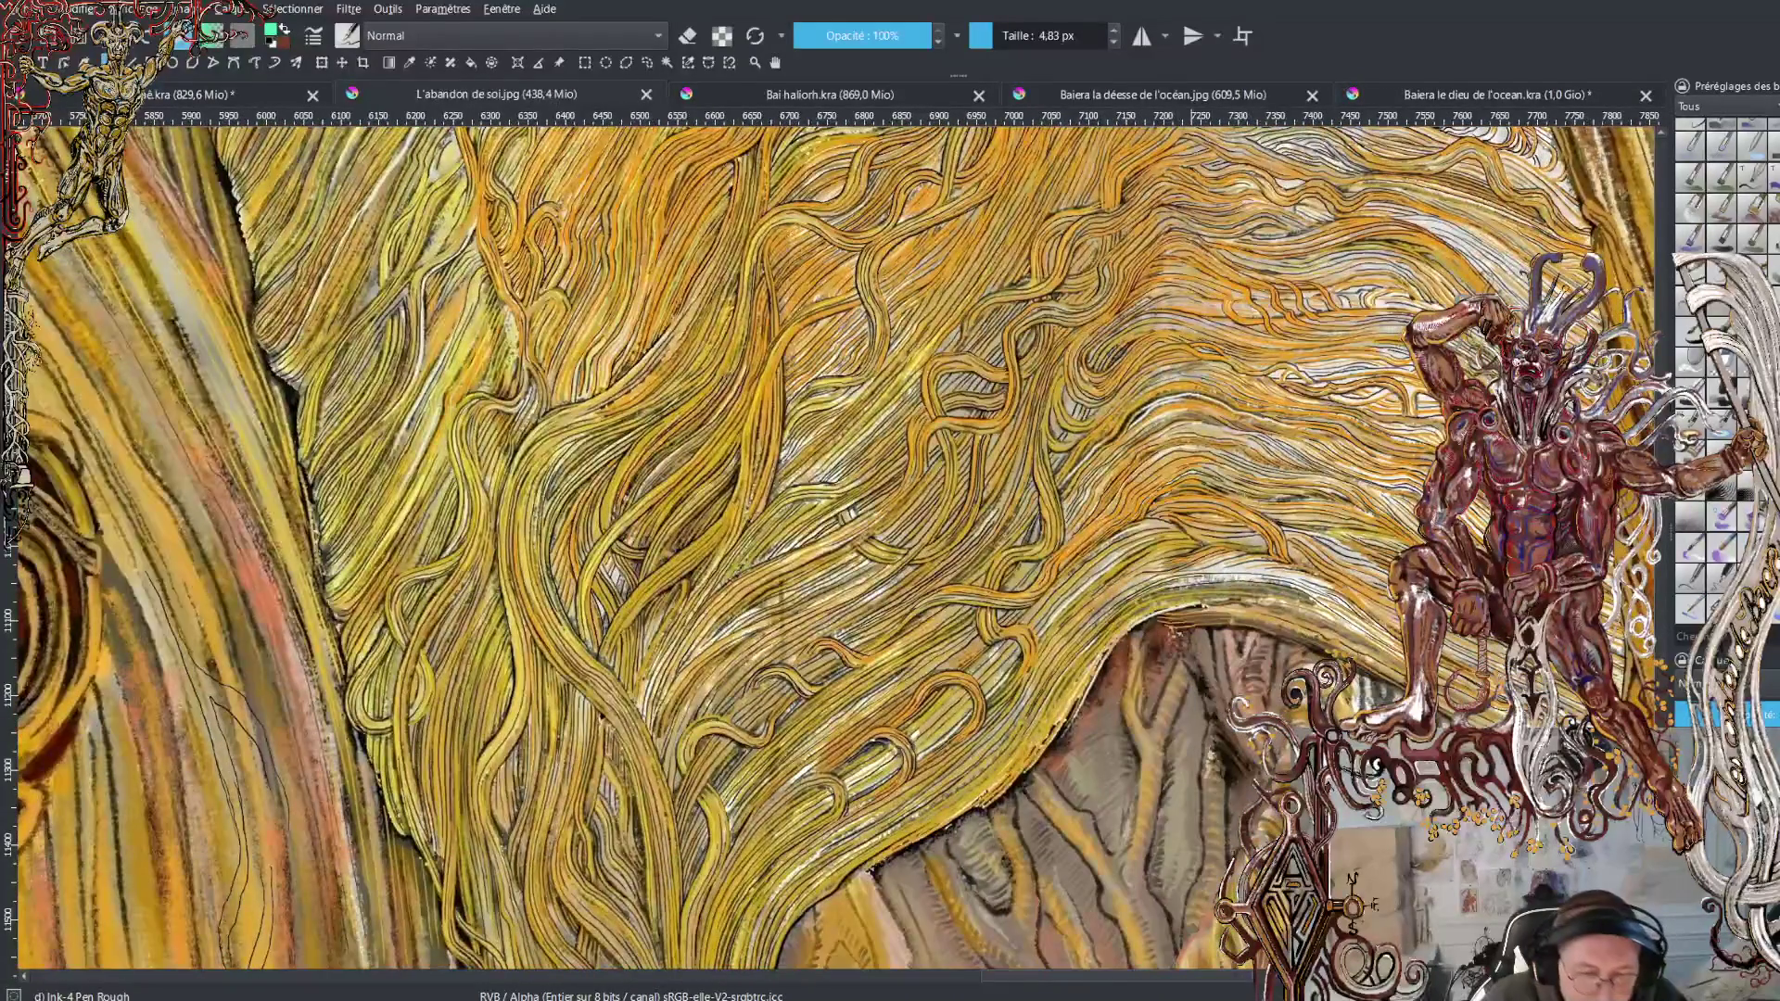
left_click_drag(1200, 532, 866, 618)
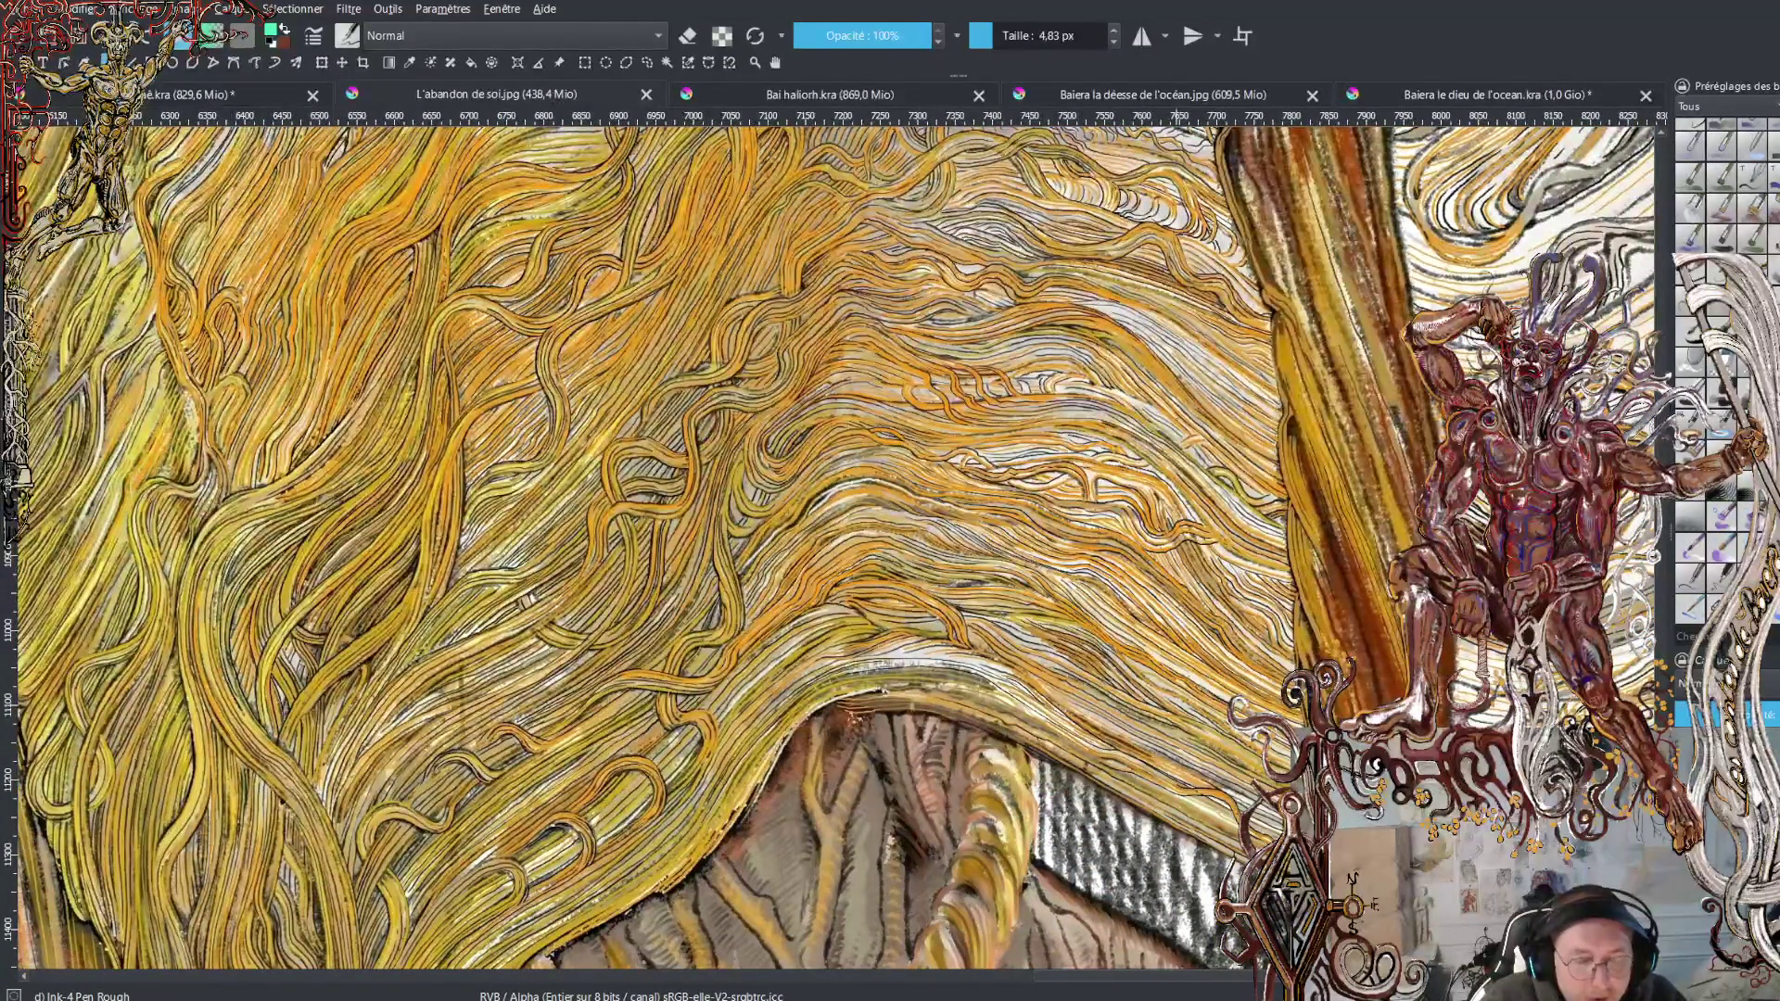
scroll(969, 547, "down", 3)
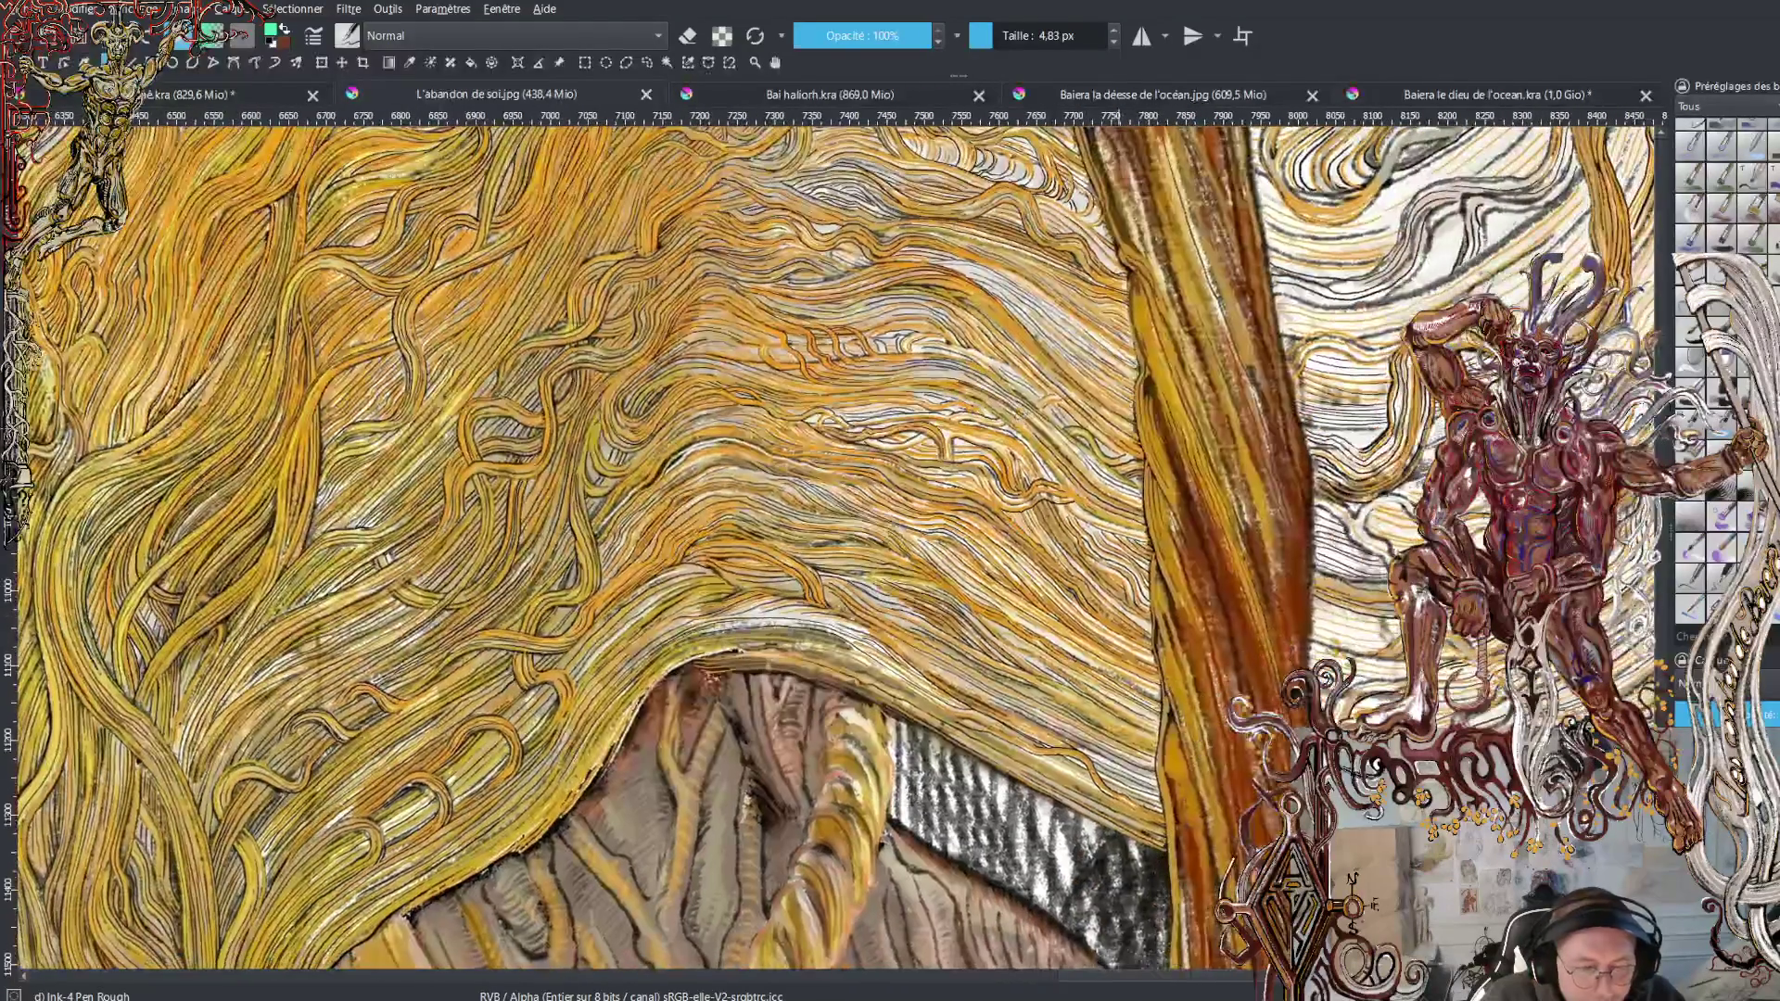
scroll(723, 547, "up", 2)
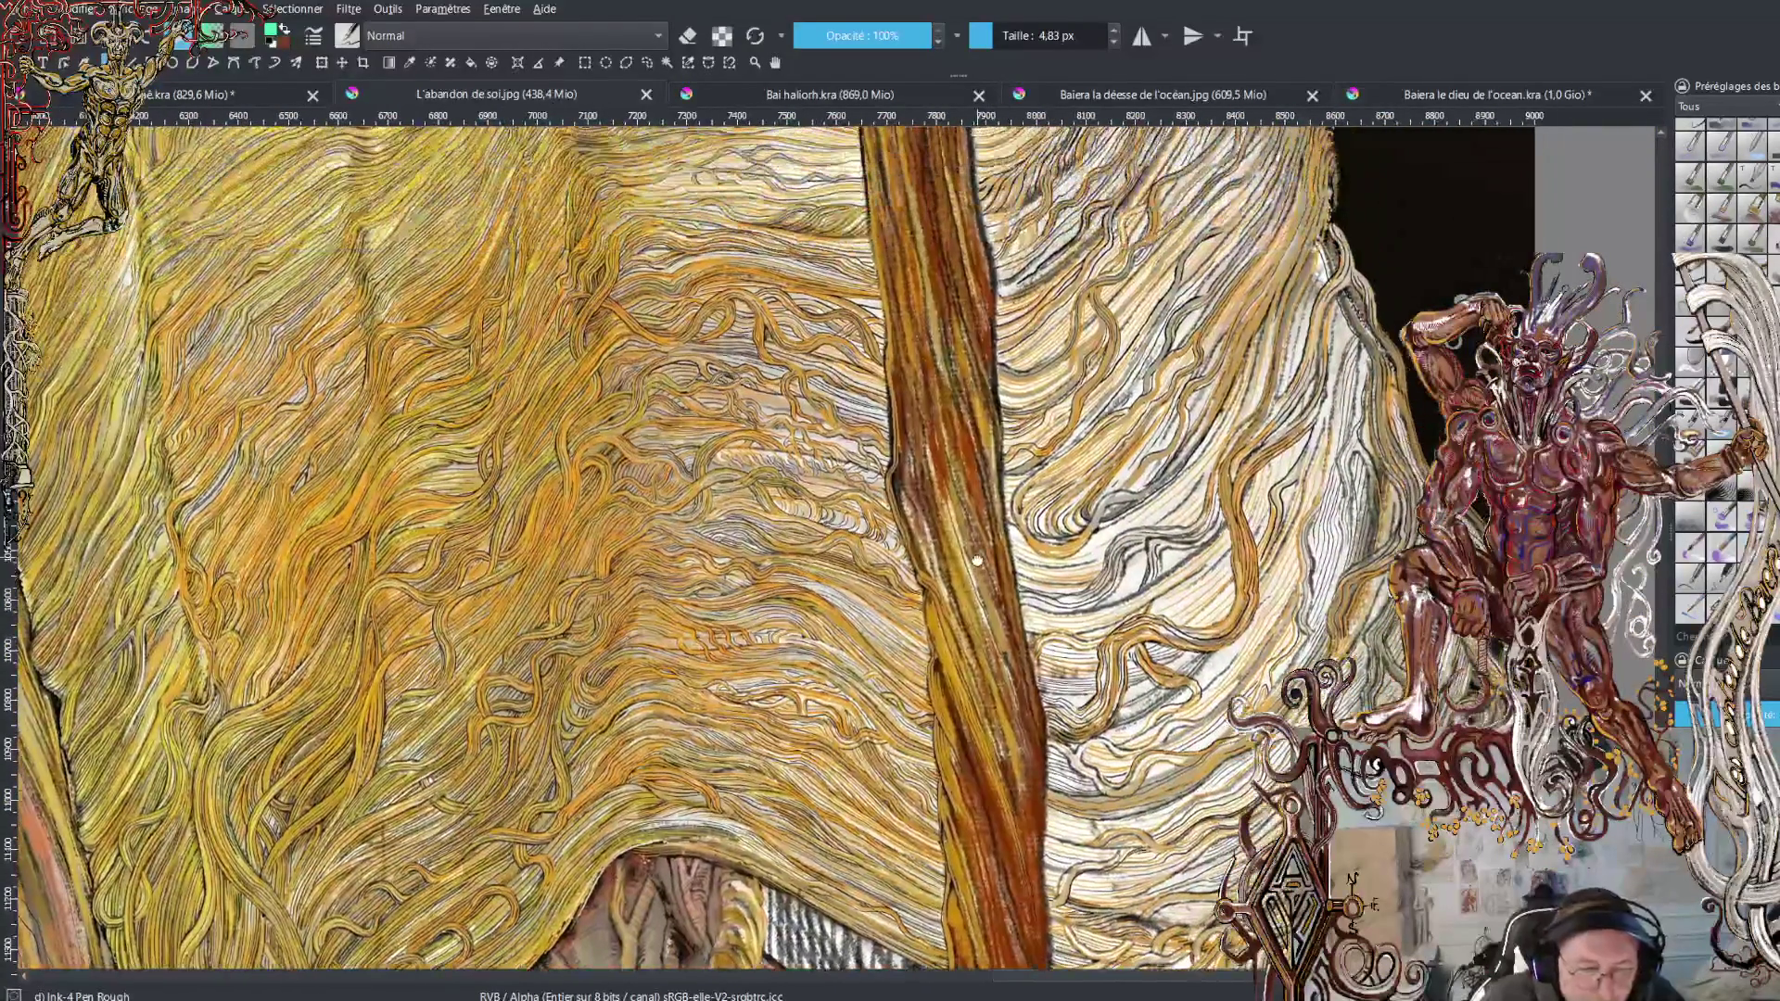
scroll(1530, 519, "down", 3)
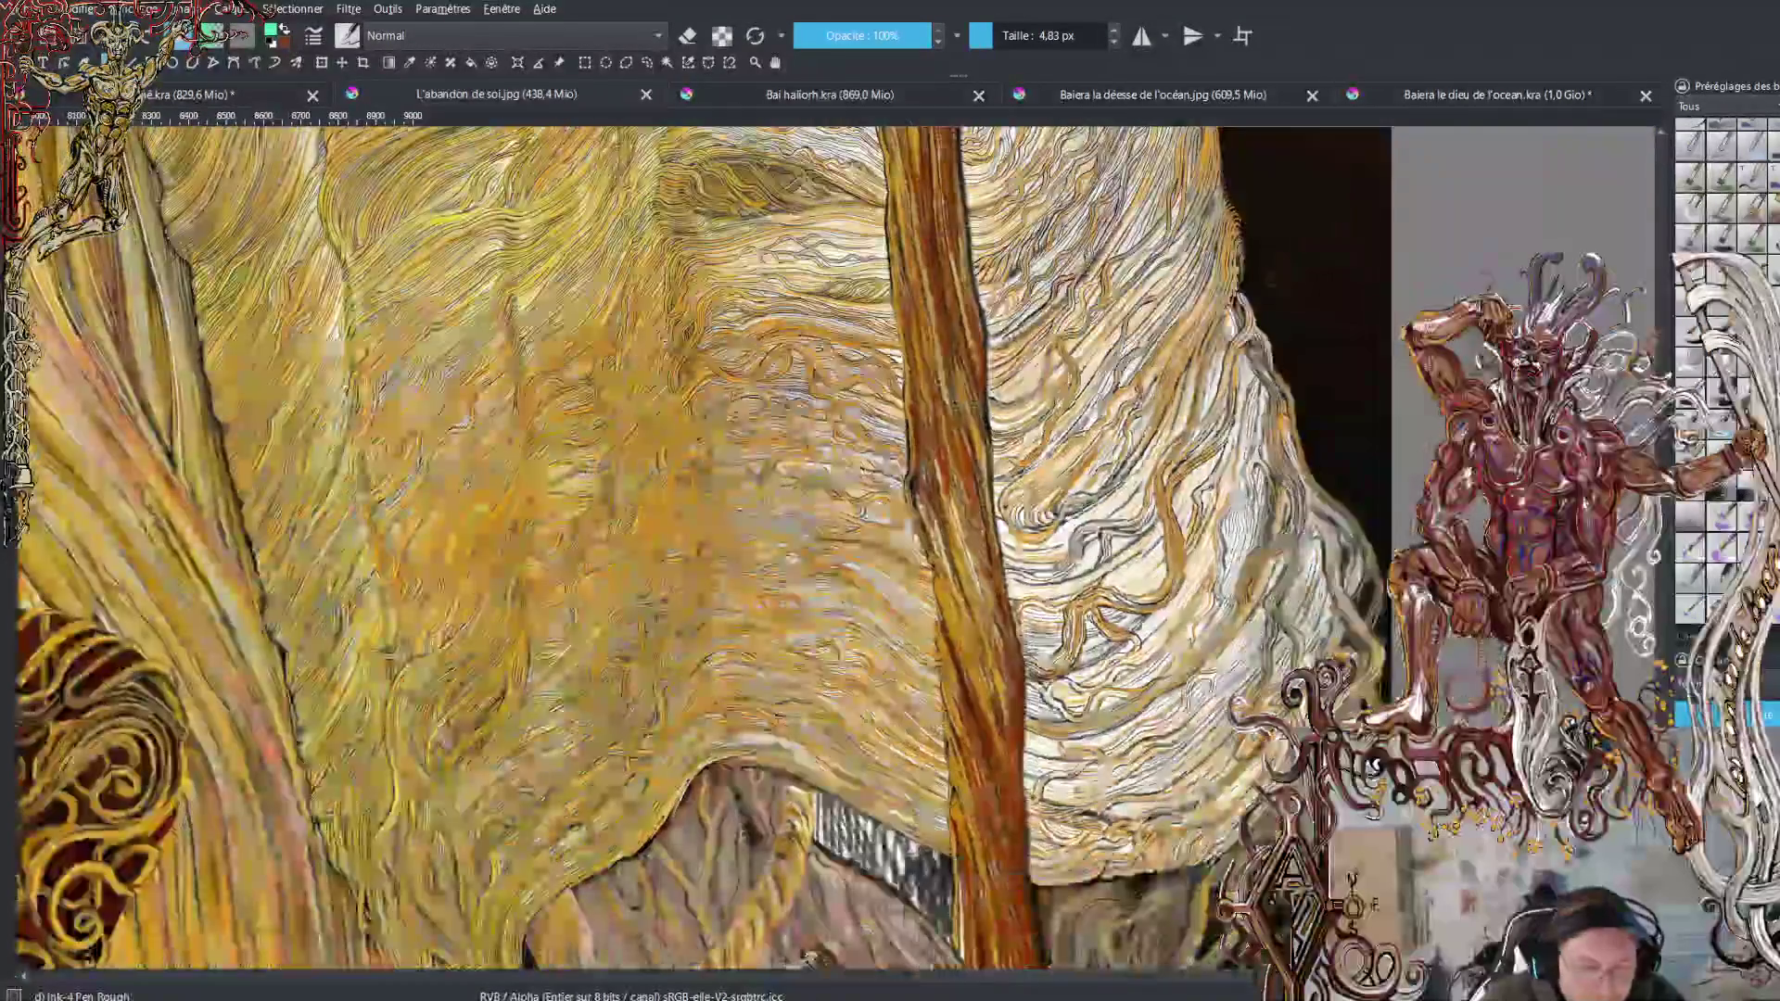
scroll(1099, 546, "down", 5)
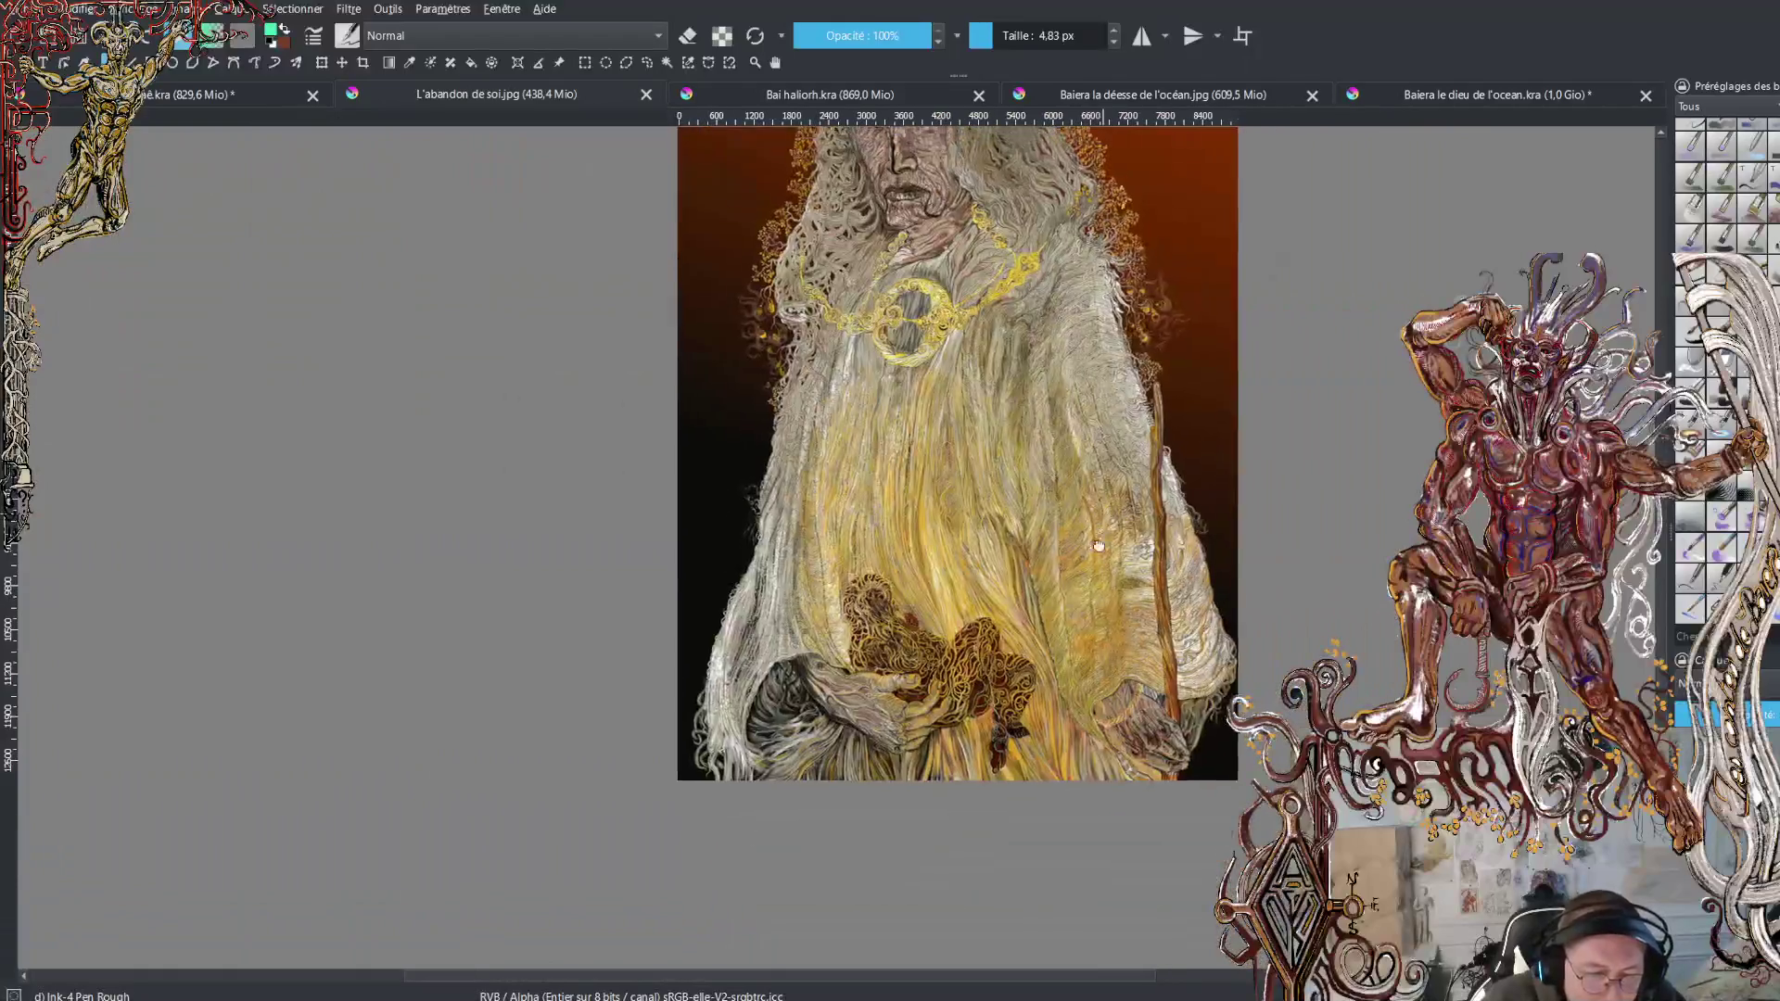
left_click_drag(1099, 546, 1053, 704)
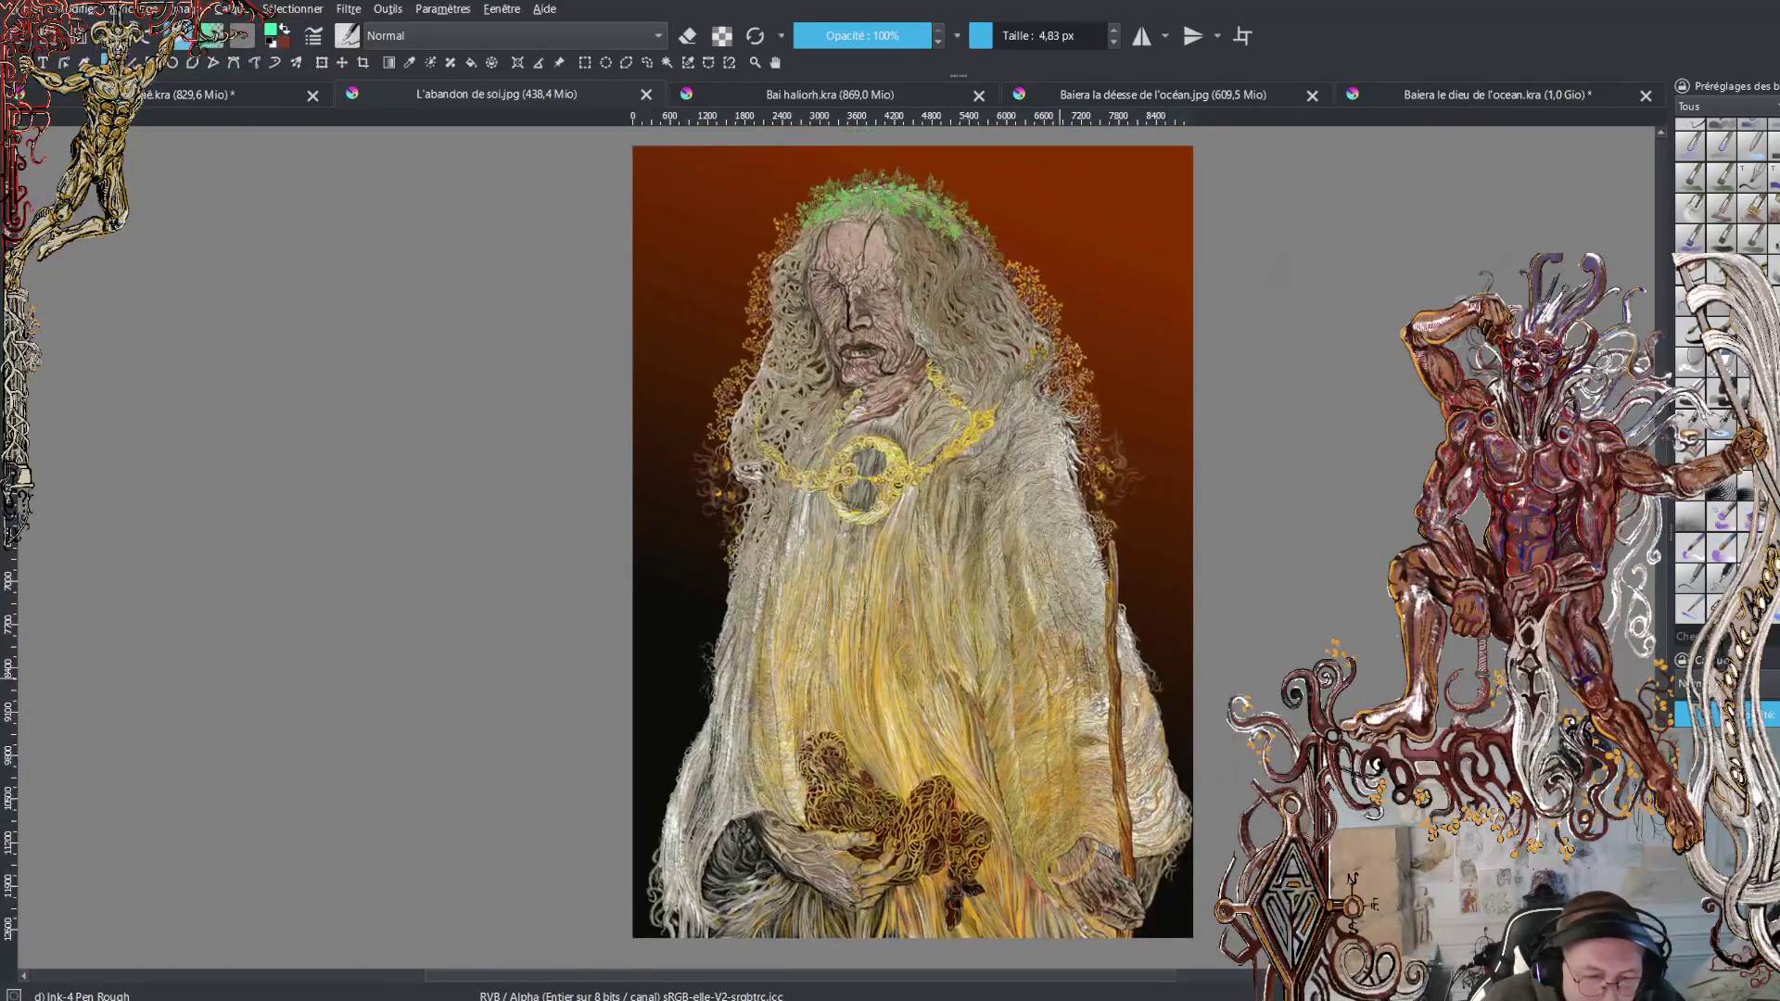
scroll(913, 543, "down", 1)
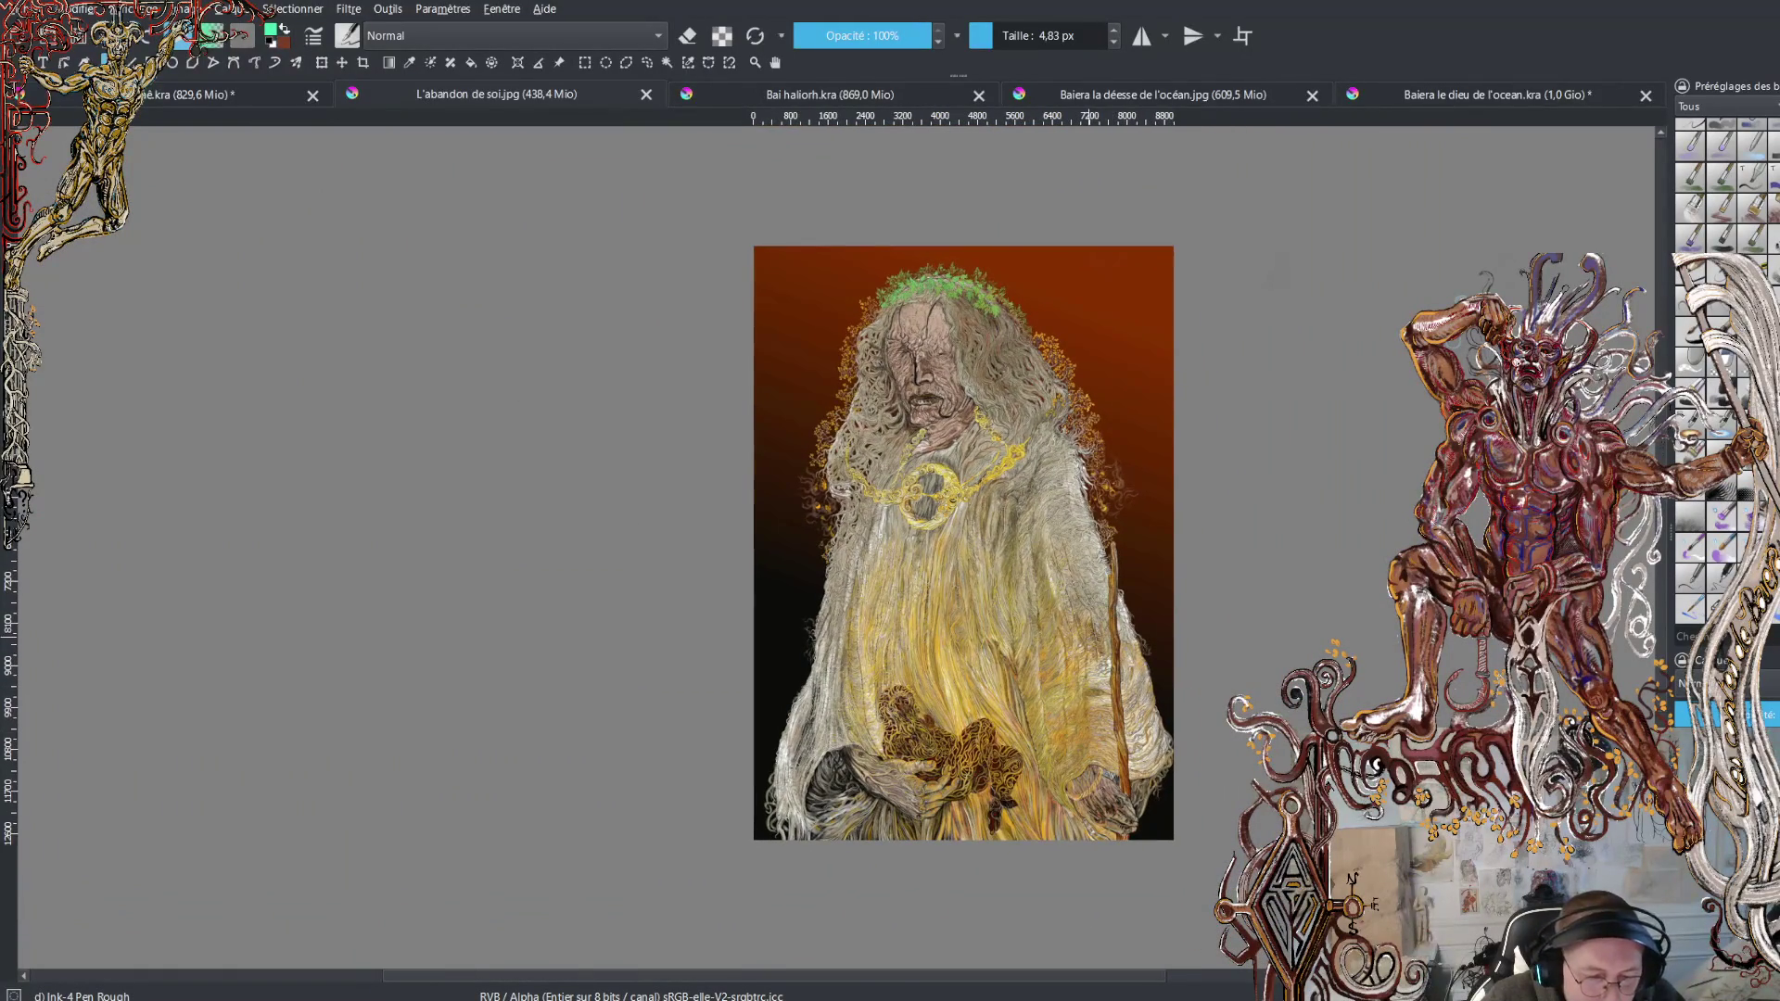
scroll(914, 542, "up", 1)
scroll(927, 547, "up", 2)
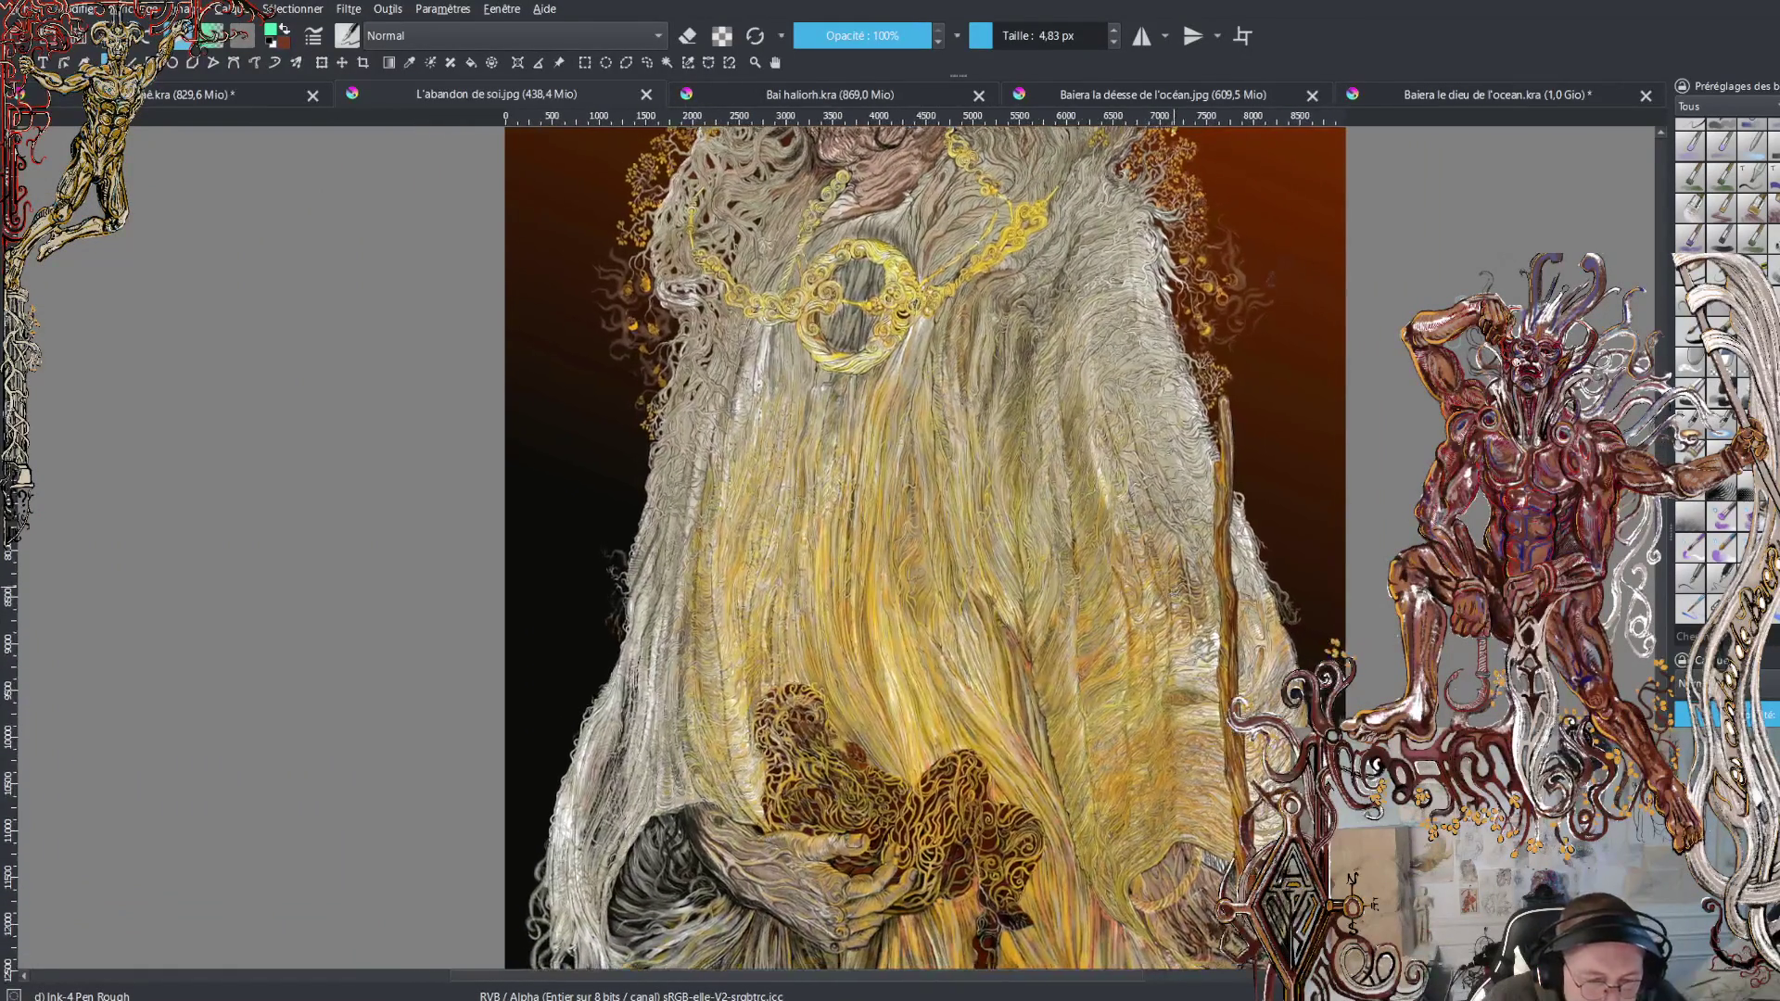
left_click_drag(927, 547, 996, 524)
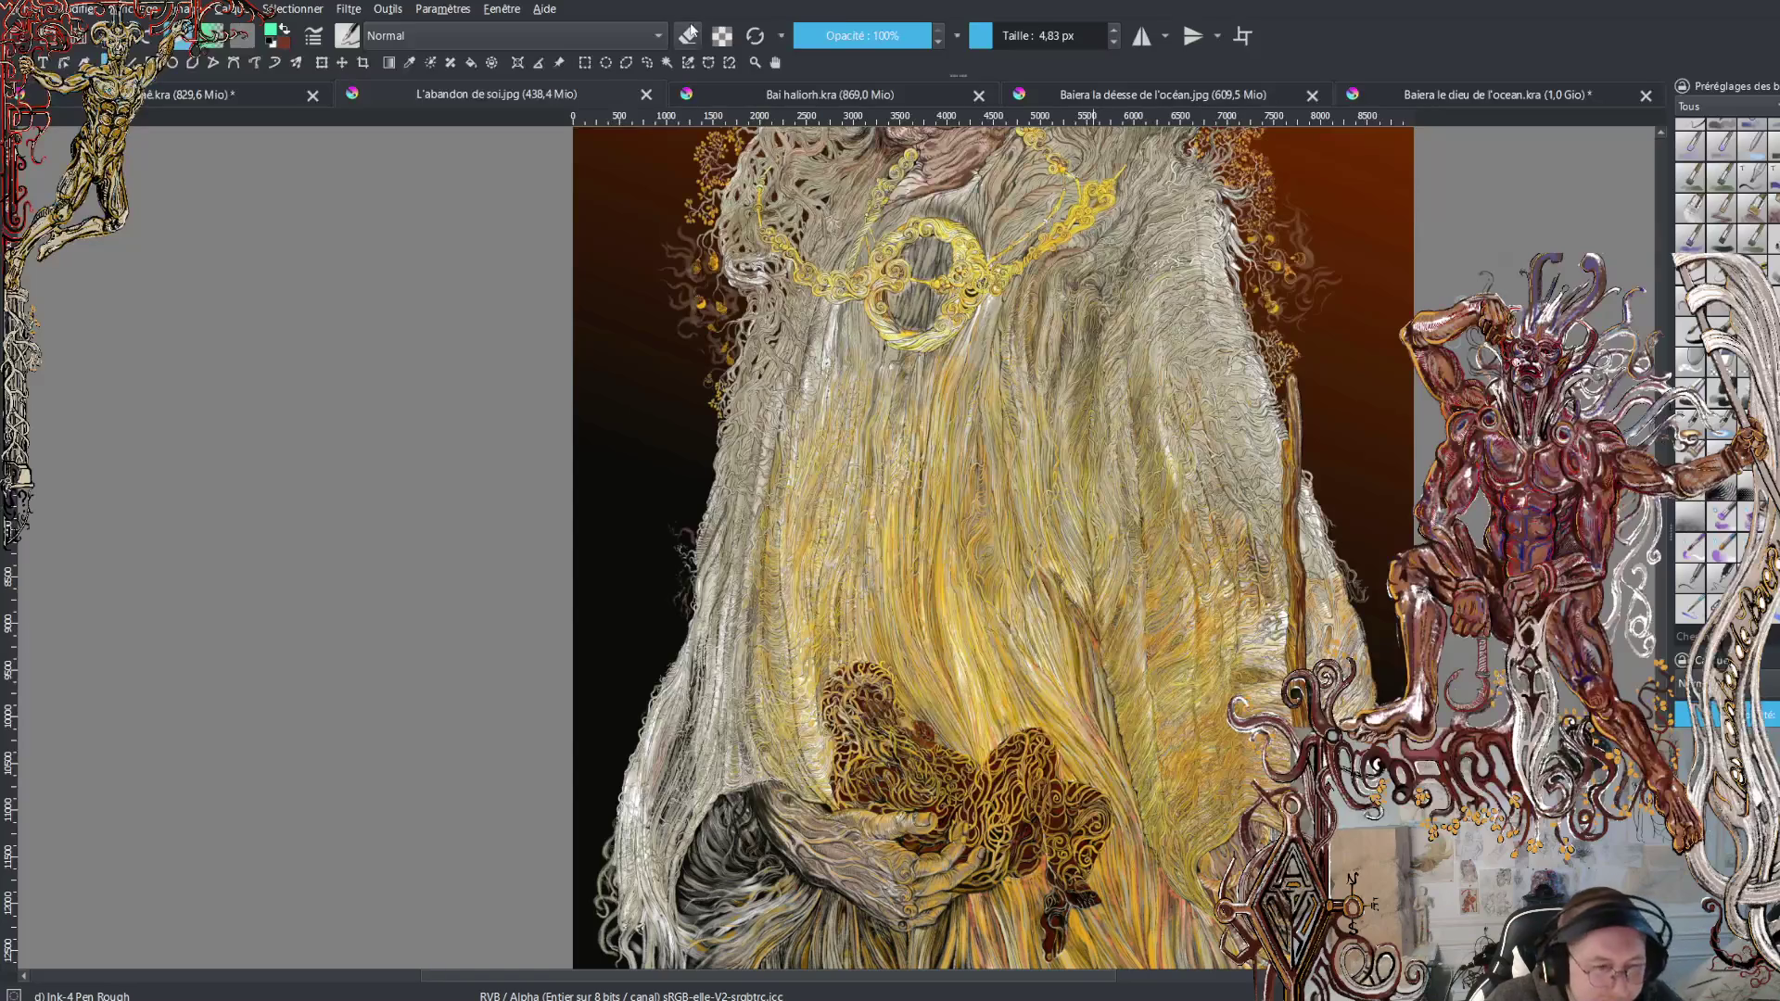
Return to the sea dragon sketch and frame the head and eyes
left_click(227, 97)
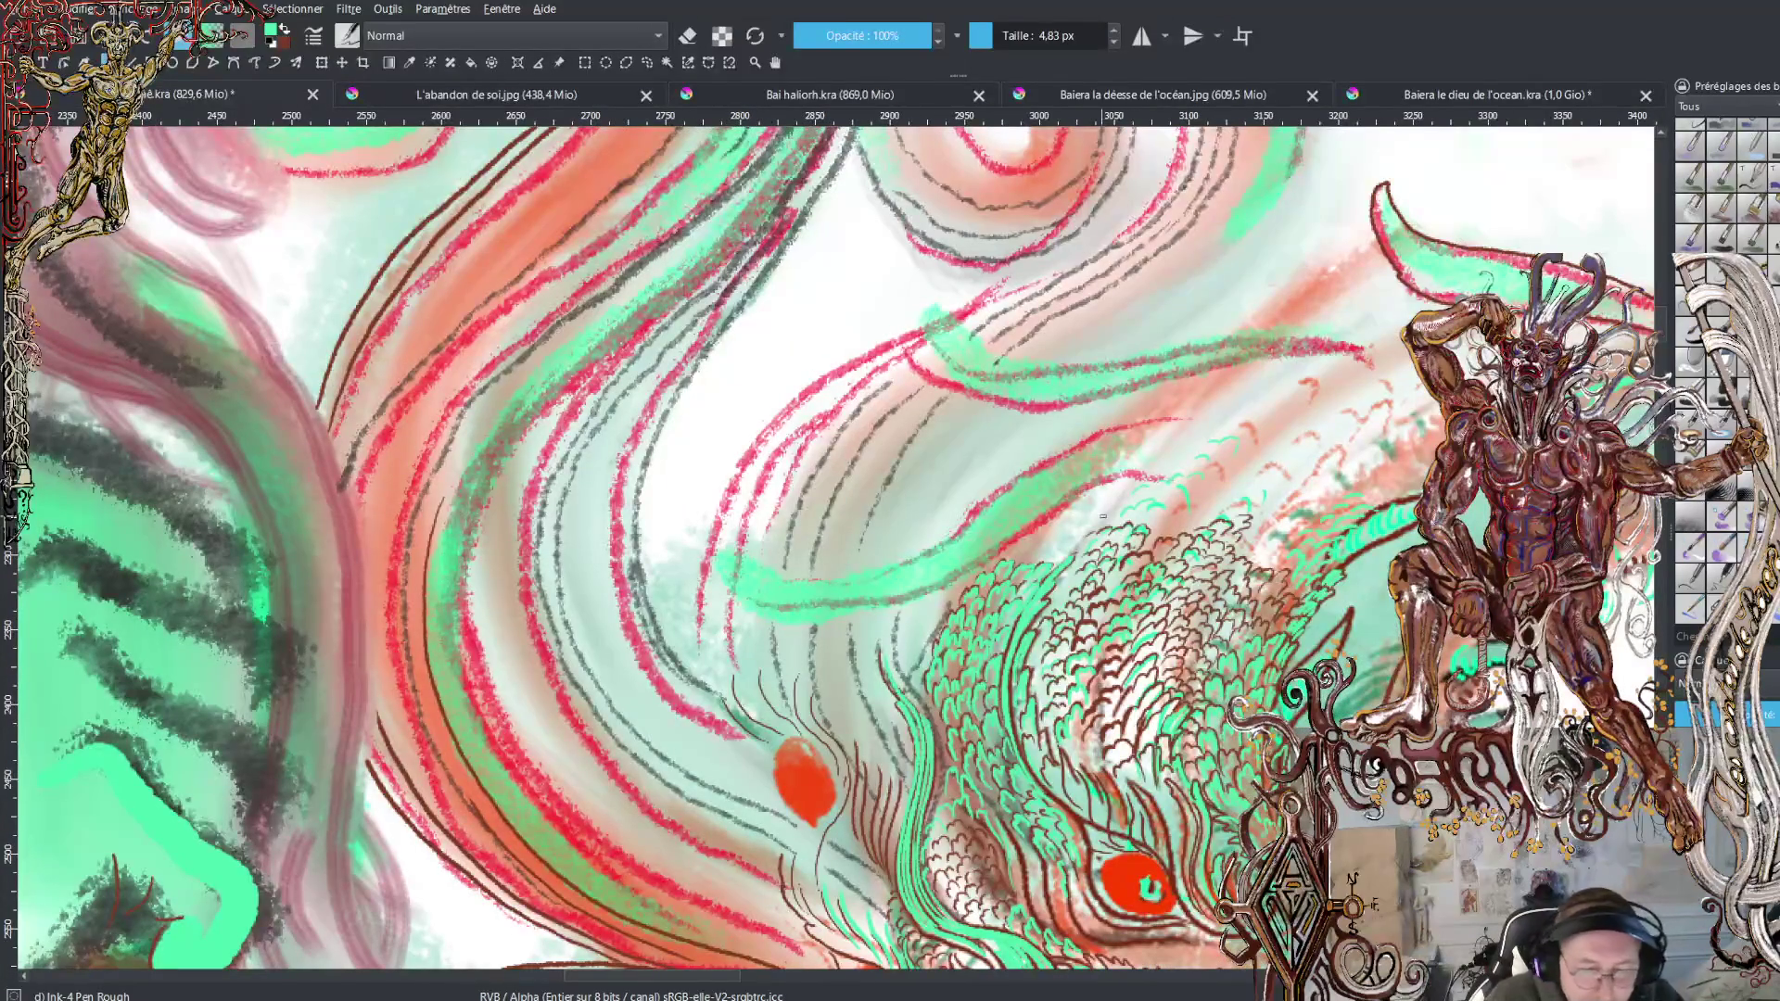
scroll(1090, 560, "down", 2)
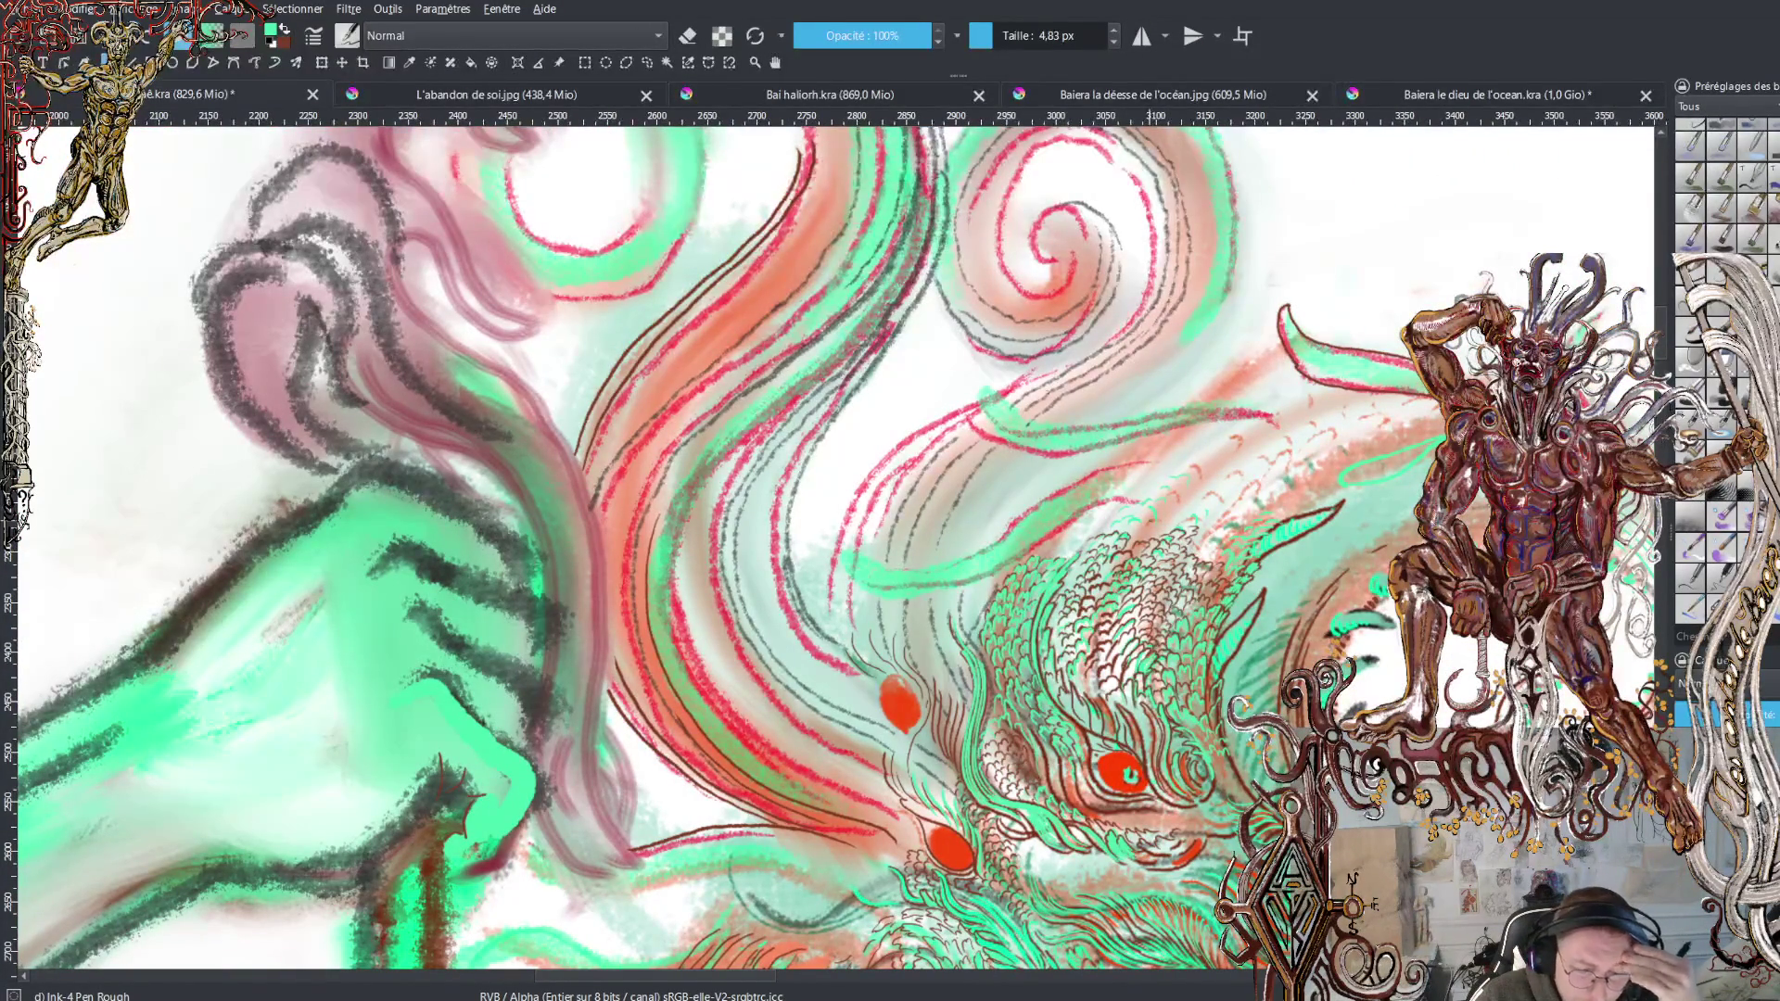
scroll(1129, 774, "up", 2)
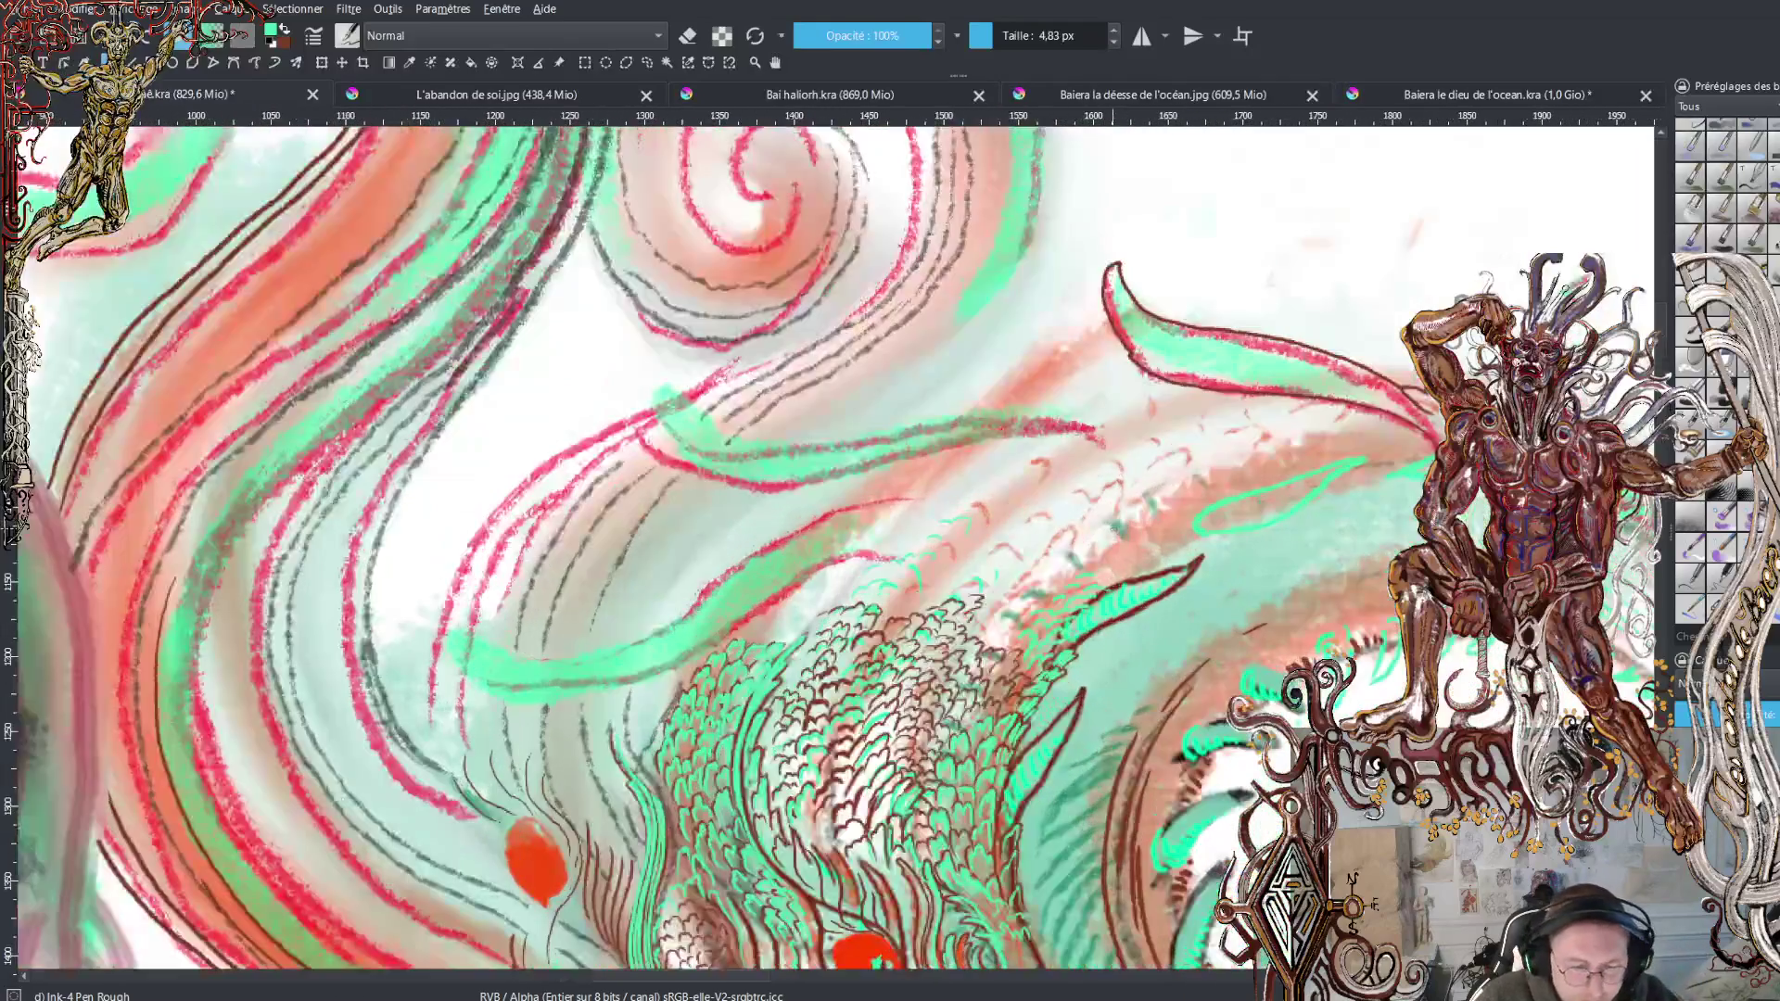
scroll(1079, 531, "up", 1)
left_click_drag(1079, 531, 1090, 380)
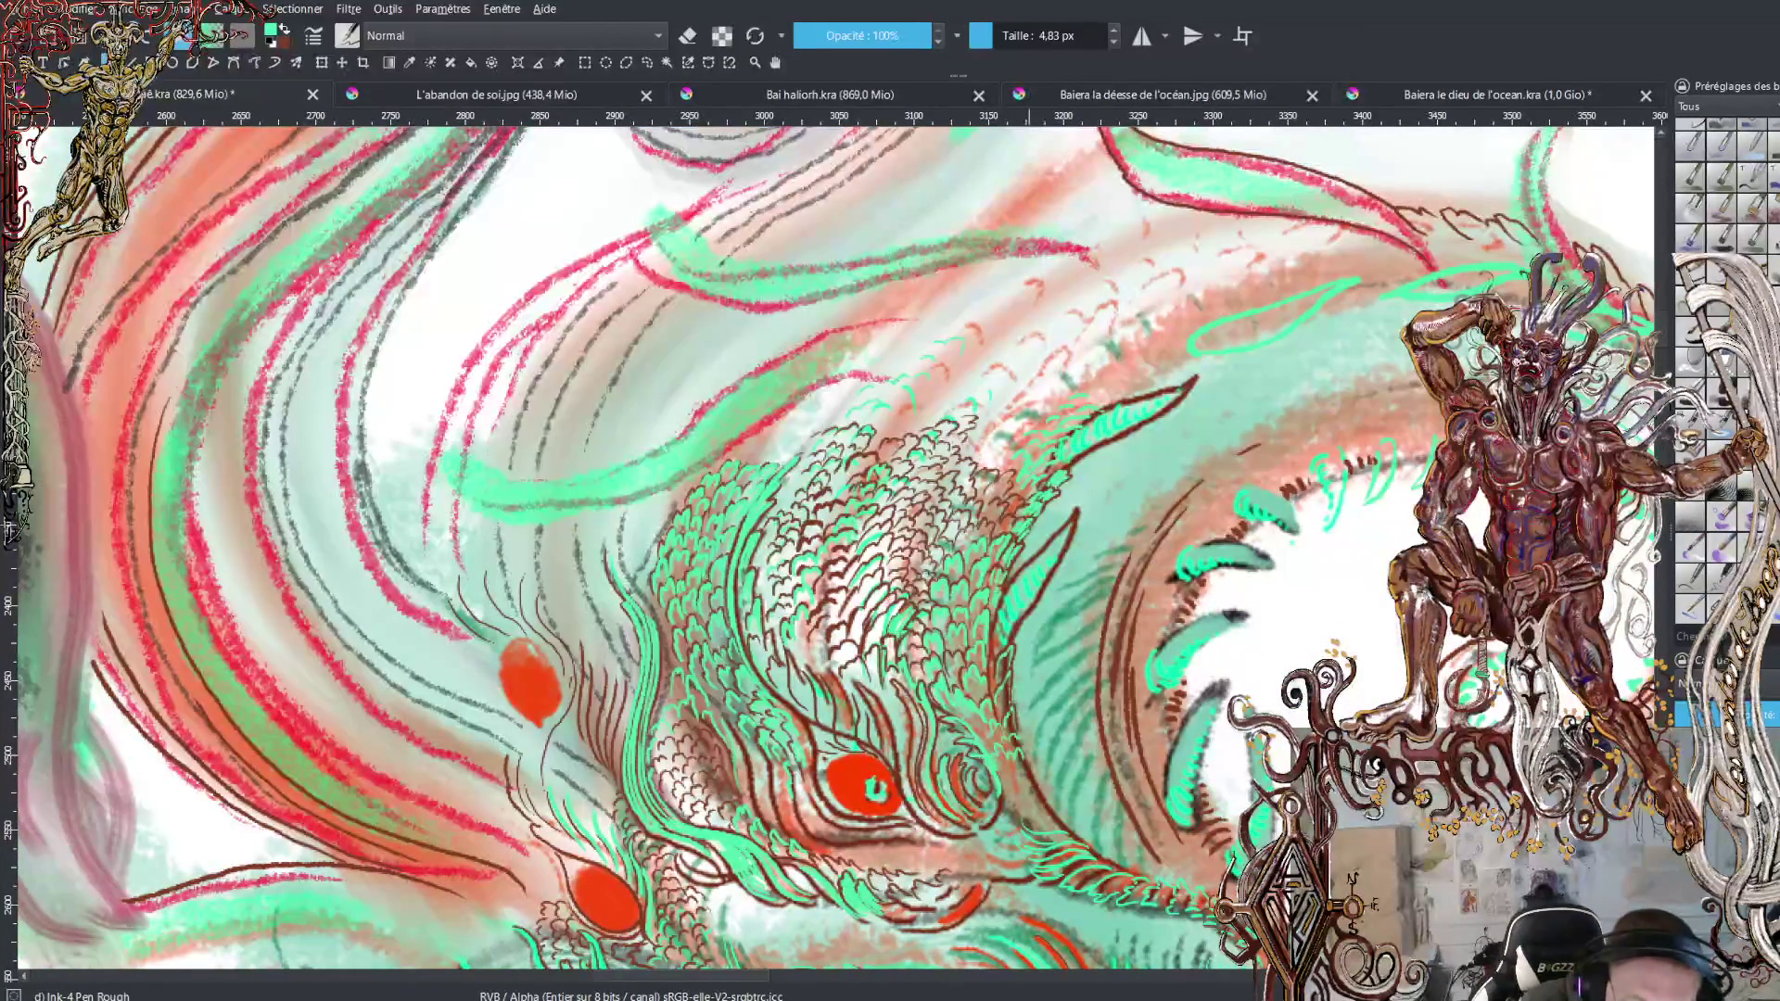
Toggle the foreground and background colours, ending with dark red as the painting colour
key("x")
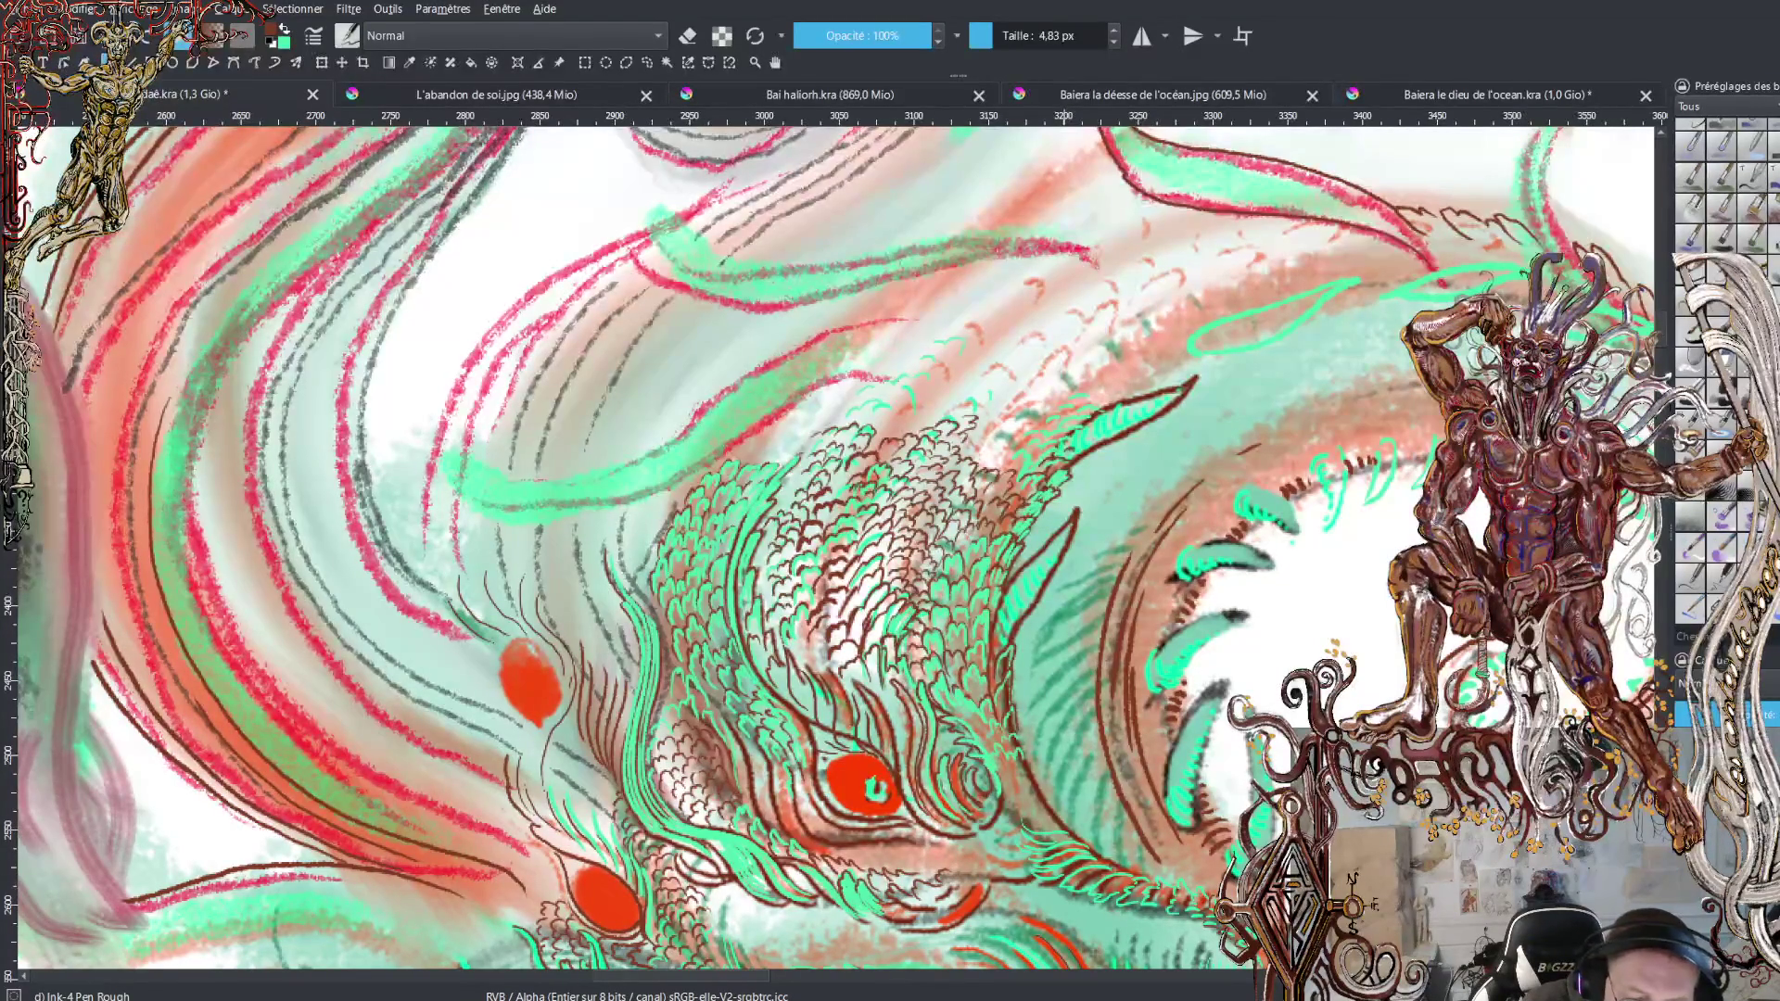
key("x")
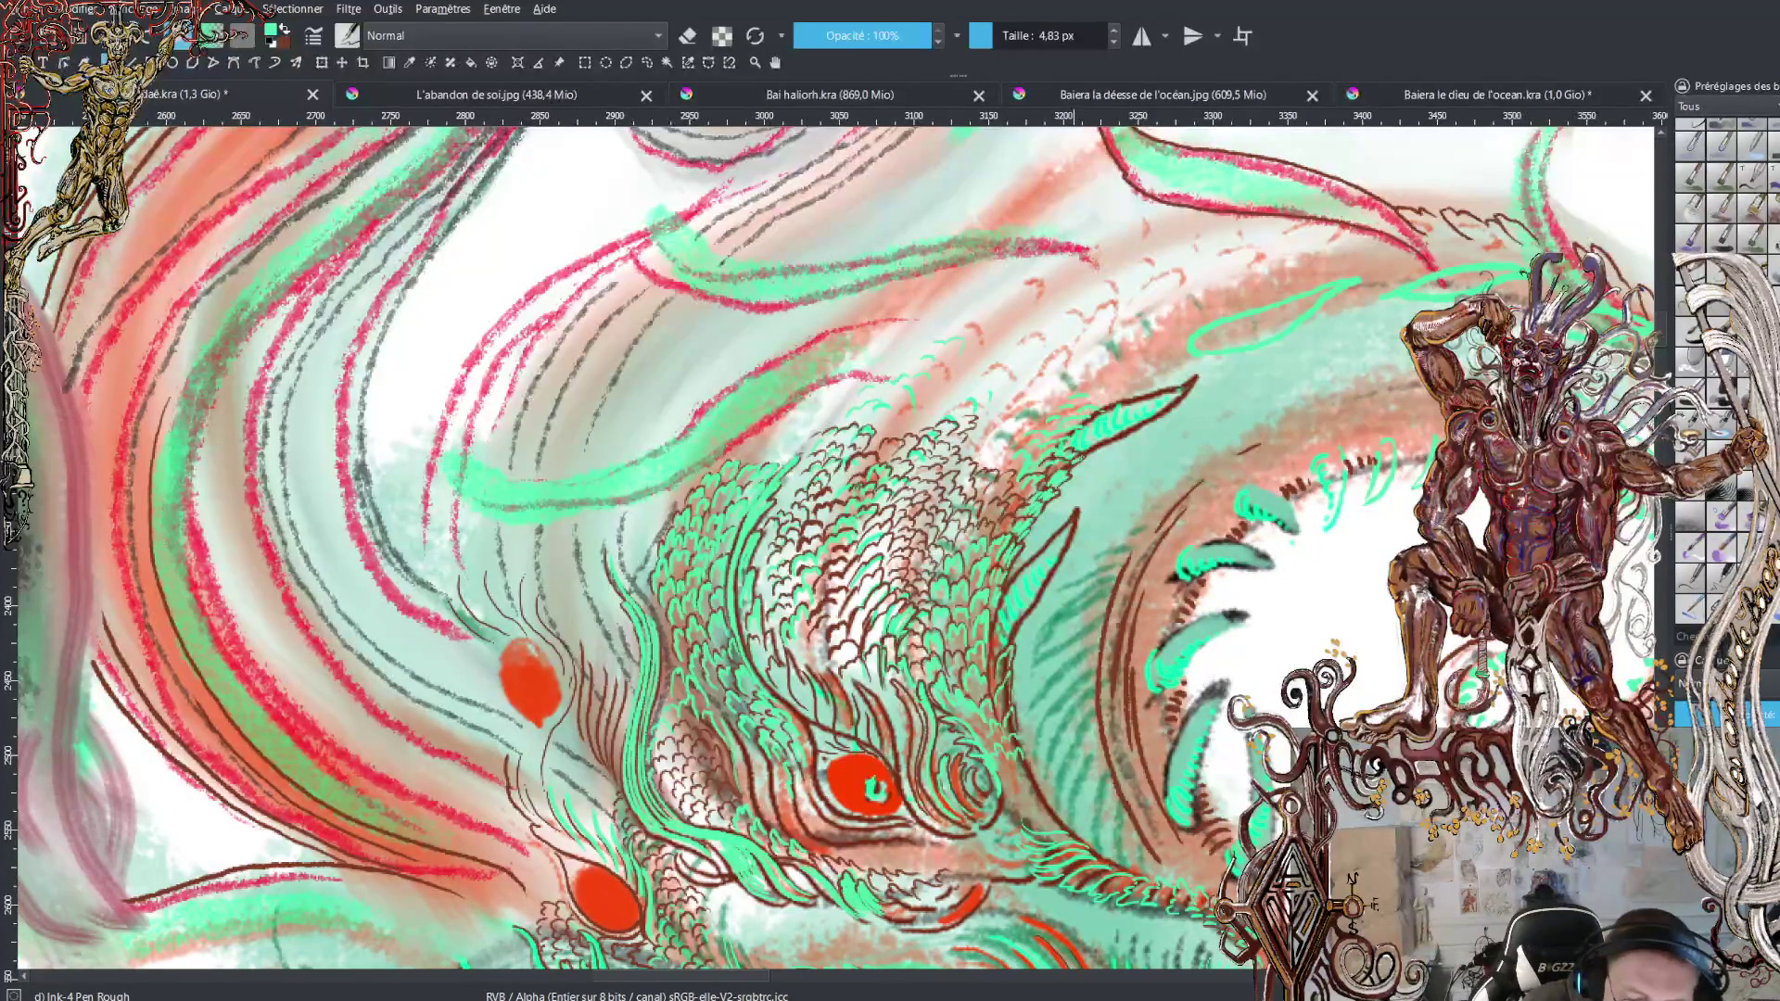
key("x")
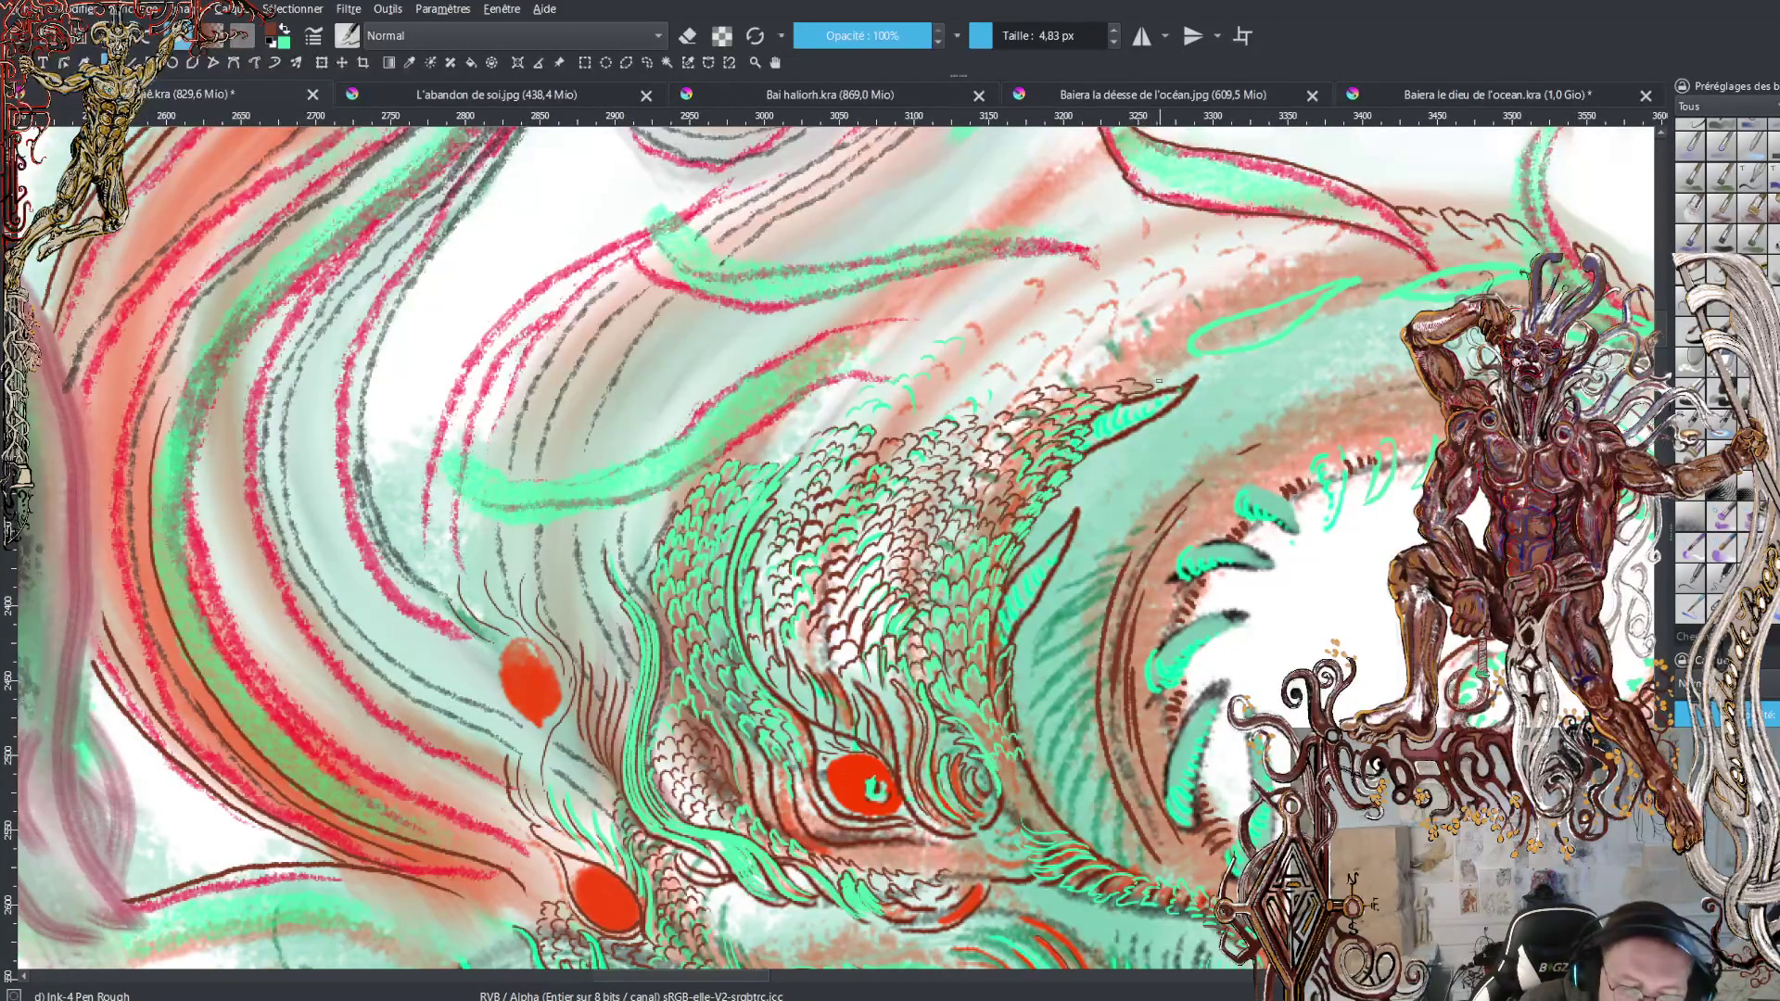
Draw two dark red hatch strokes along the head's upper right, keeping dark red active
mouse_move(1153, 372)
left_mouse_down()
mouse_move(1338, 302)
mouse_move(1173, 341)
mouse_move(1252, 305)
left_mouse_up()
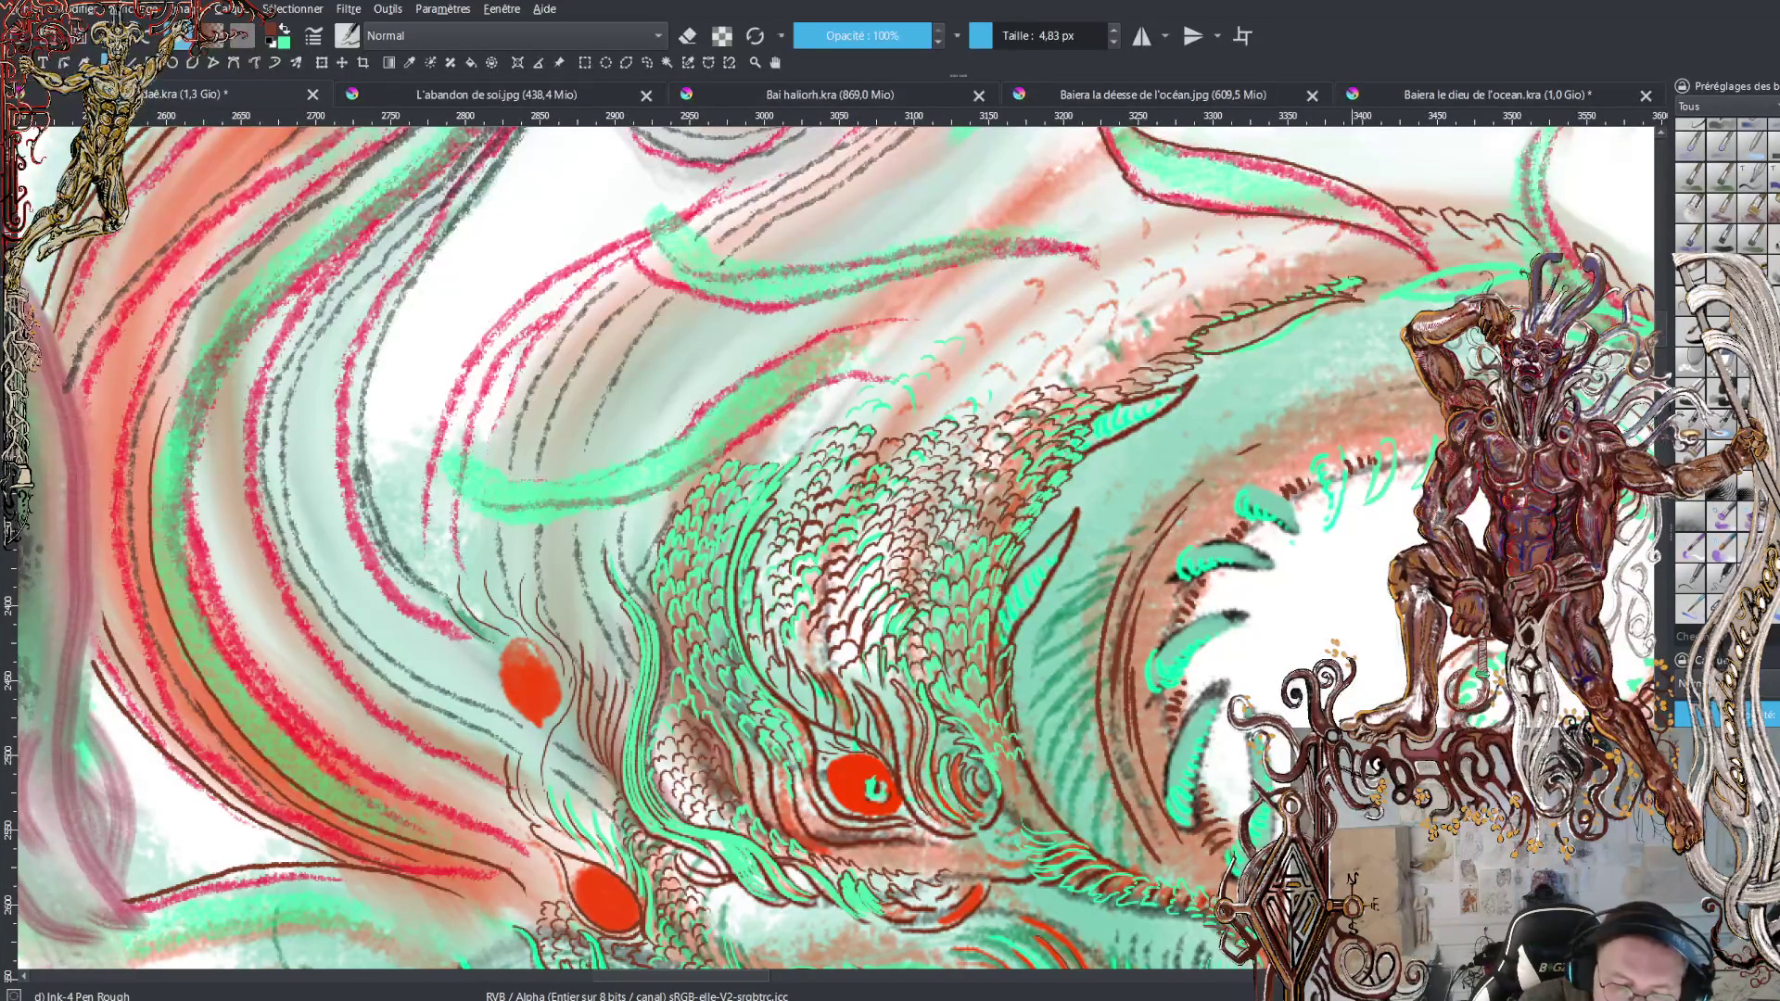
mouse_move(1386, 299)
left_mouse_down()
mouse_move(1524, 278)
mouse_move(1410, 288)
left_mouse_up()
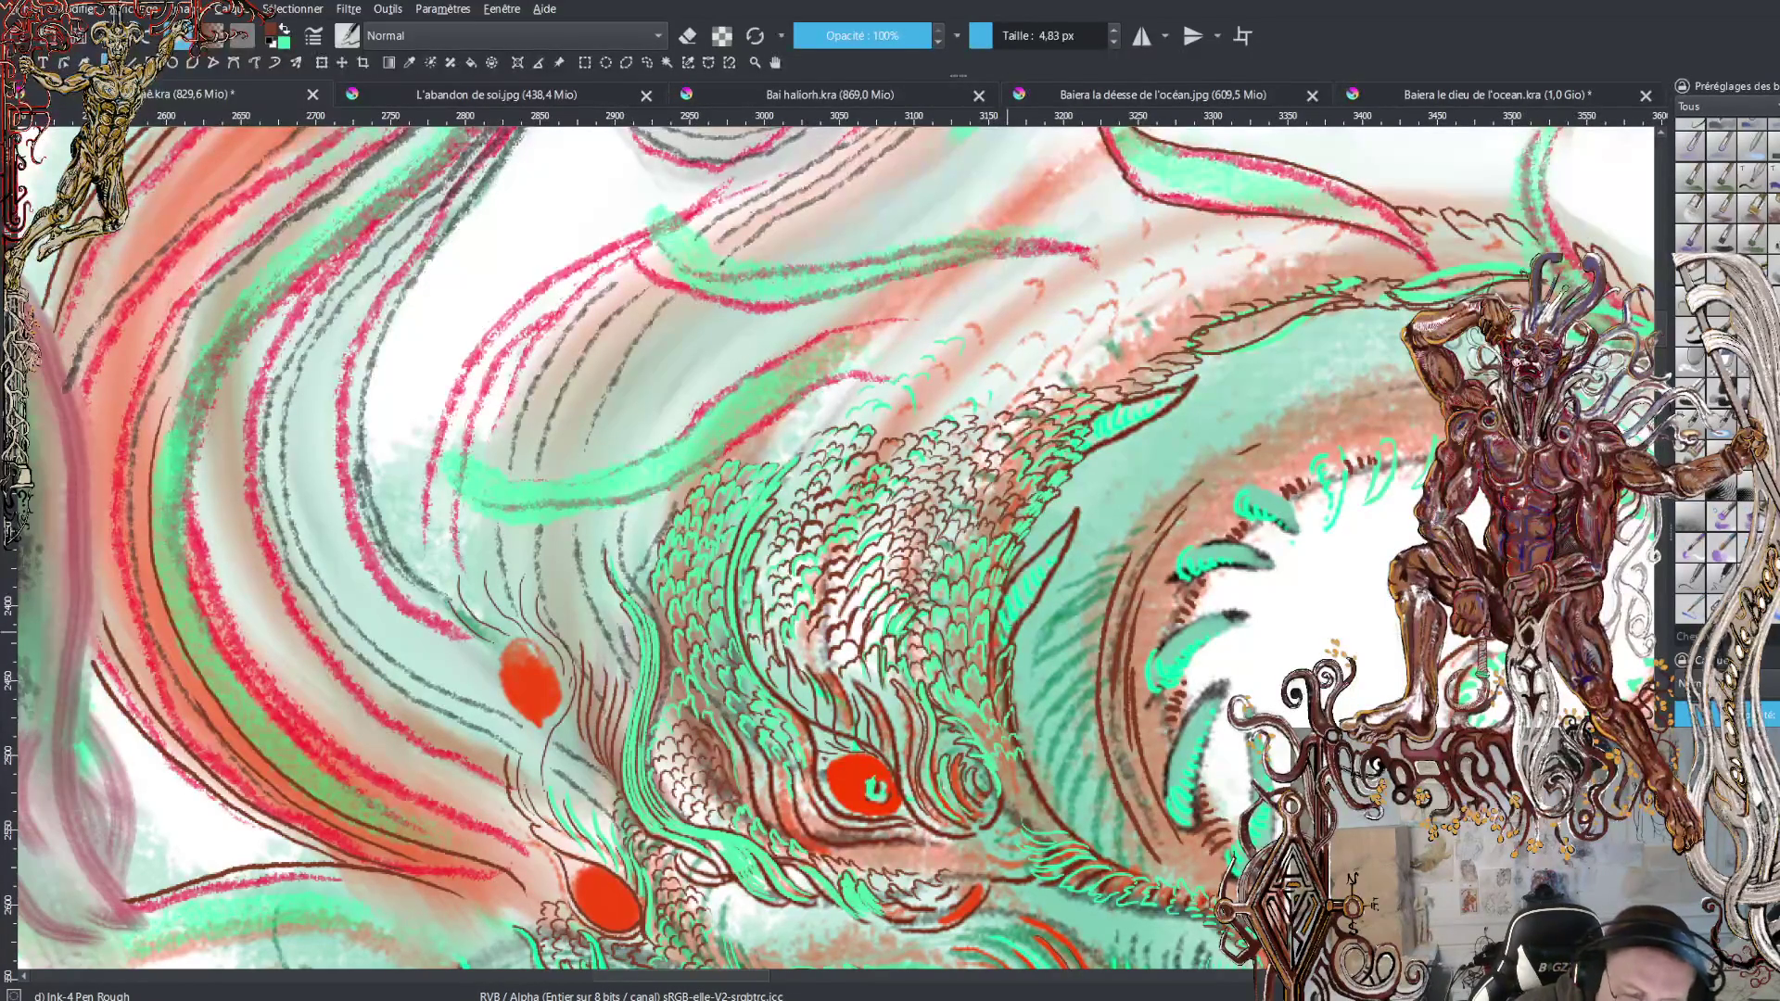
key("x")
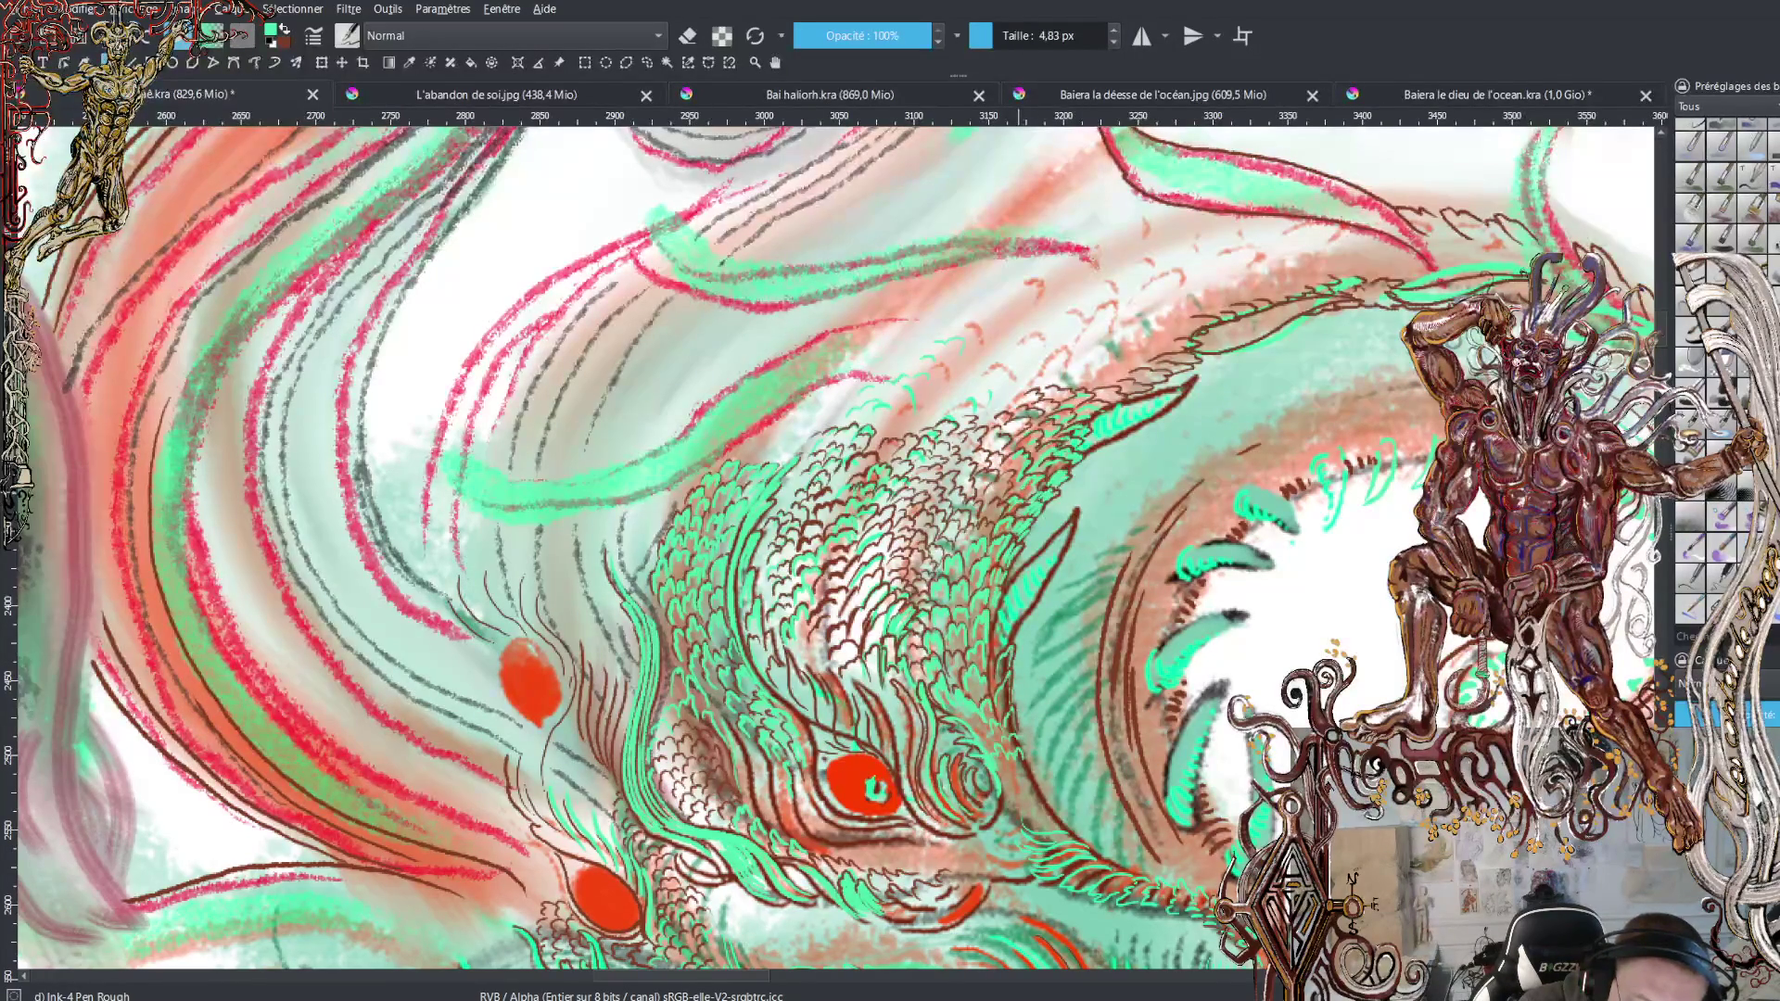
key("x")
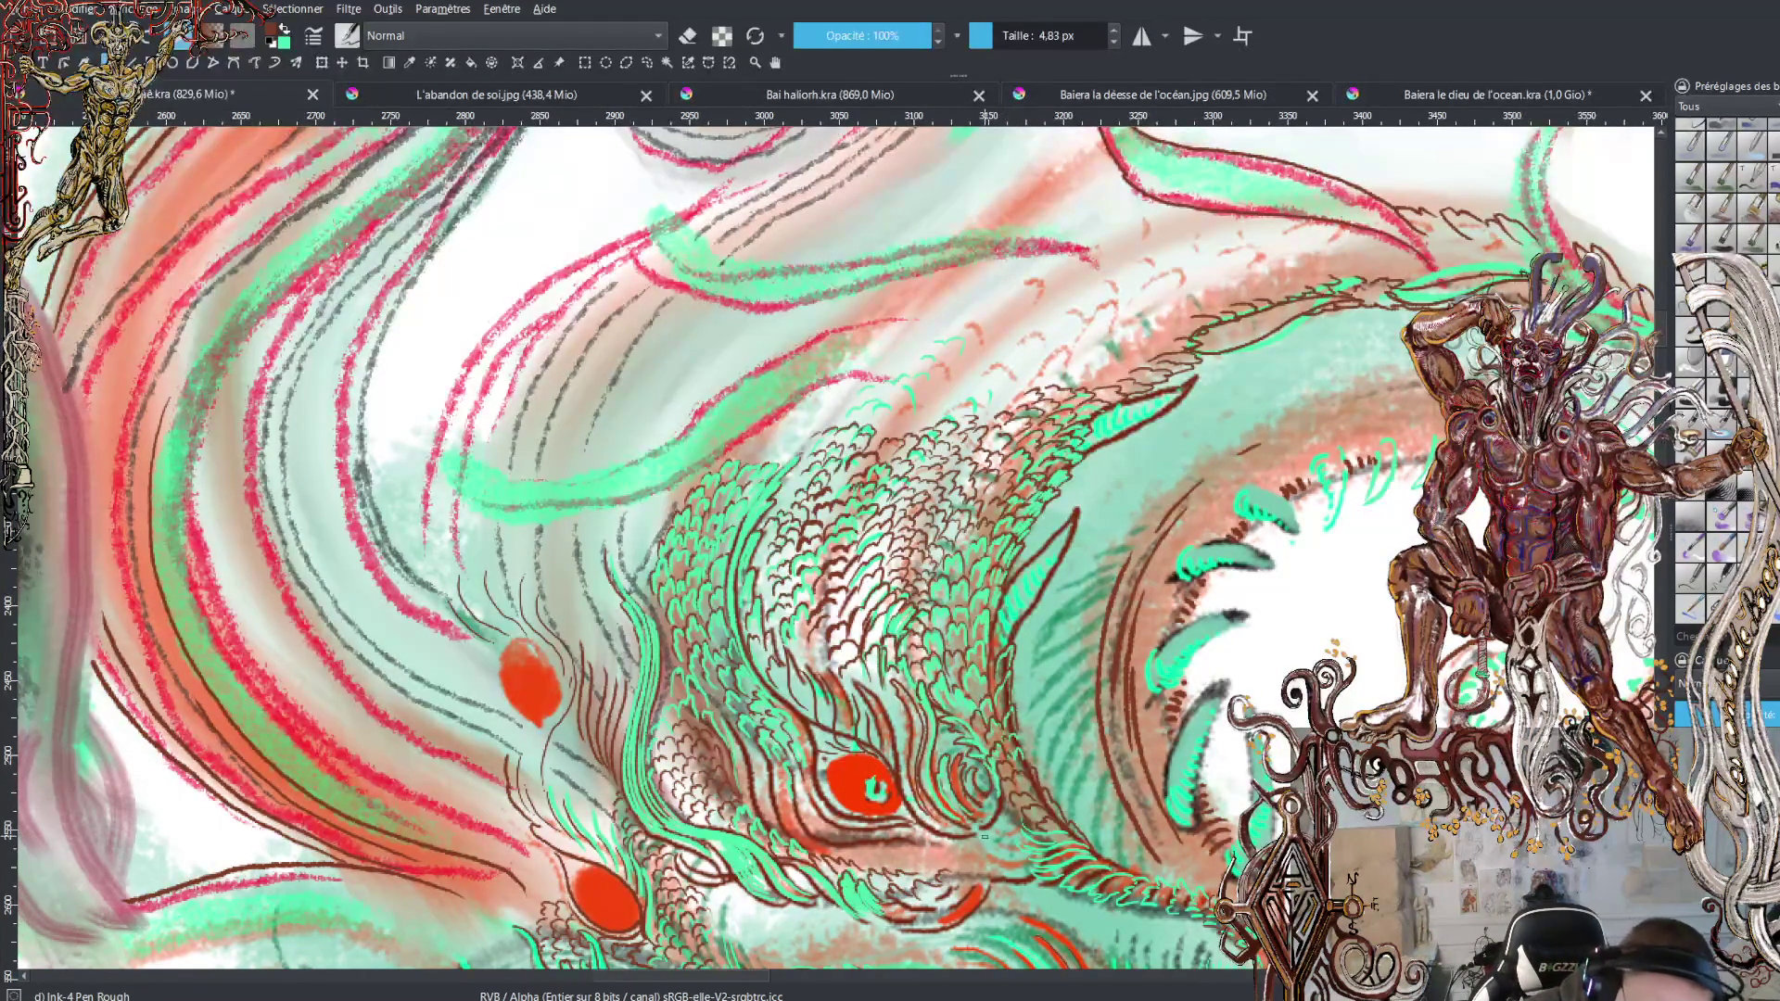
Add a cluster of small dark hatch marks below and beside the eye
left_click_drag(994, 827, 1020, 865)
left_click_drag(1013, 851, 1025, 879)
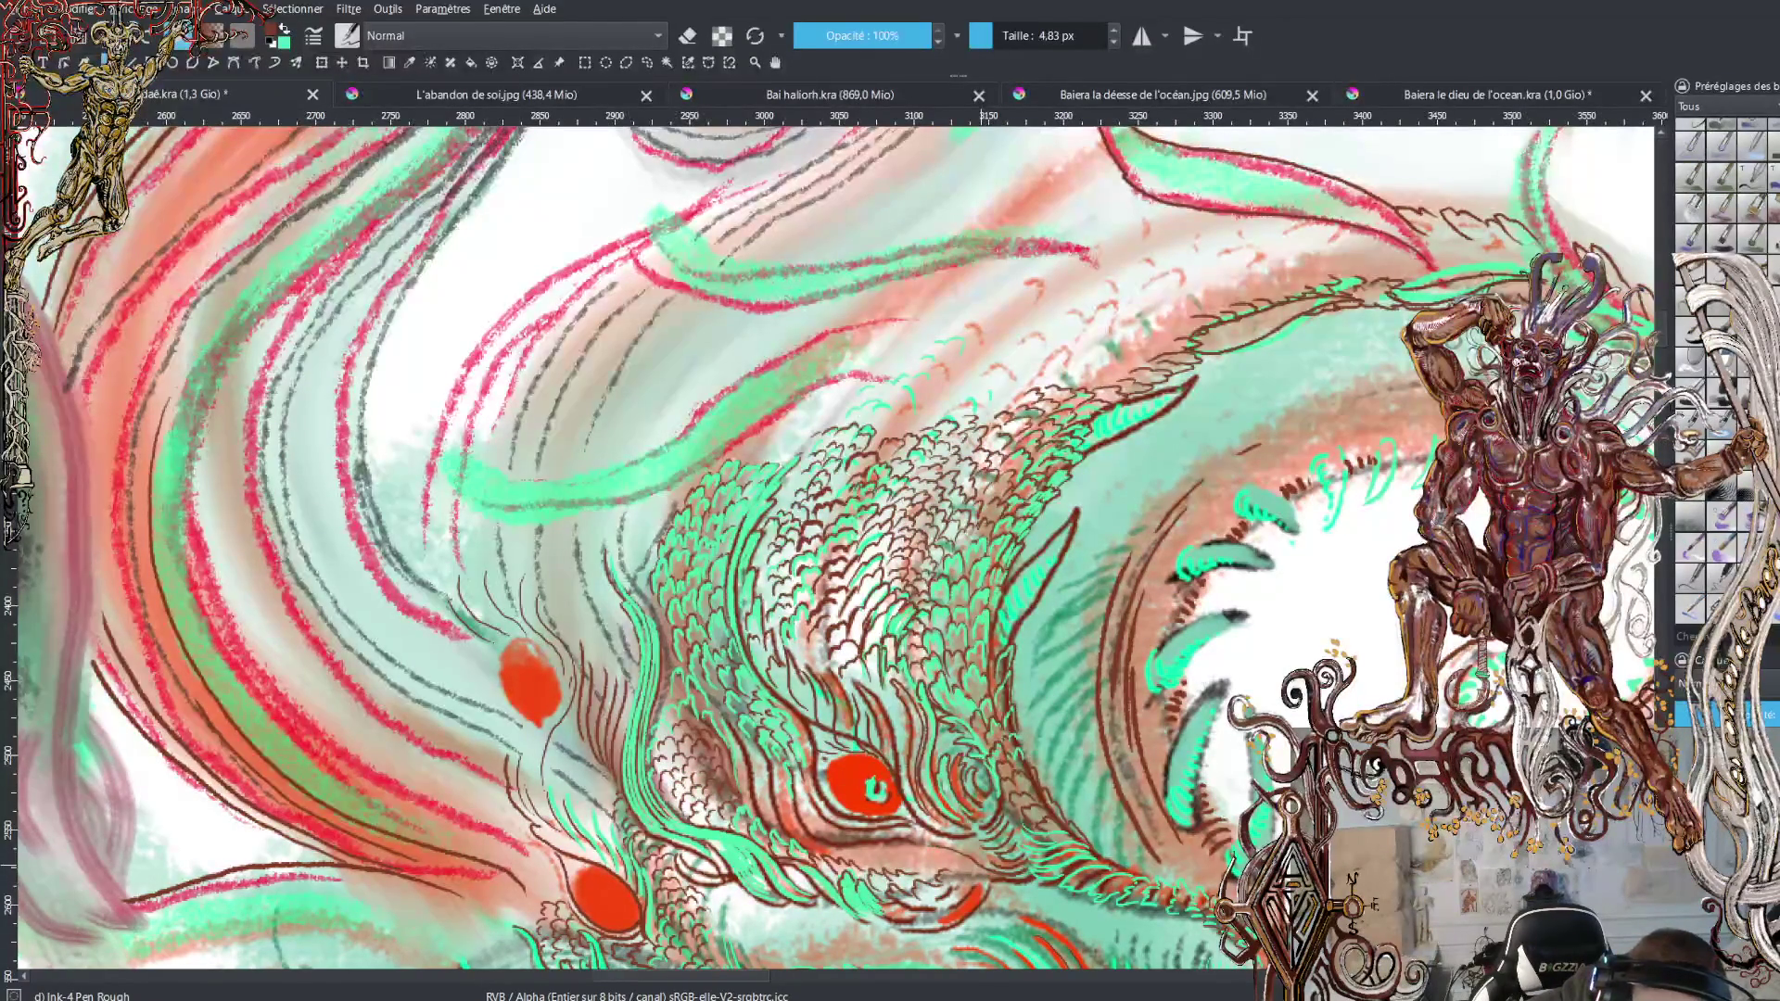
mouse_move(950, 852)
left_mouse_down()
mouse_move(967, 862)
mouse_move(922, 854)
left_mouse_up()
left_click_drag(885, 851, 909, 859)
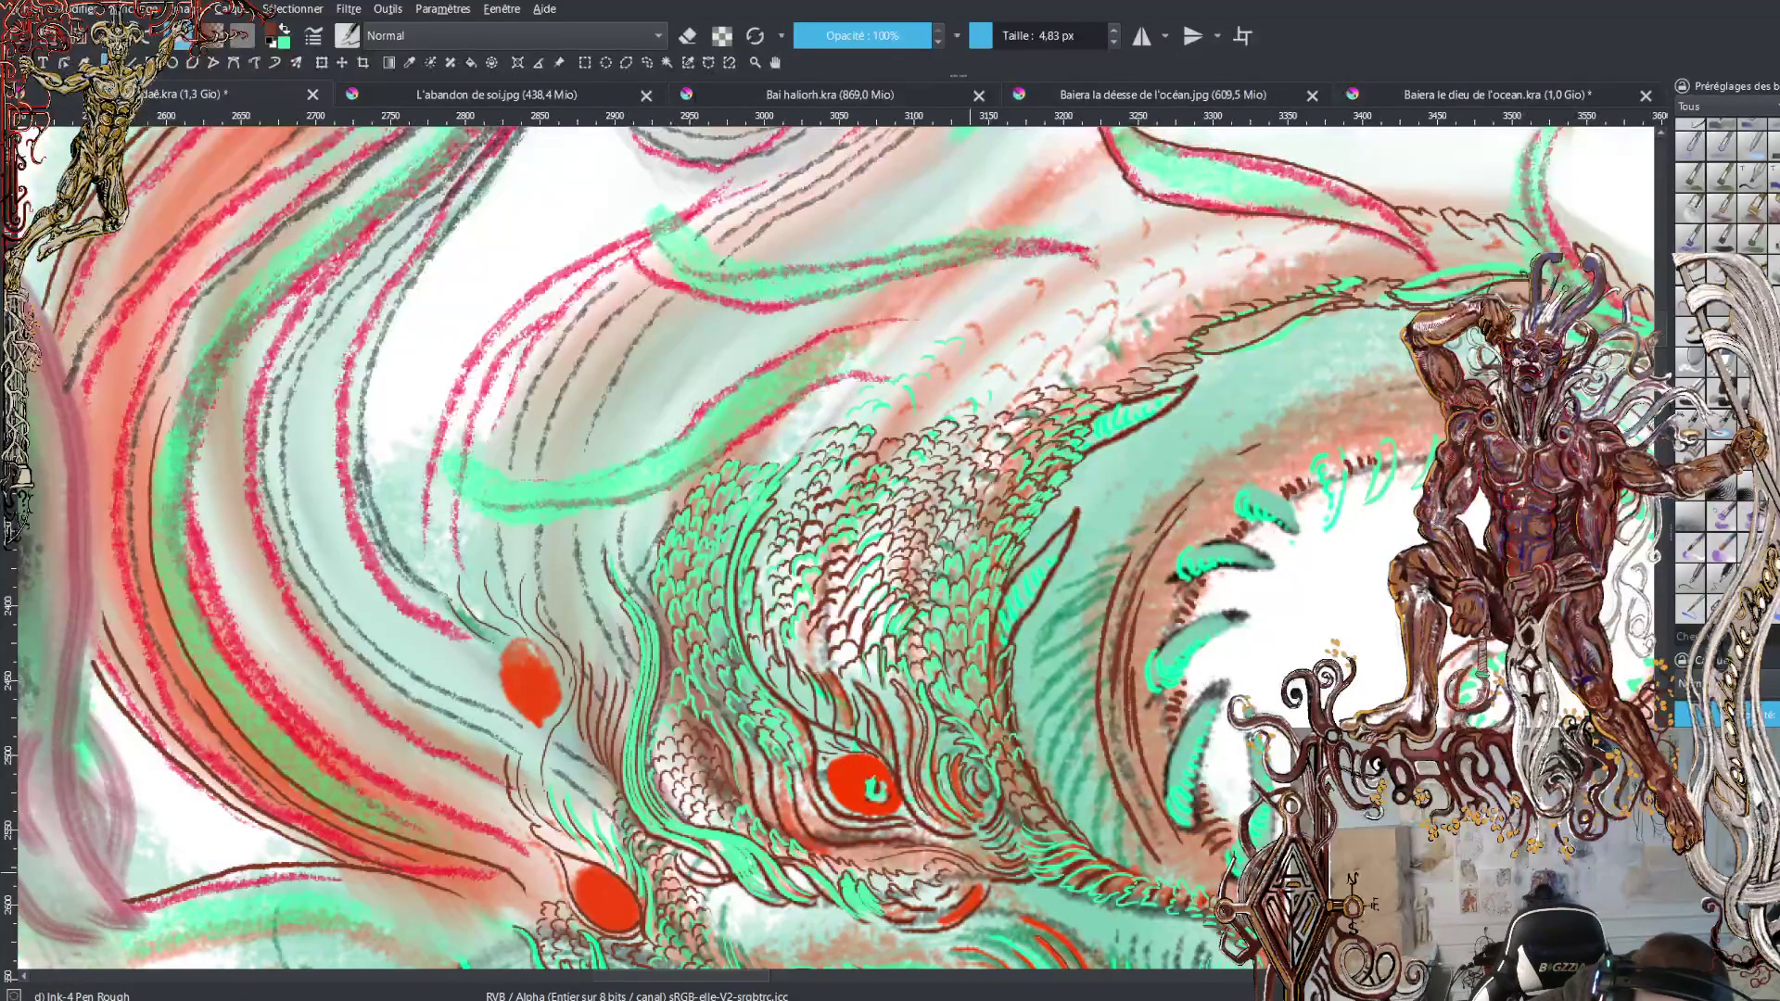
left_click_drag(911, 854, 928, 861)
left_click_drag(873, 856, 892, 852)
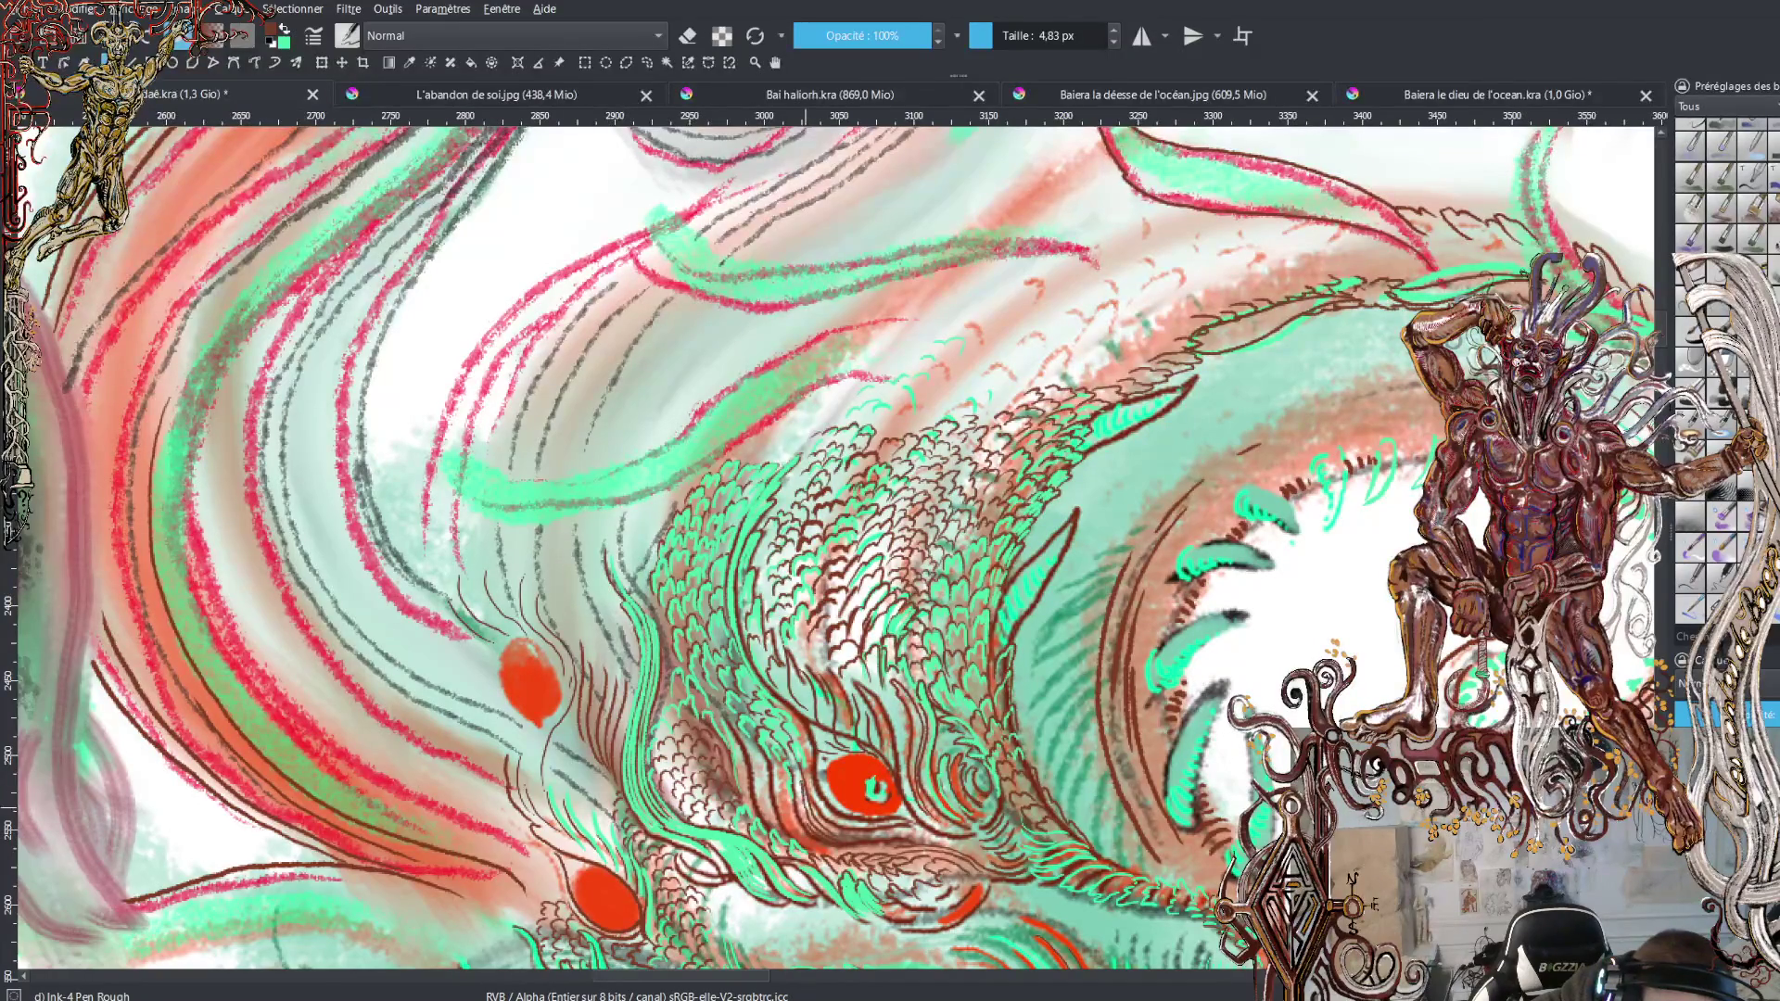
Draw short green strokes beside and below the red eye, then return to brown
key("x")
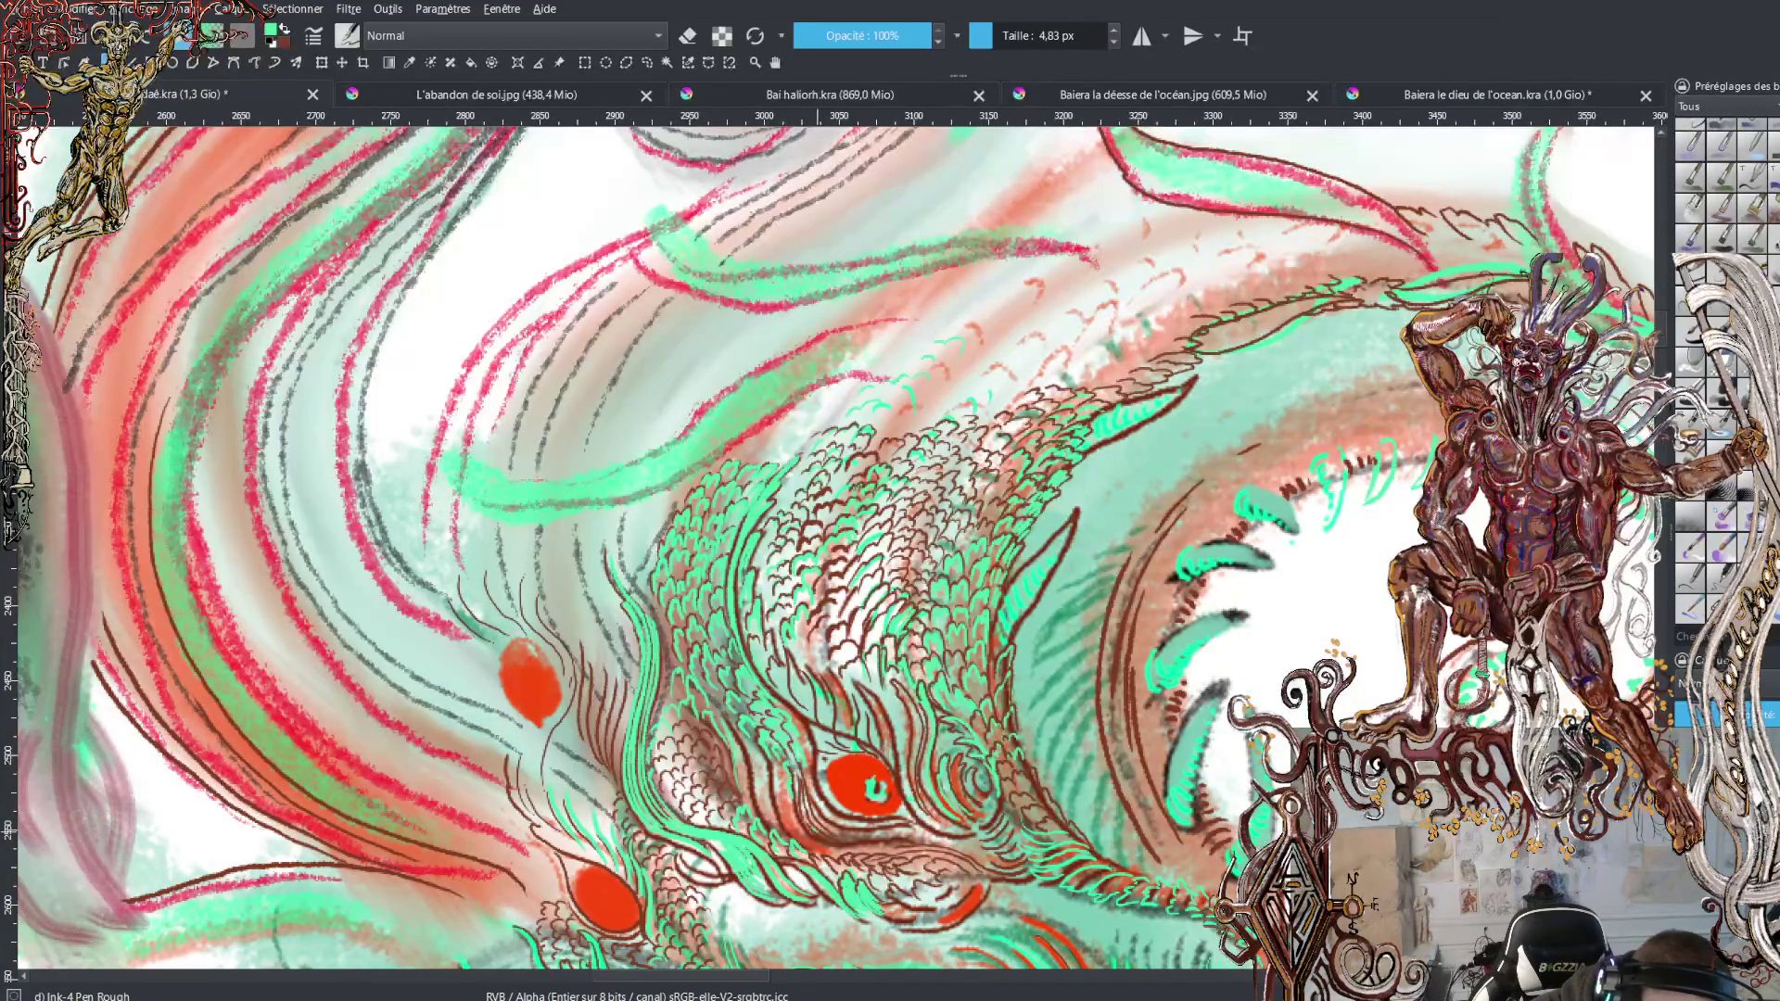
left_click_drag(814, 819, 810, 742)
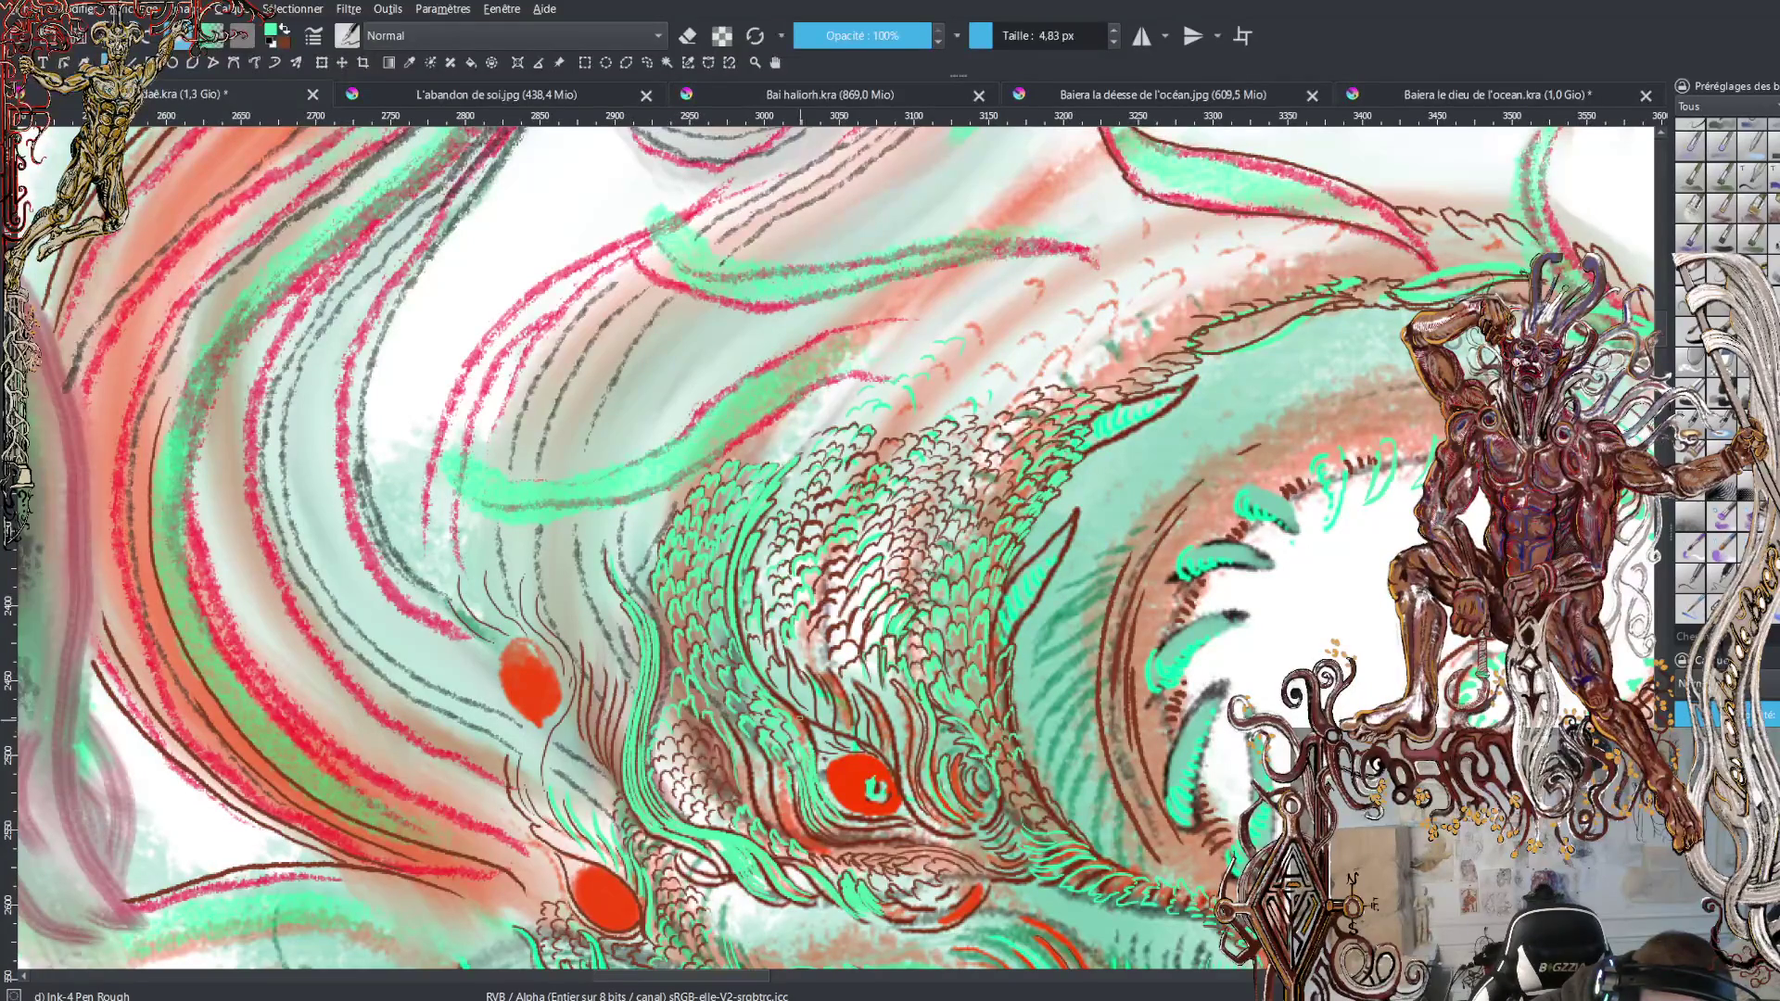
left_click_drag(844, 812, 813, 737)
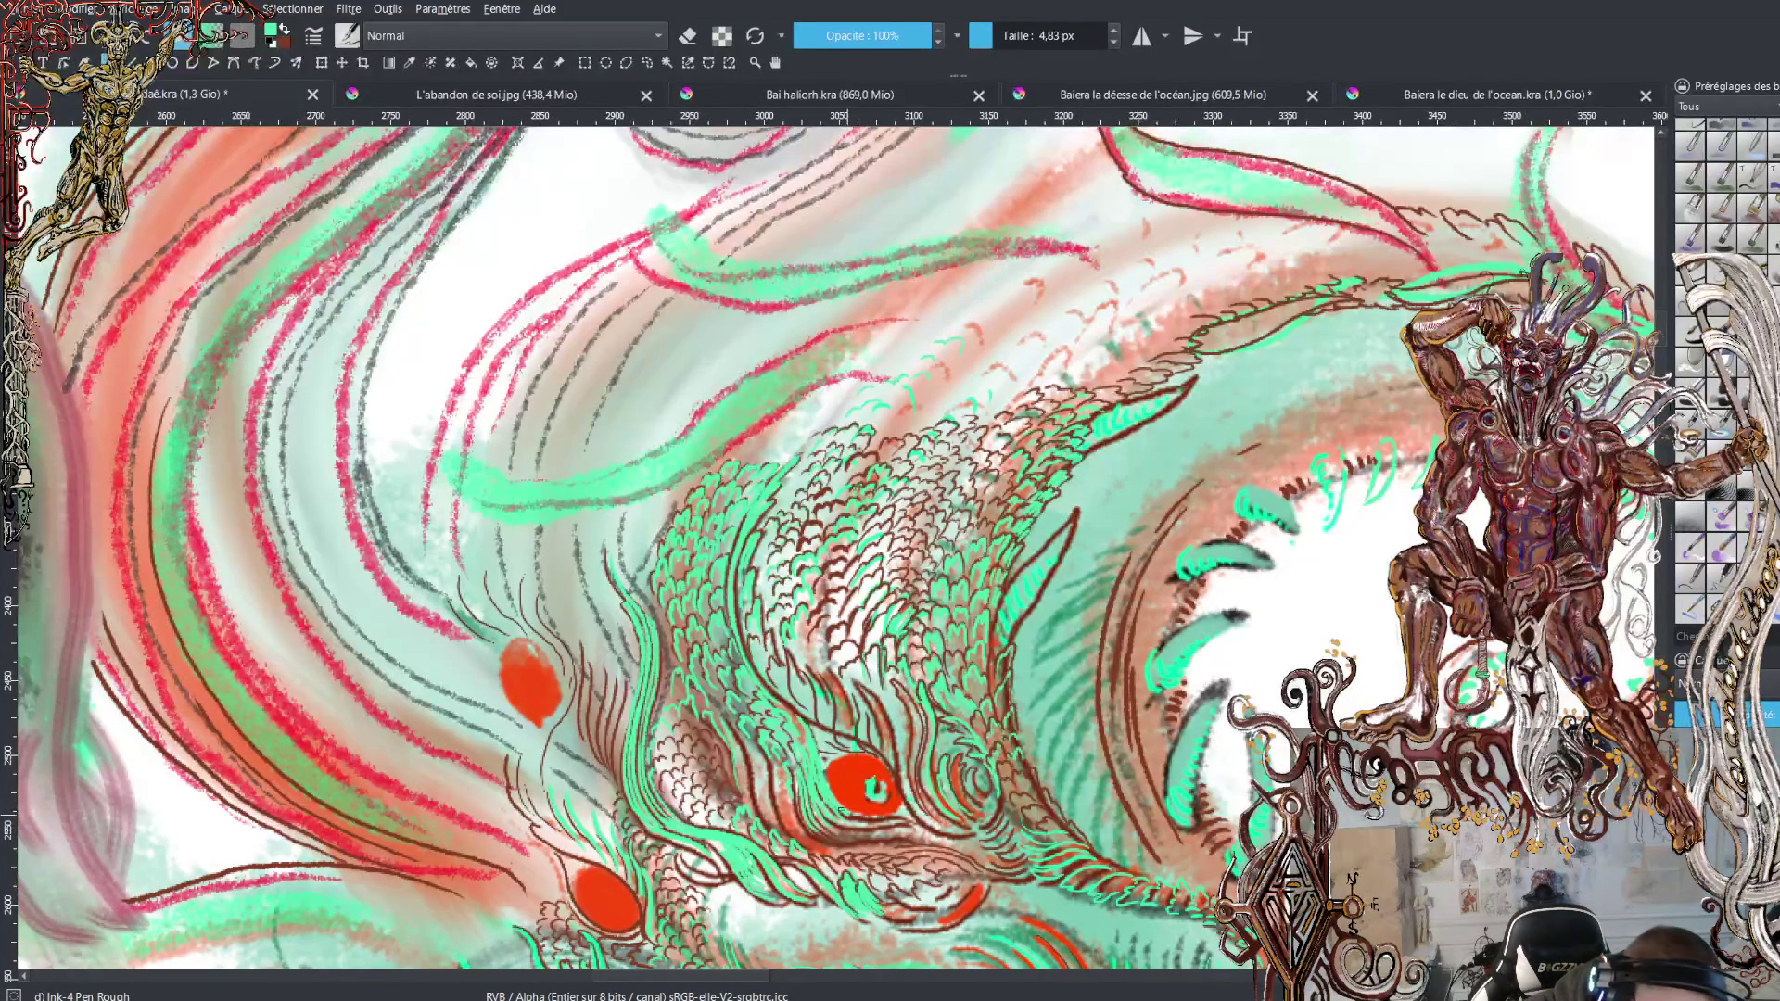
mouse_move(862, 817)
left_mouse_down()
mouse_move(925, 835)
mouse_move(851, 844)
mouse_move(816, 826)
left_mouse_up()
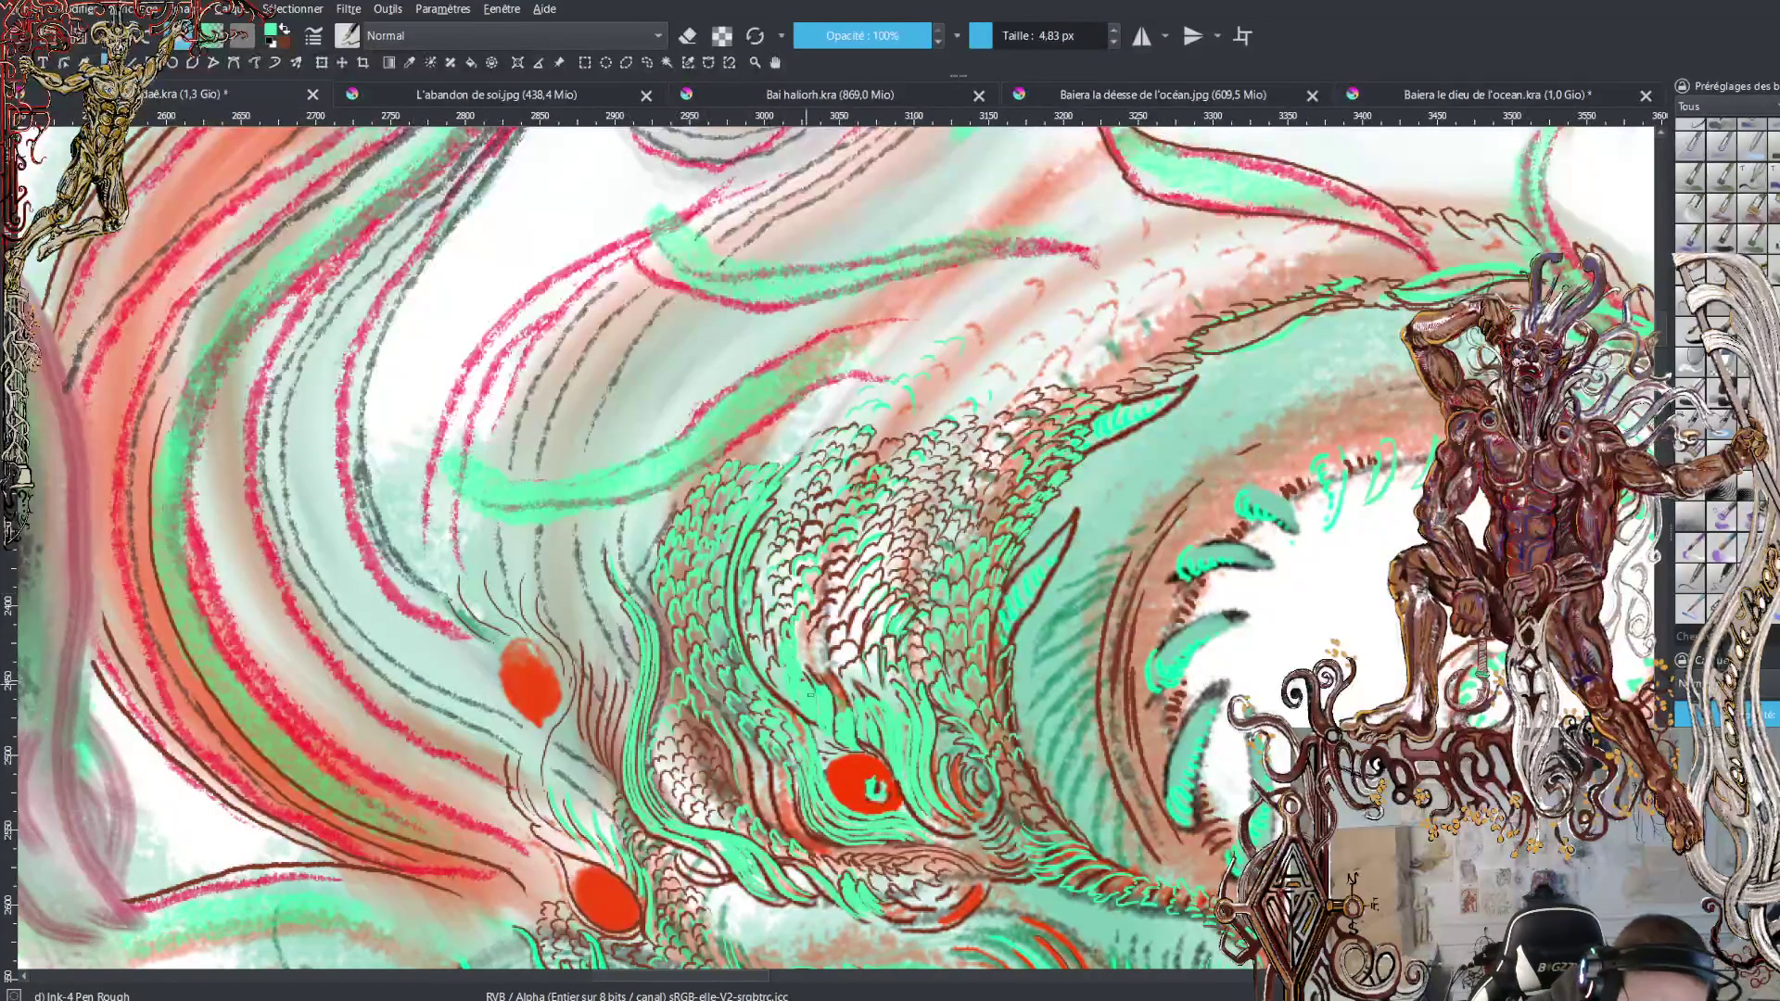
key("x")
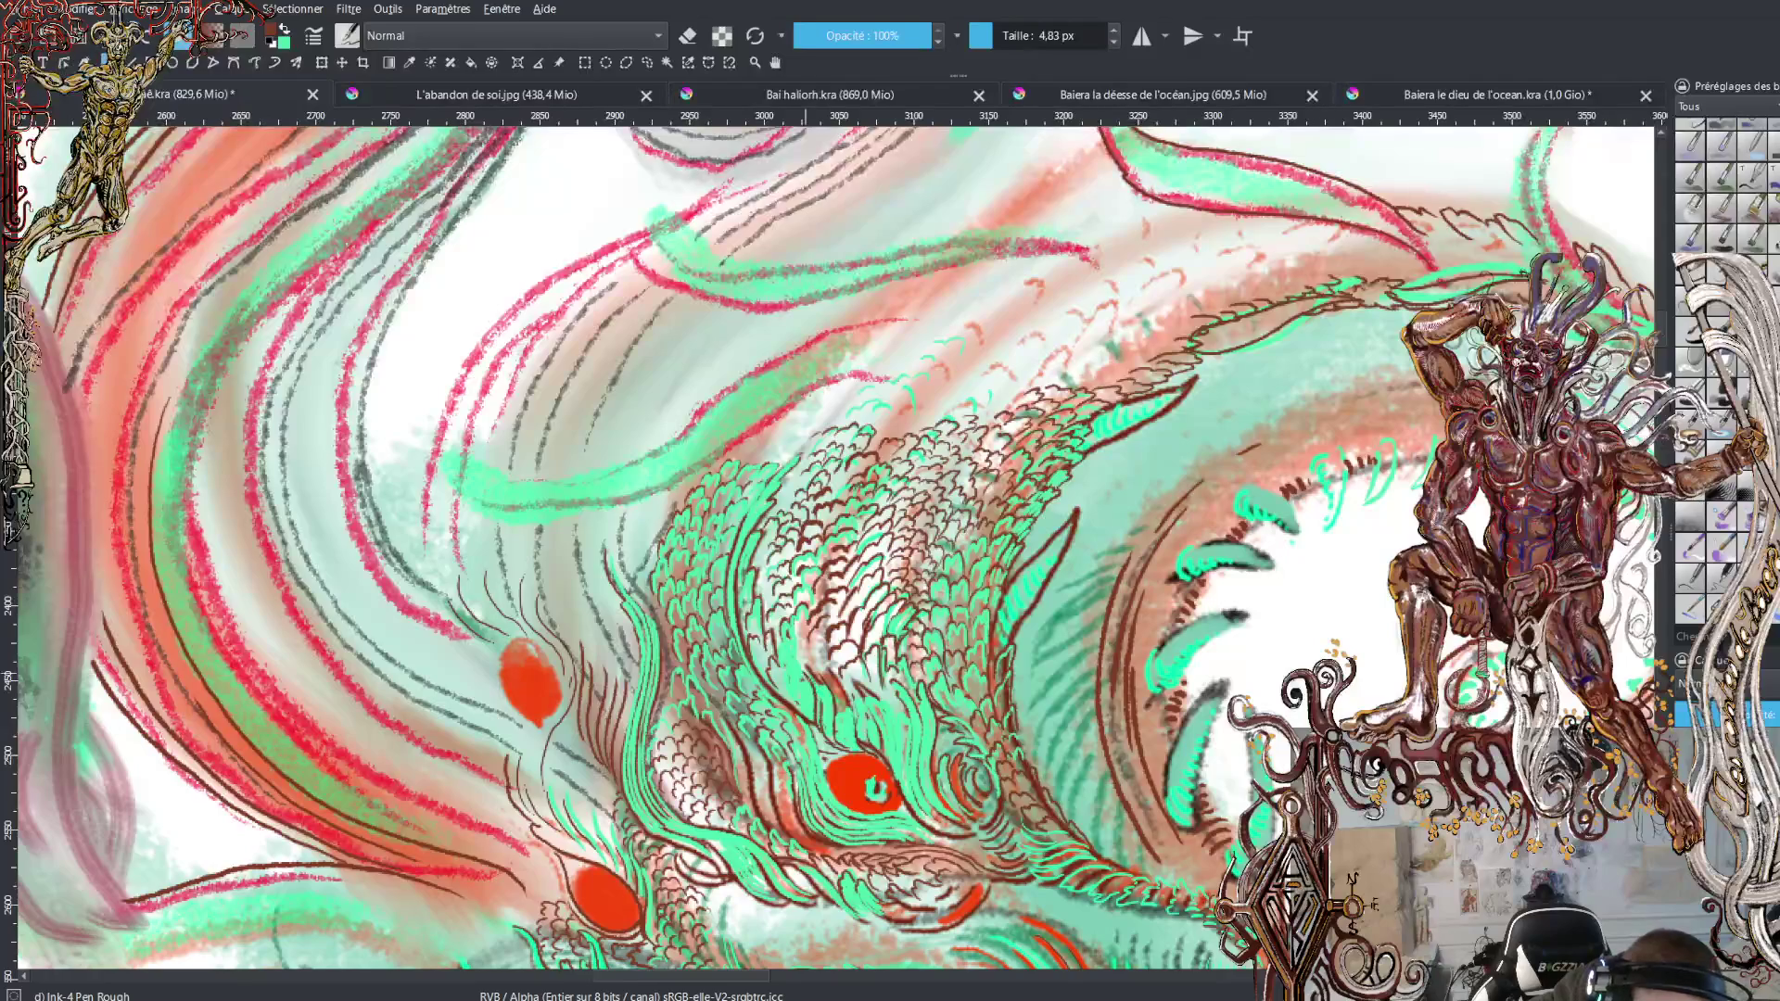
key("x")
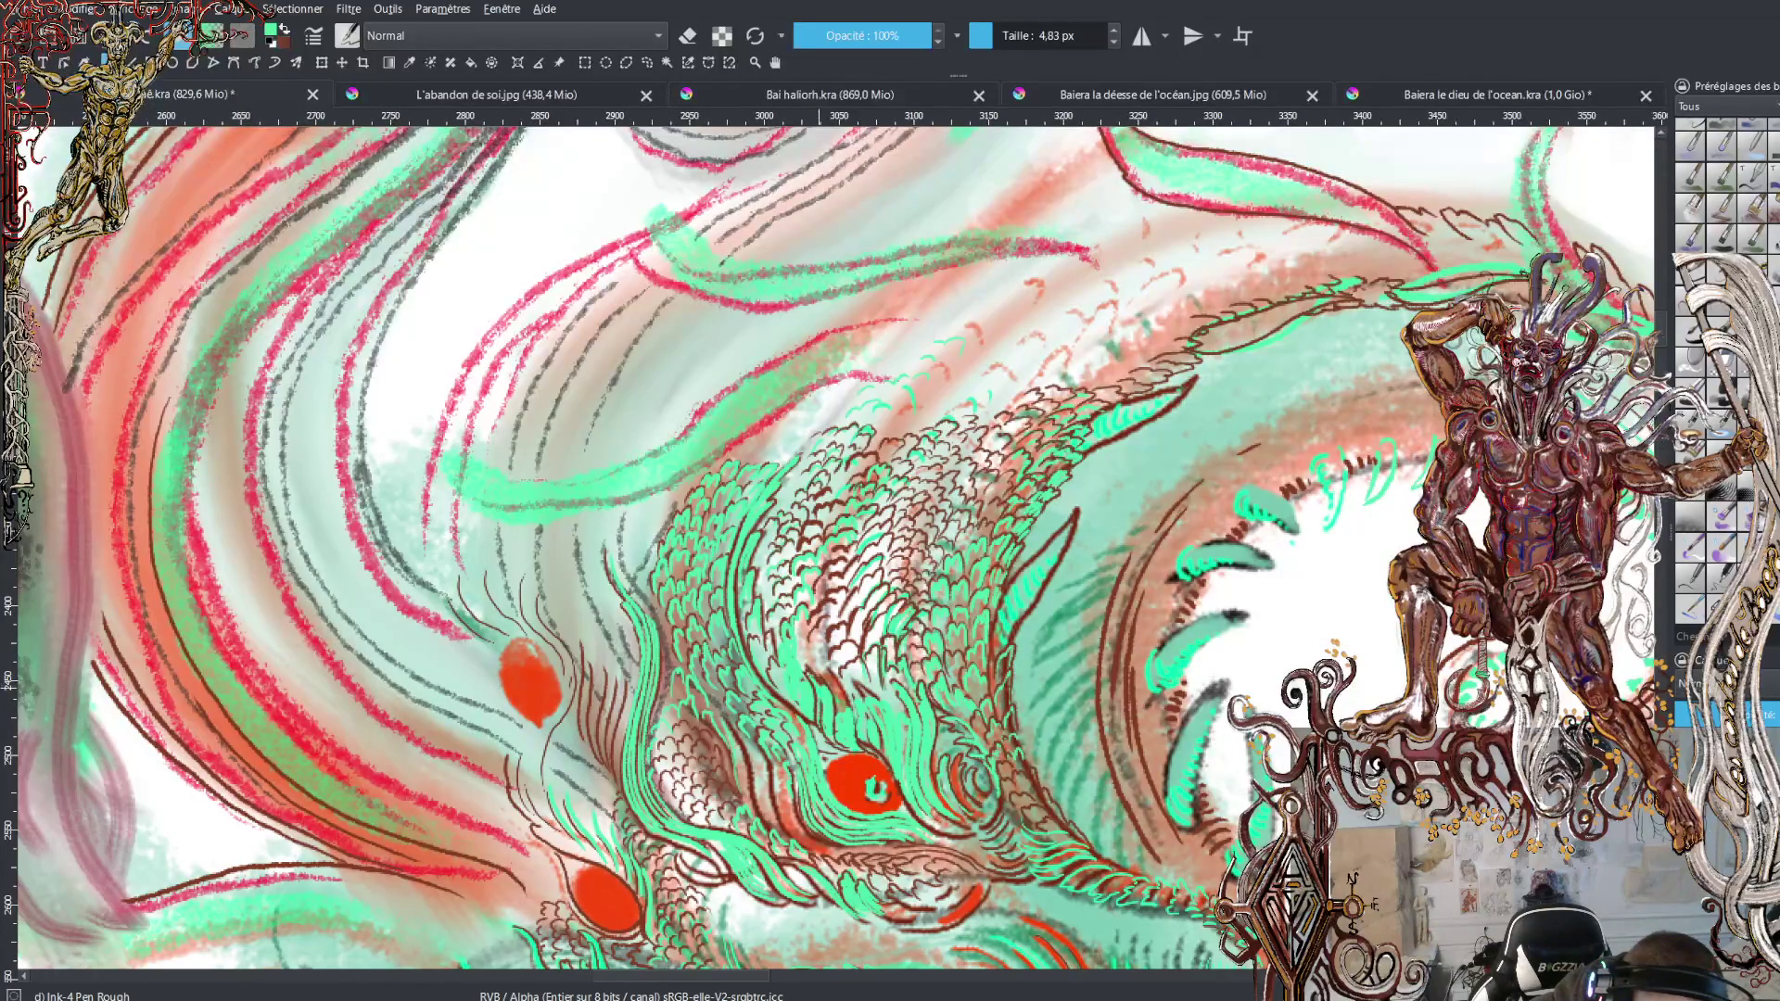
key("x")
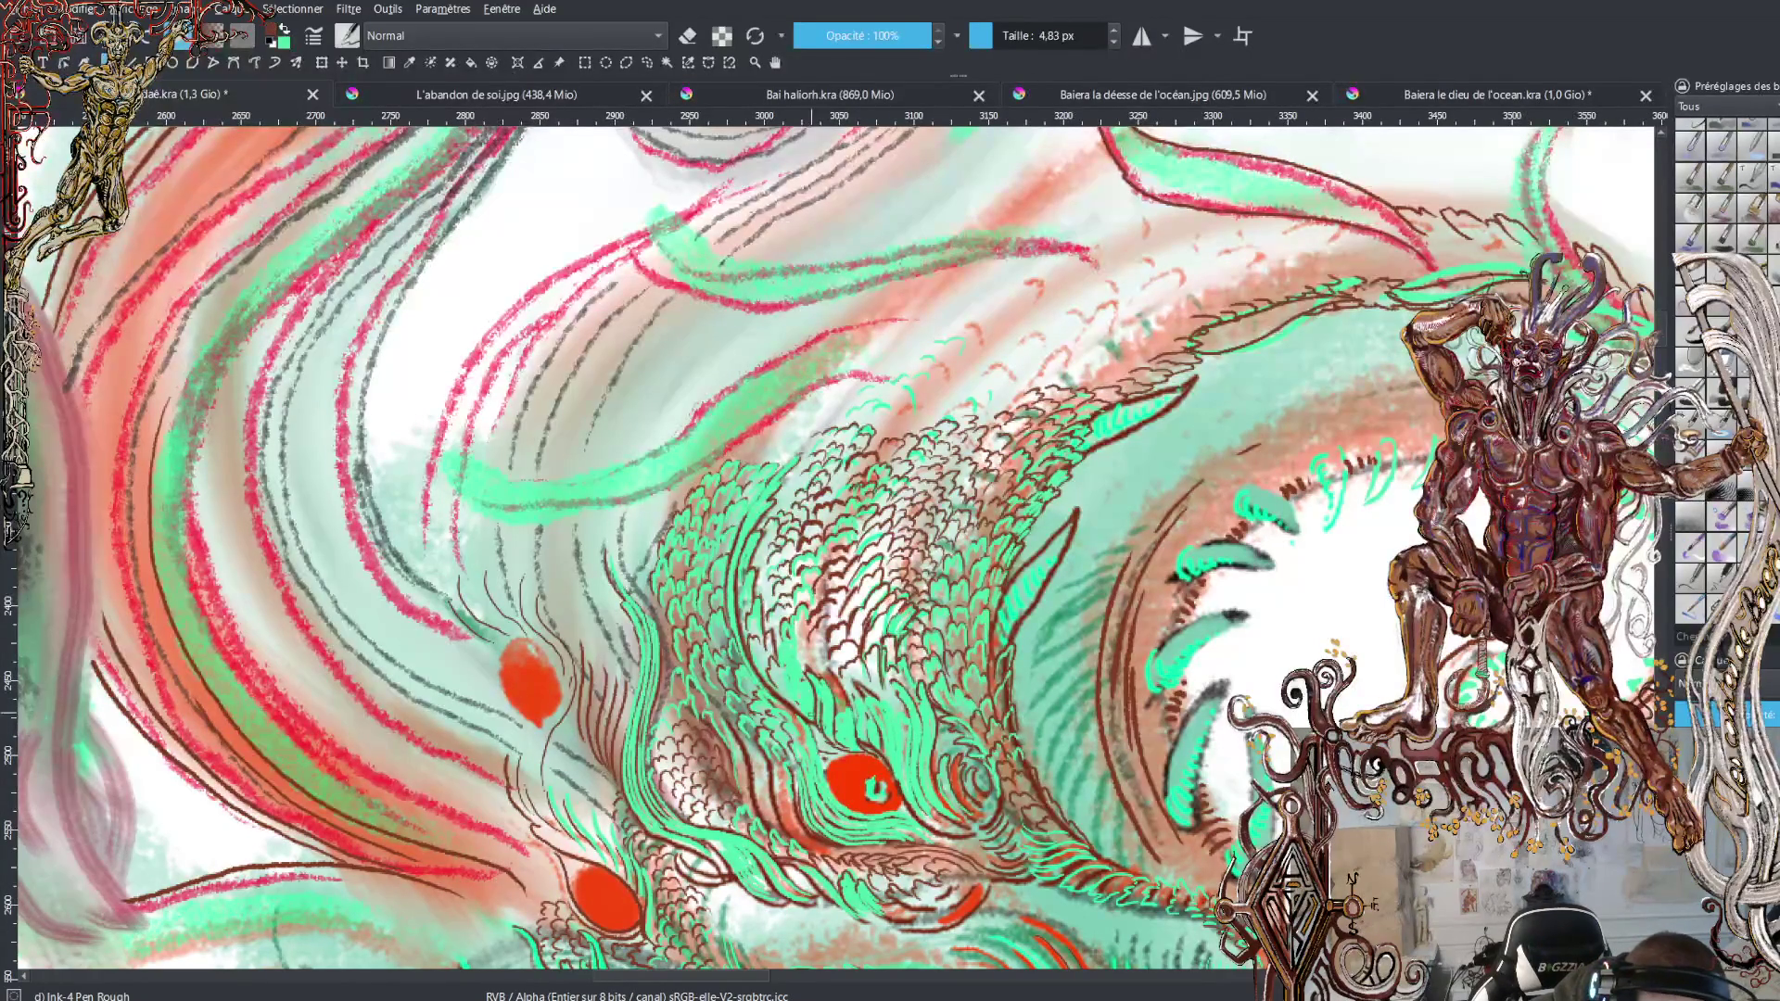